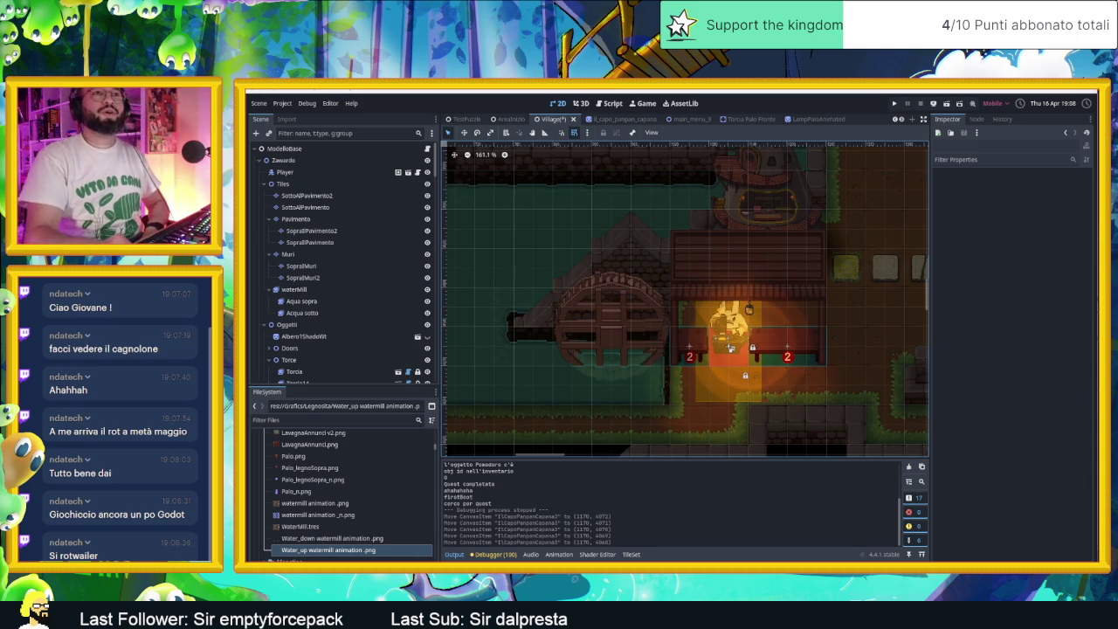
Scroll over the village map, then save and run the current scene as a debug game.
{"action": "key", "text": "super"}
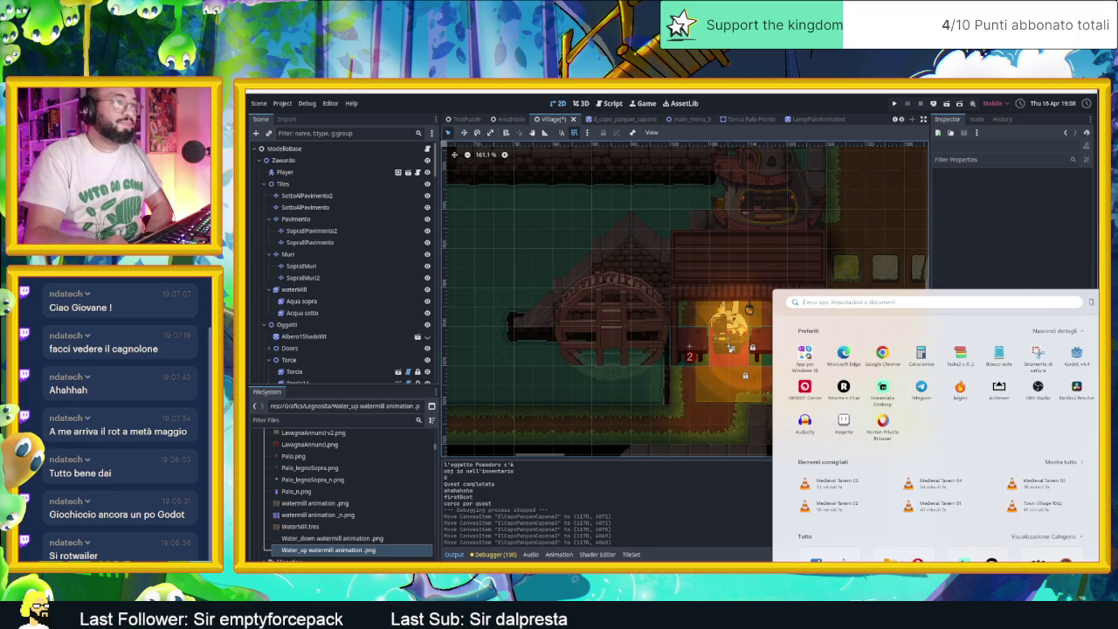
{"action": "key", "text": "super"}
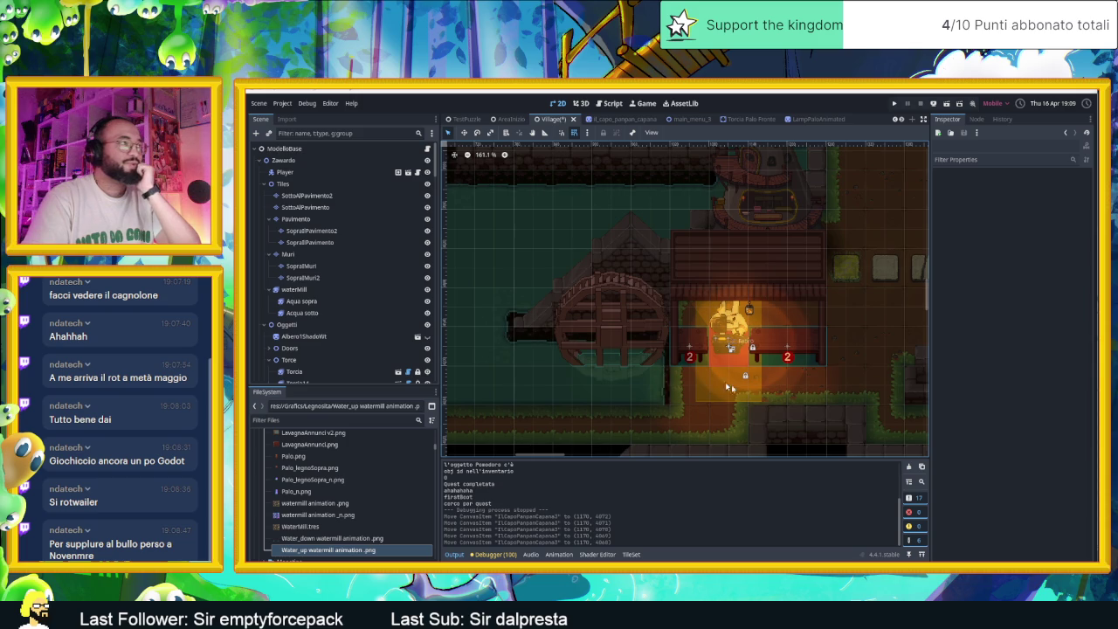
{"action": "scroll", "coordinate": [647, 358], "scroll_direction": "down", "scroll_amount": 1}
{"action": "scroll", "coordinate": [646, 388], "scroll_direction": "up", "scroll_amount": 8}
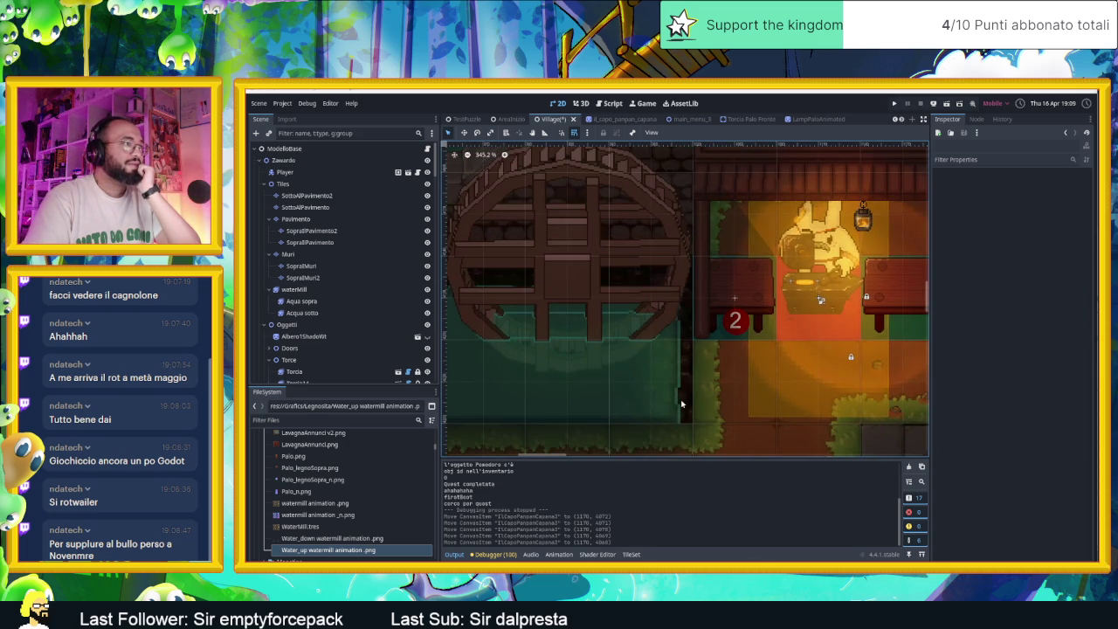
{"action": "scroll", "coordinate": [656, 369], "scroll_direction": "down", "scroll_amount": 2}
{"action": "scroll", "coordinate": [678, 358], "scroll_direction": "down", "scroll_amount": 1}
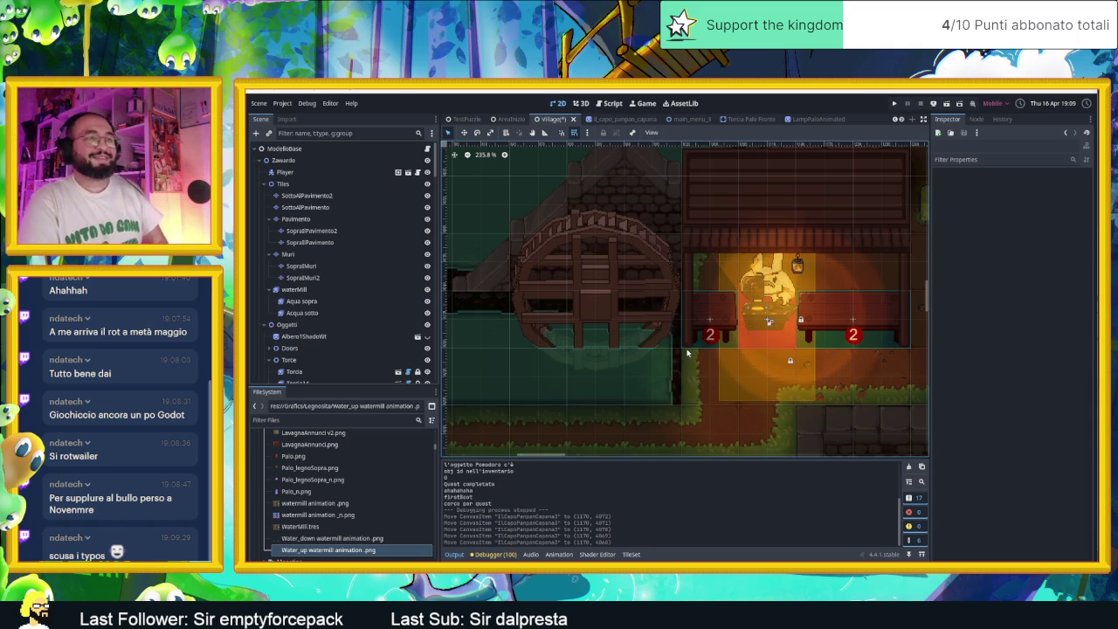
{"action": "scroll", "coordinate": [680, 349], "scroll_direction": "down", "scroll_amount": 2}
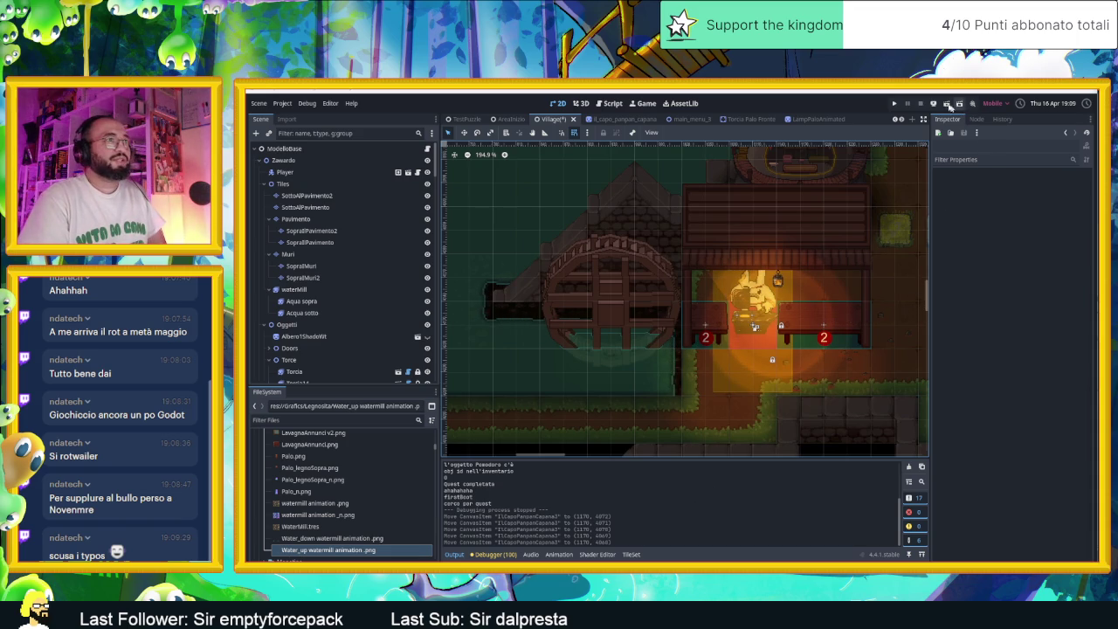
{"action": "left_click", "coordinate": [947, 105]}
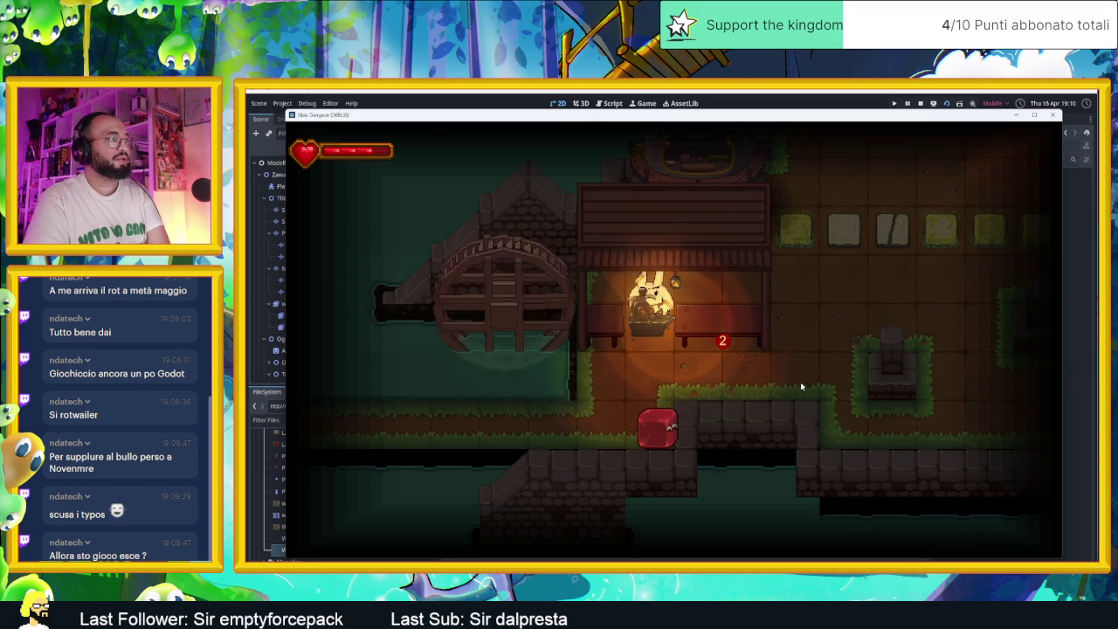
Walk the slime from the statue room into the Herbal Cure shop and back out.
{"action": "key", "text": "w"}
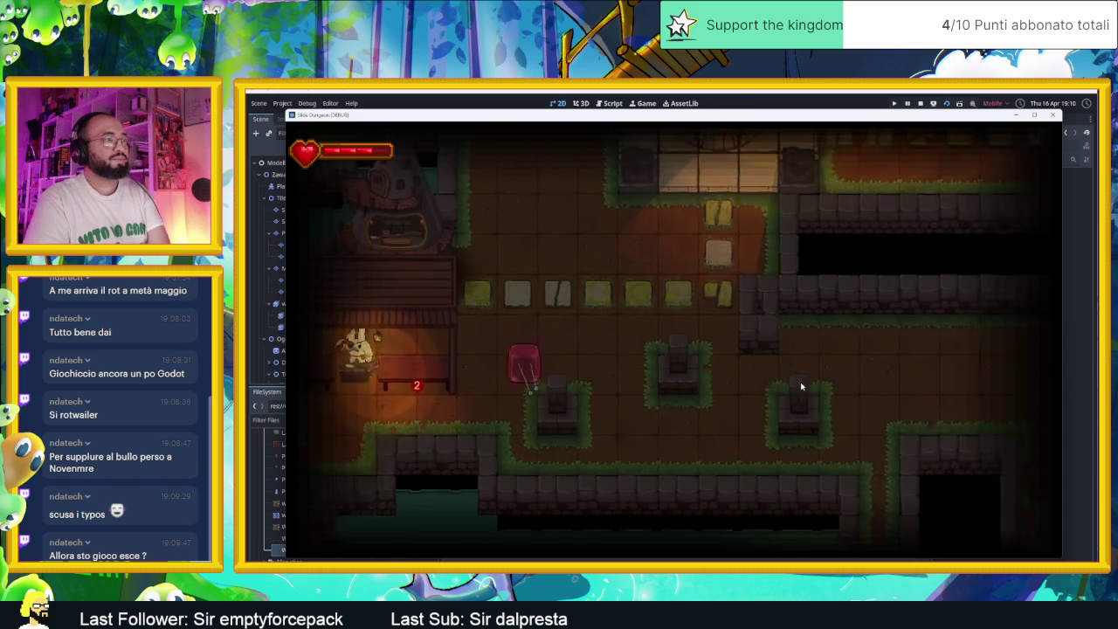
{"action": "key", "text": "s"}
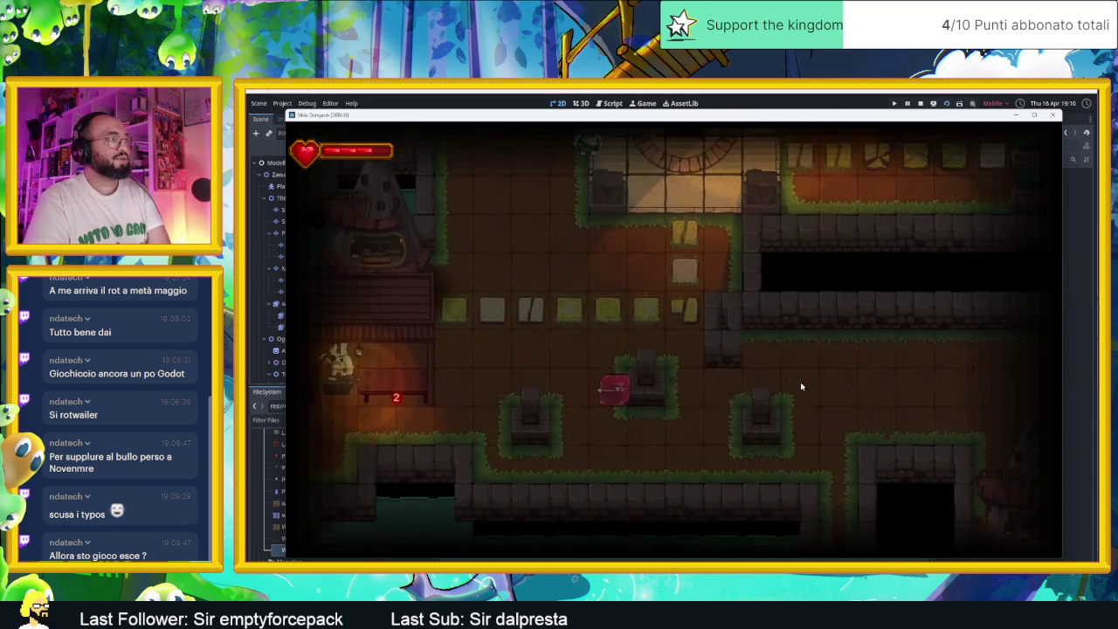
{"action": "key", "text": "d"}
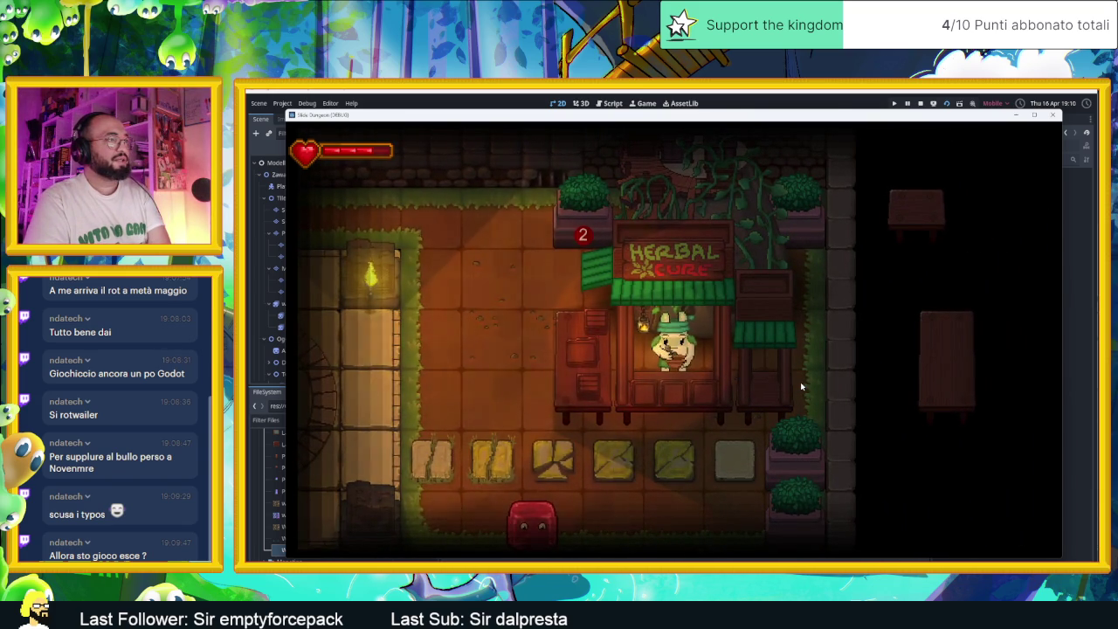
{"action": "key", "text": "d"}
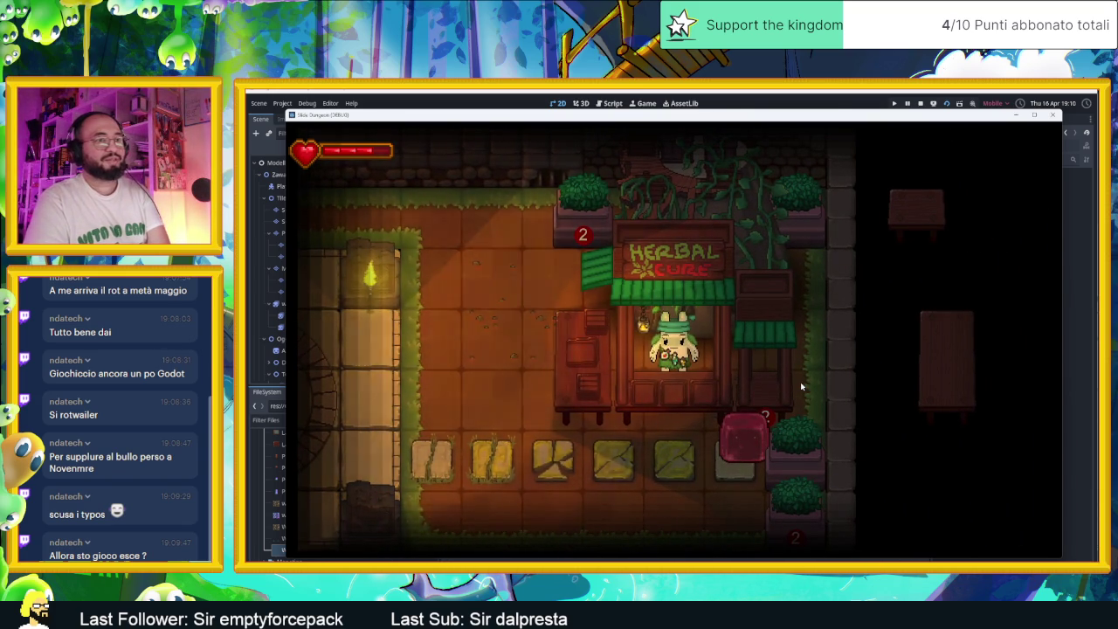
{"action": "key", "text": "a"}
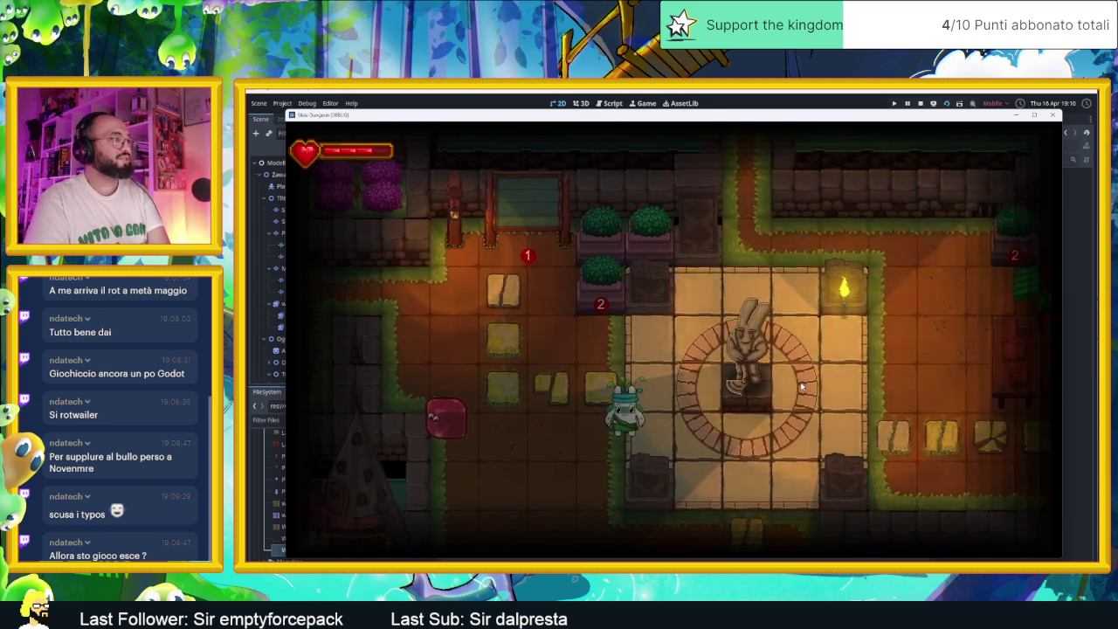
{"action": "key", "text": "a"}
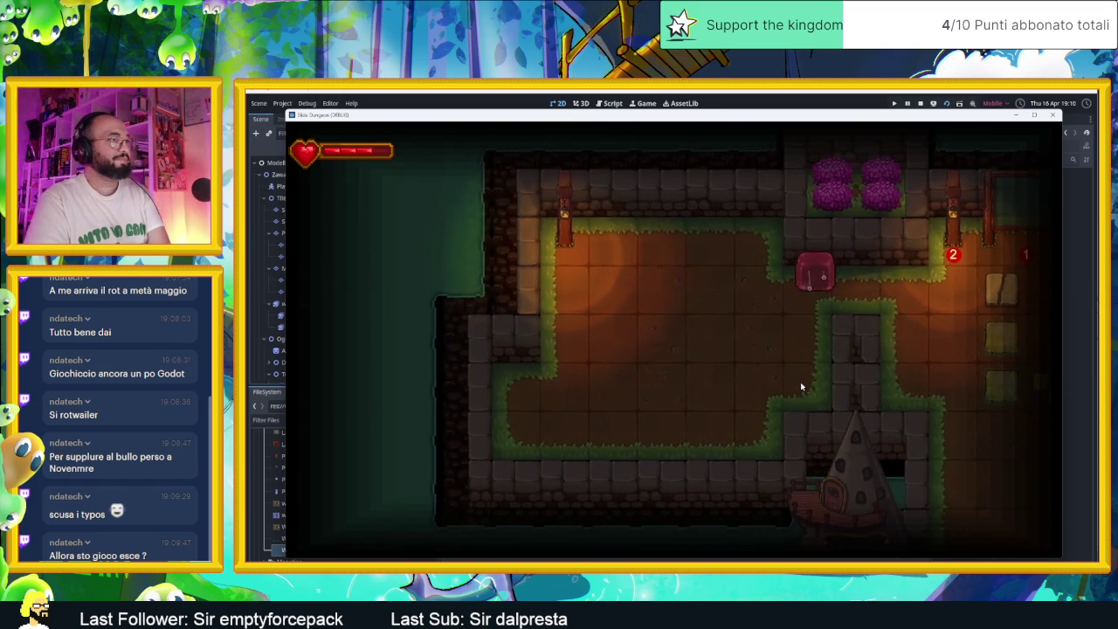
Walk down into the lit area and on into the left corridor.
{"action": "key", "text": "s"}
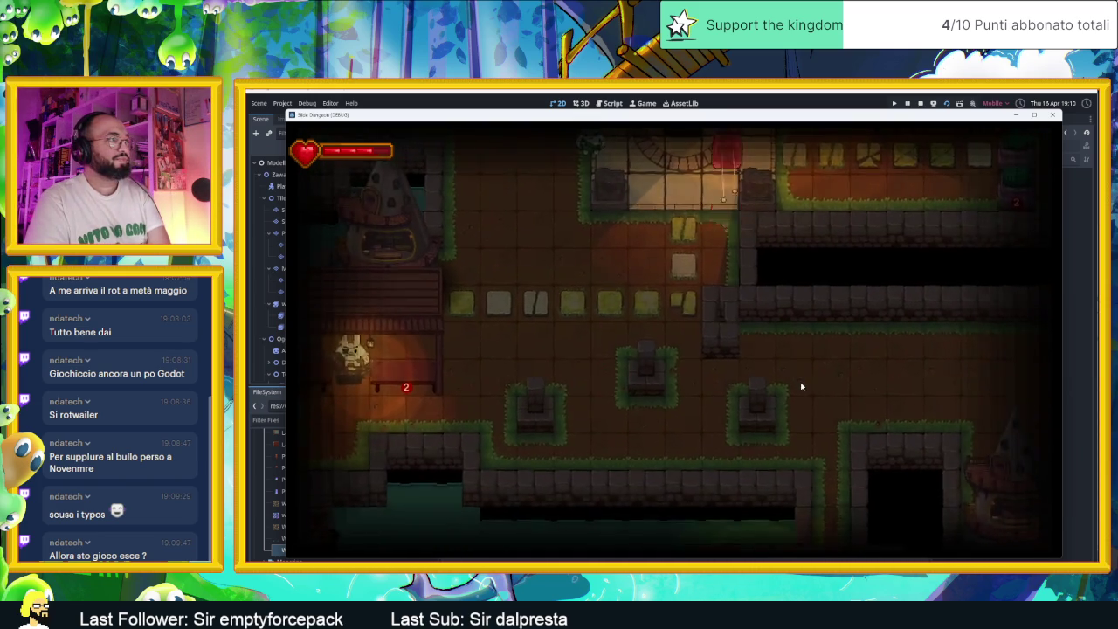
{"action": "key", "text": "w"}
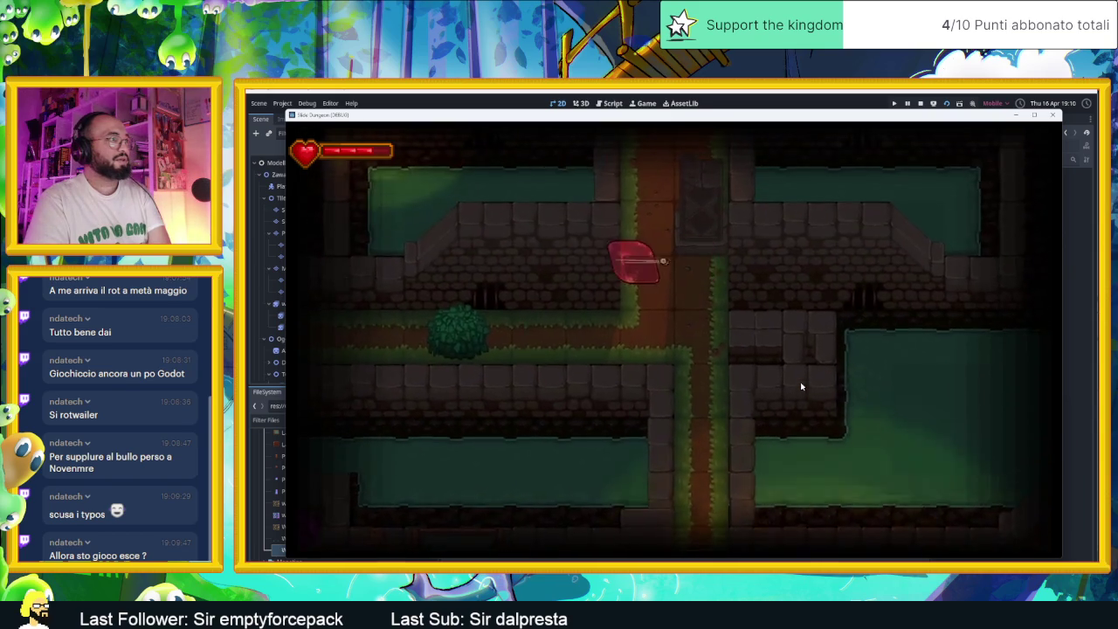
{"action": "key", "text": "s"}
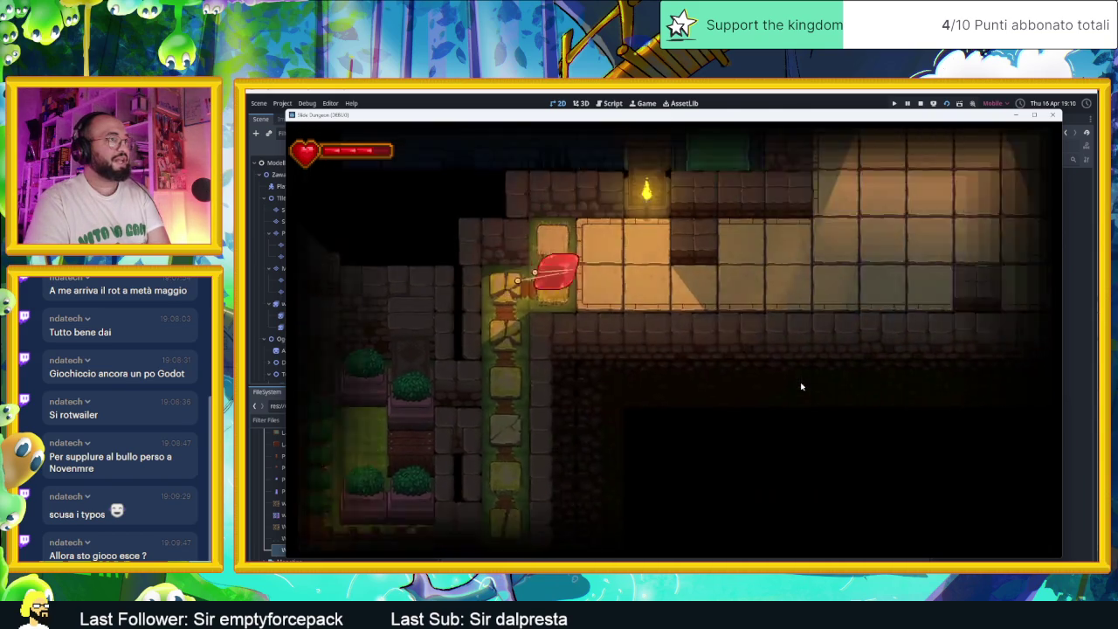
{"action": "key", "text": "w"}
{"action": "key", "text": "s"}
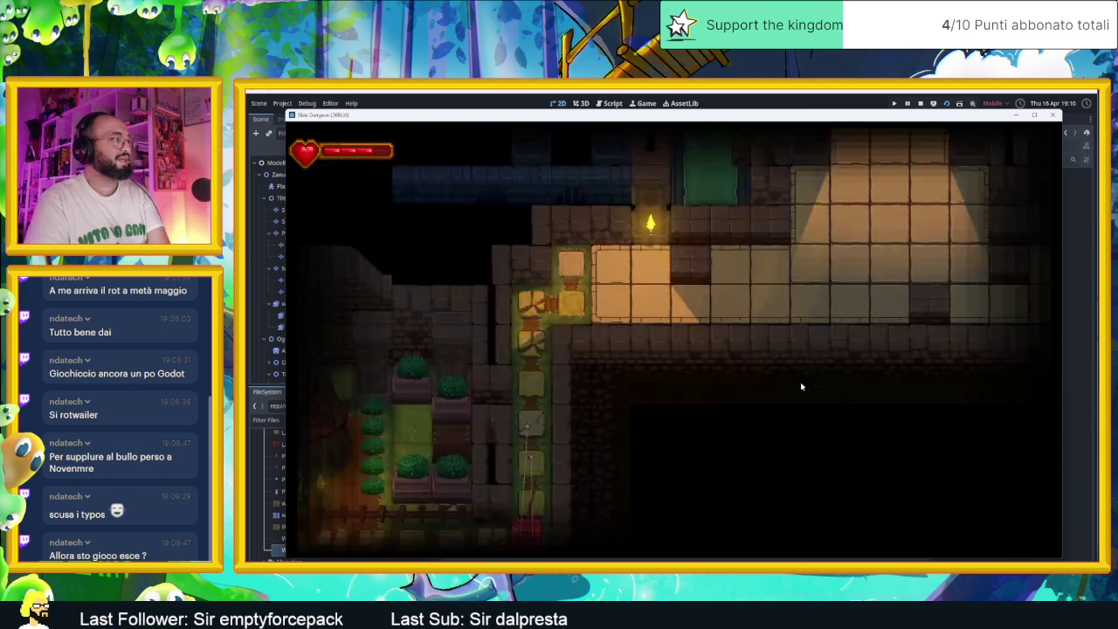
{"action": "key", "text": "w"}
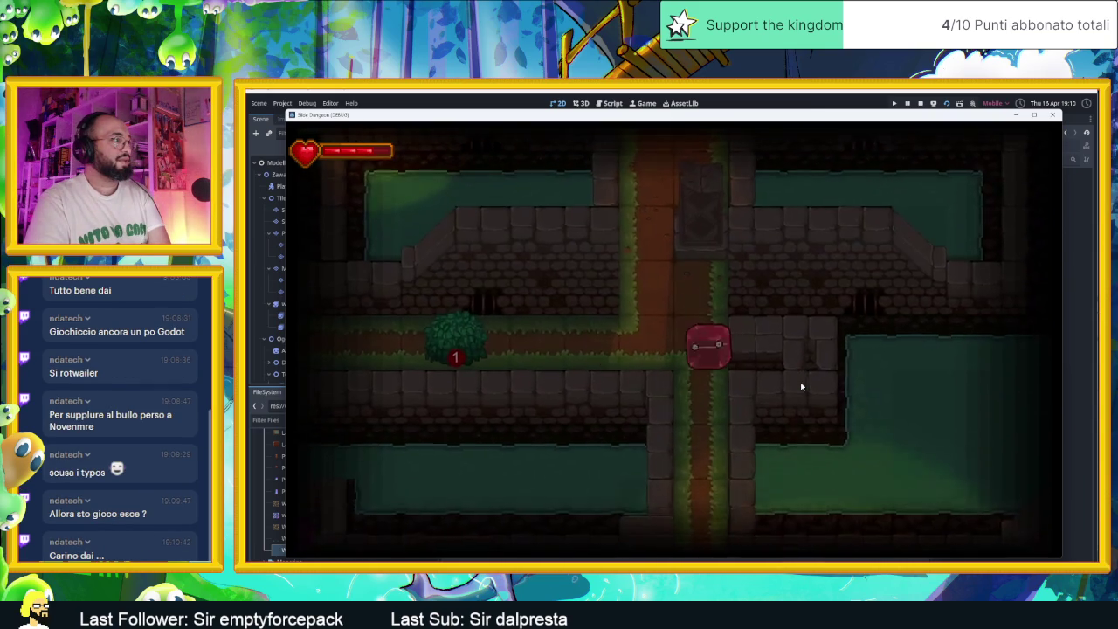
Enter the pink-tree garden, step on the pink tile, then return to the statue room's upper corridor.
{"action": "key", "text": "w"}
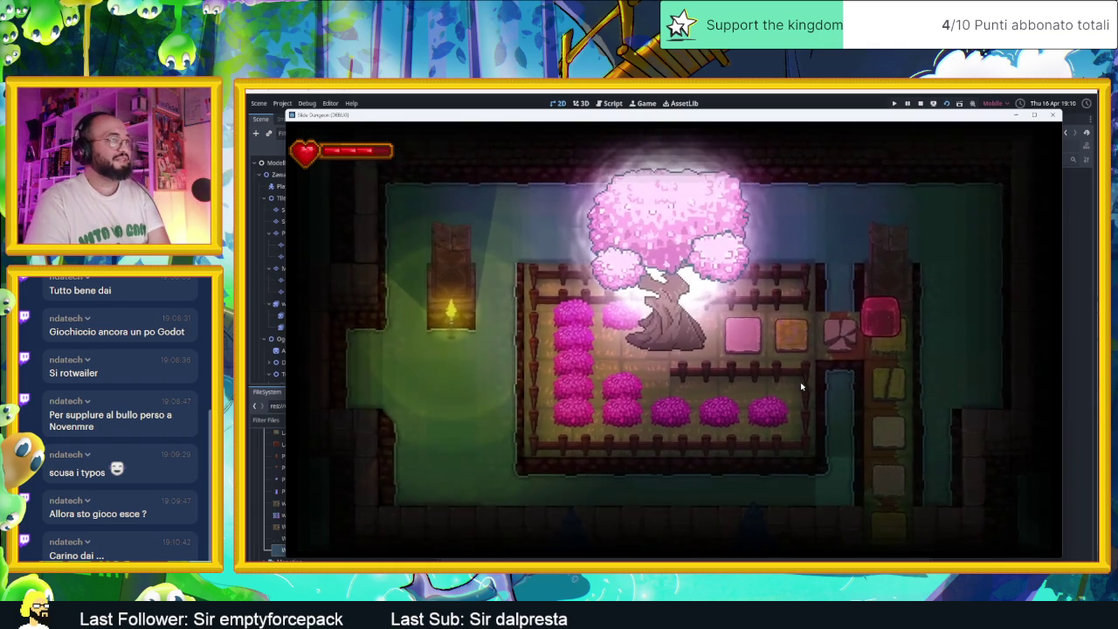
{"action": "key", "text": "a"}
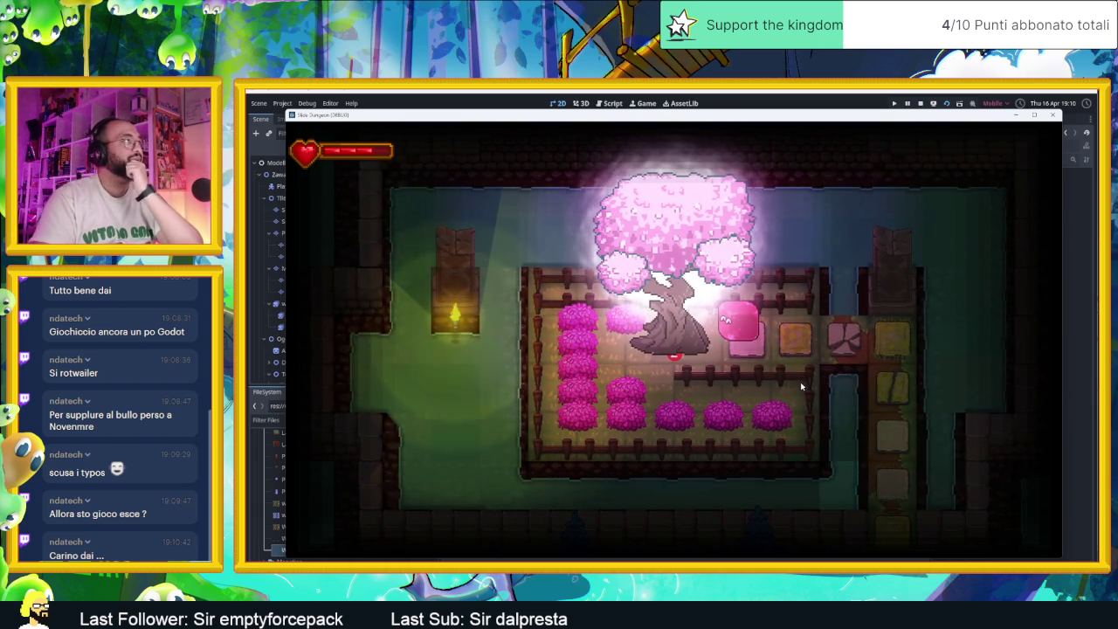
{"action": "key", "text": "s"}
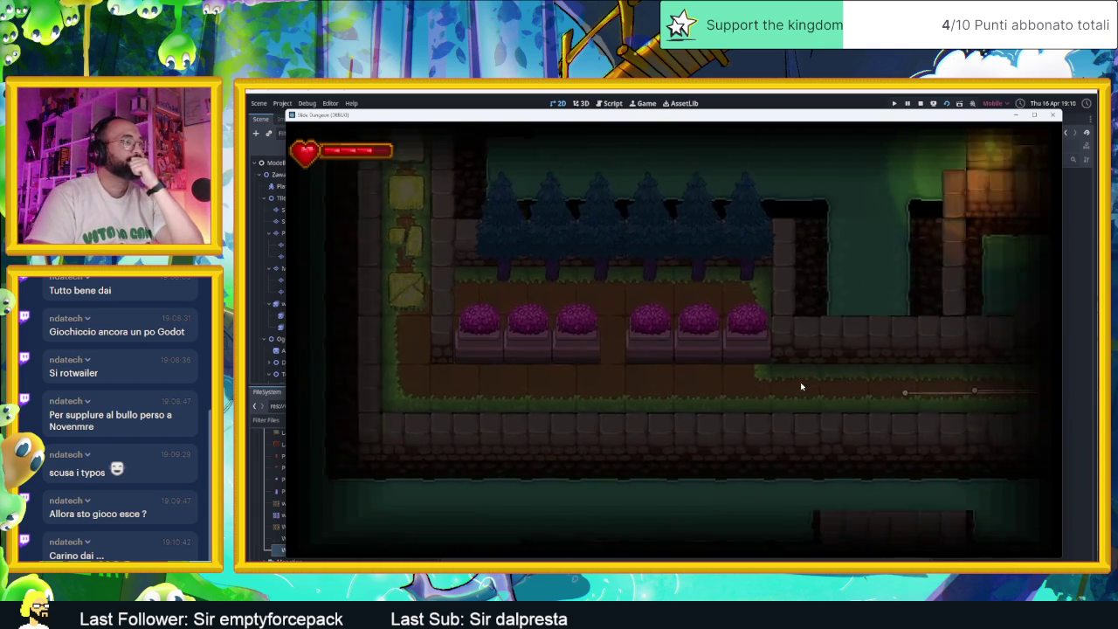
{"action": "key", "text": "d"}
{"action": "key", "text": "s"}
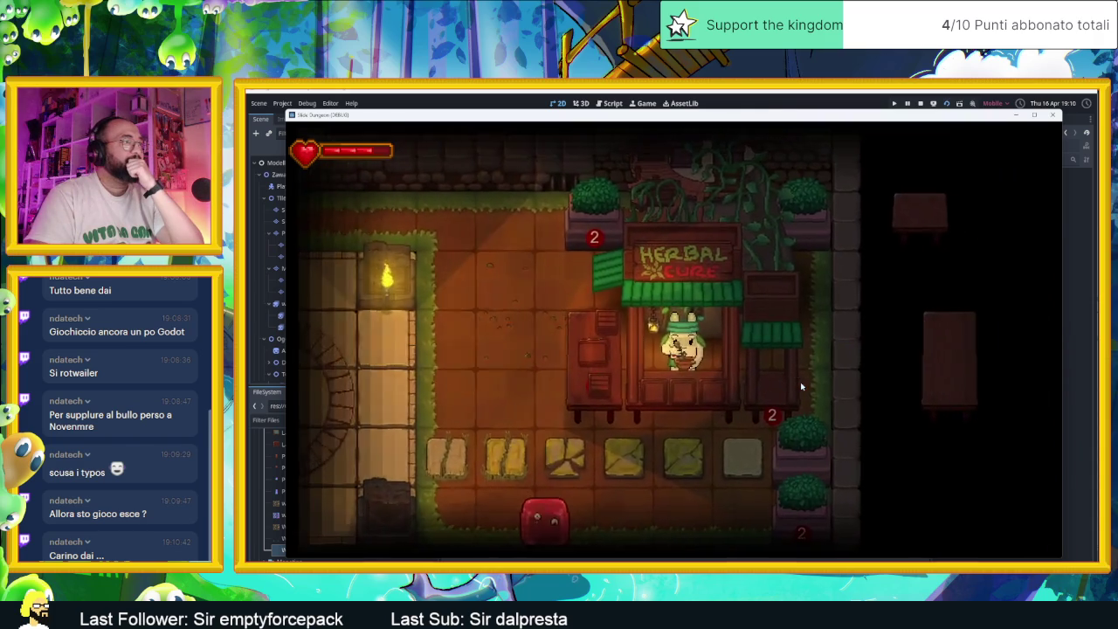
{"action": "key", "text": "a"}
{"action": "key", "text": "w"}
Walk down the lower corridor into the tower room and stop beside the right tower.
{"action": "key", "text": "s"}
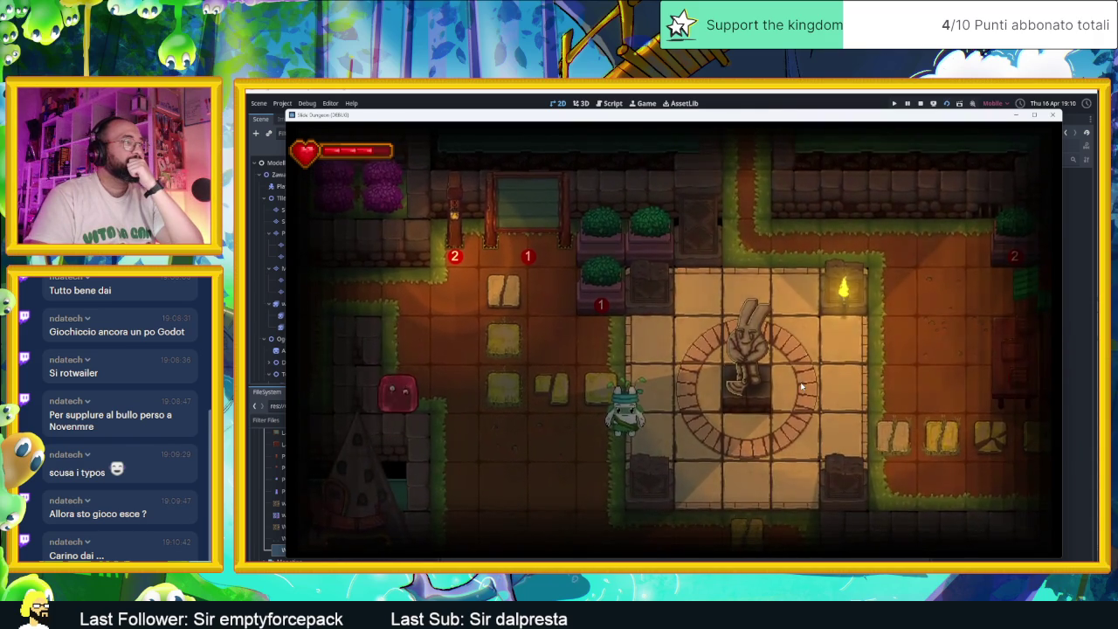
{"action": "key", "text": "d"}
{"action": "key", "text": "s"}
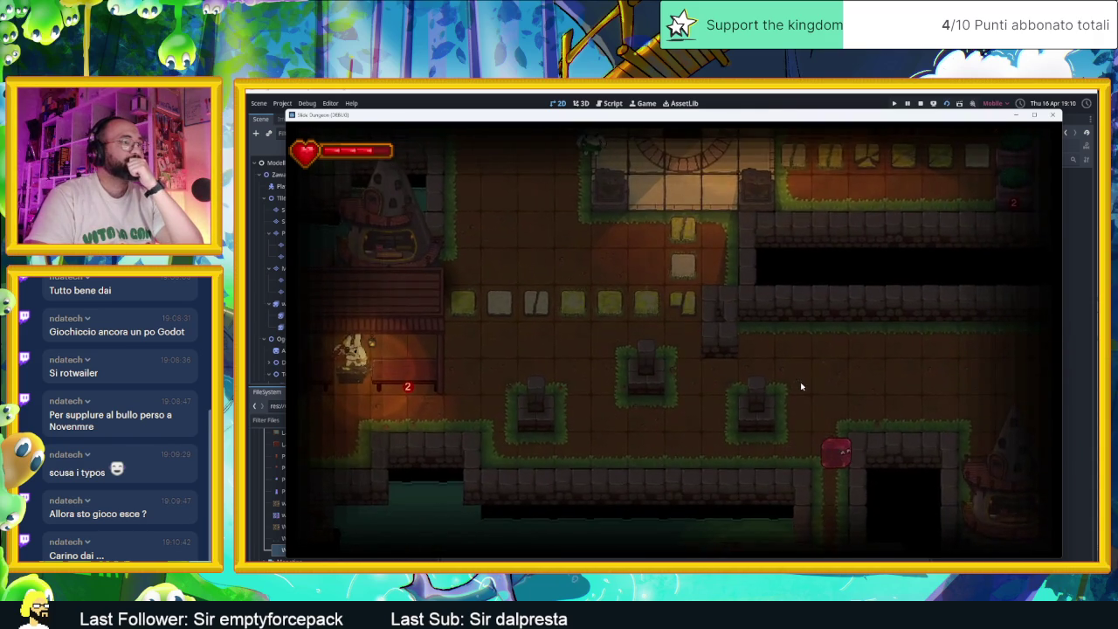
{"action": "key", "text": "a"}
{"action": "key", "text": "d"}
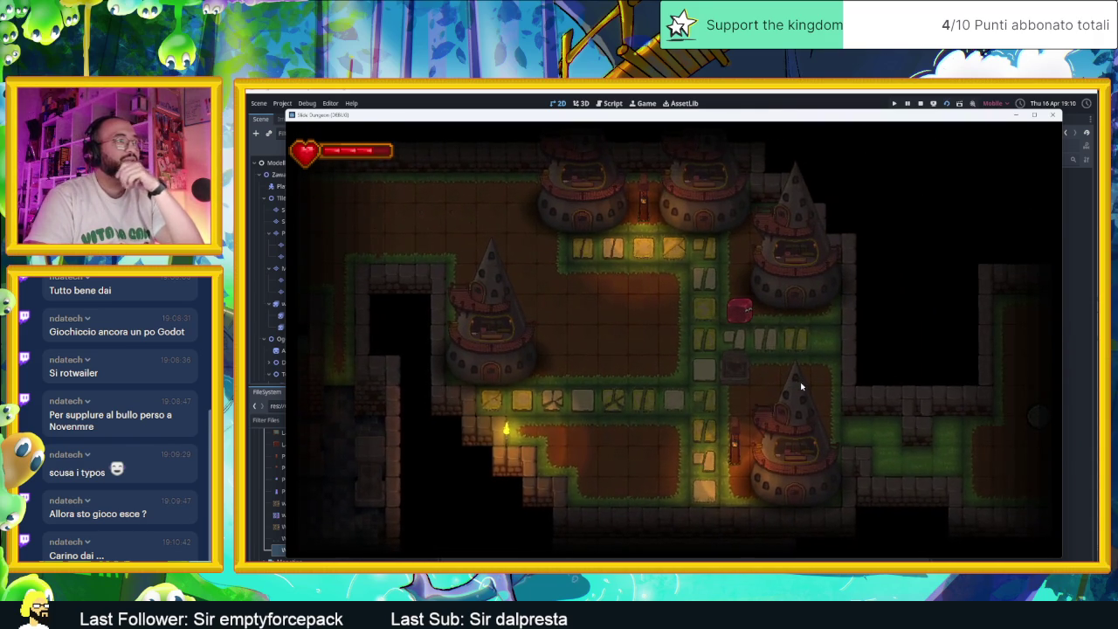
Explore the room with the grey ball, pushing against it and visiting its corners.
{"action": "key", "text": "d"}
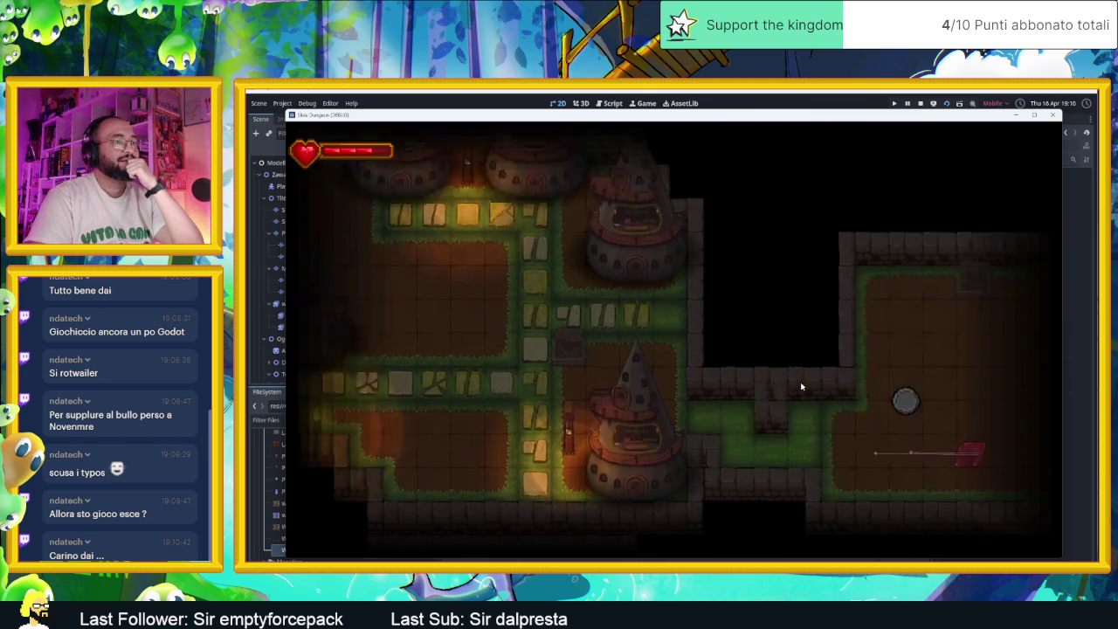
{"action": "key", "text": "d"}
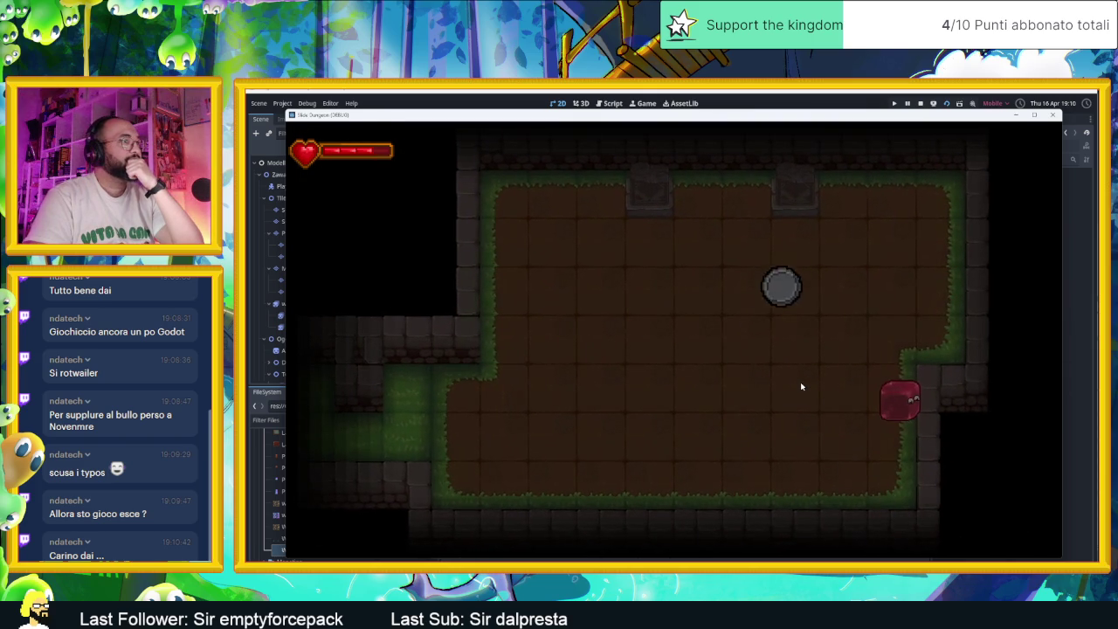
{"action": "key", "text": "w"}
{"action": "key", "text": "s"}
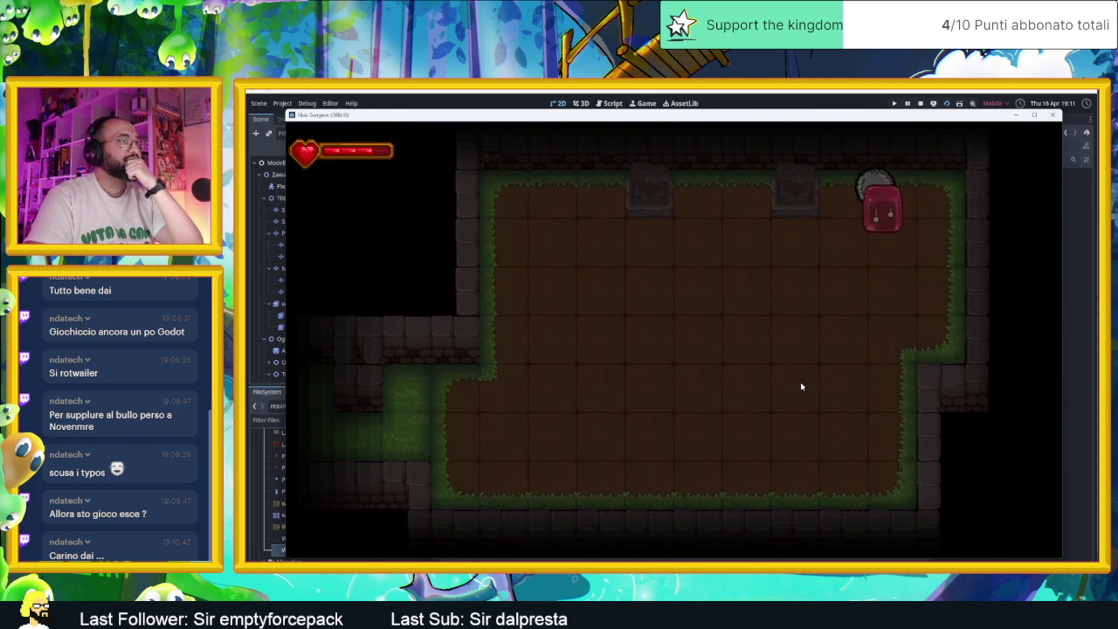
{"action": "key", "text": "a"}
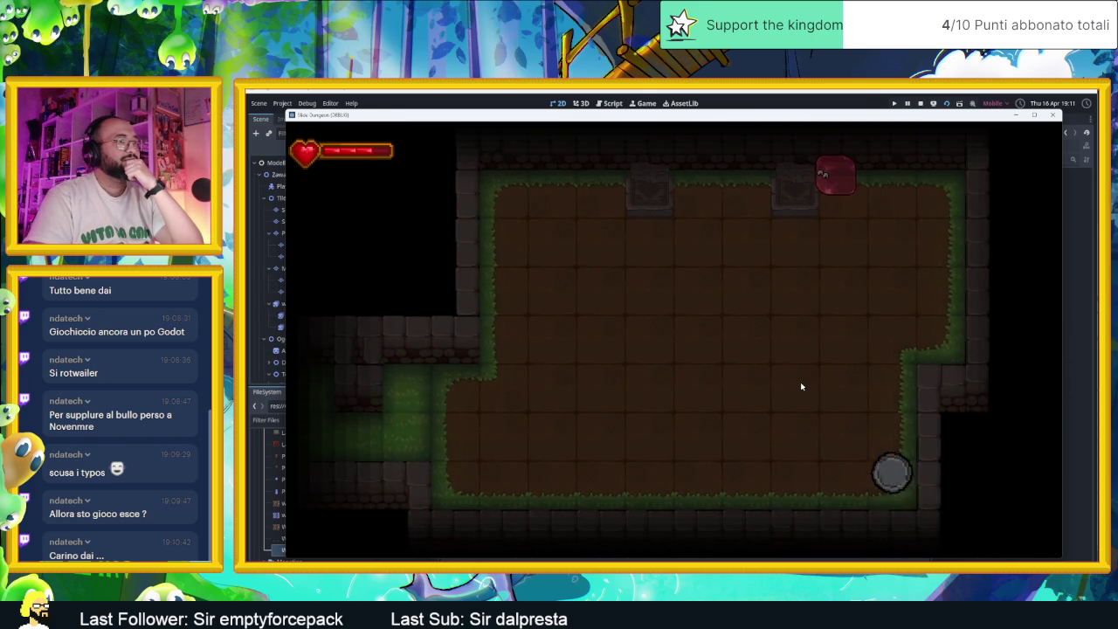
{"action": "key", "text": "a"}
{"action": "key", "text": "s"}
{"action": "key", "text": "a"}
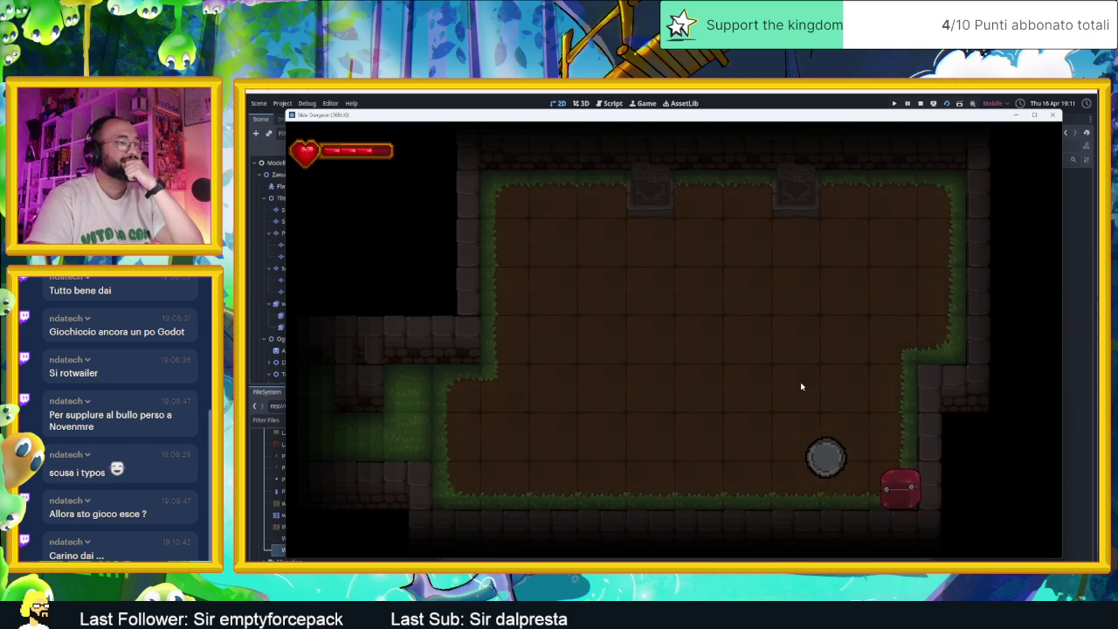
Move the slime around the room and up-left into the neighbouring rooms.
{"action": "key", "text": "a"}
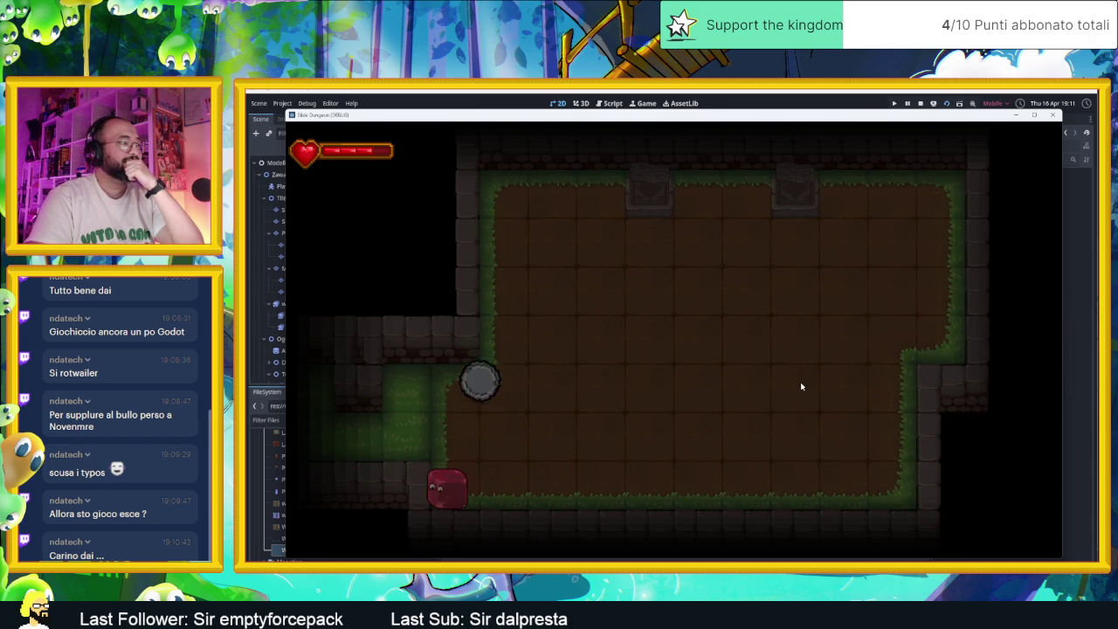
{"action": "key", "text": "w"}
{"action": "key", "text": "s"}
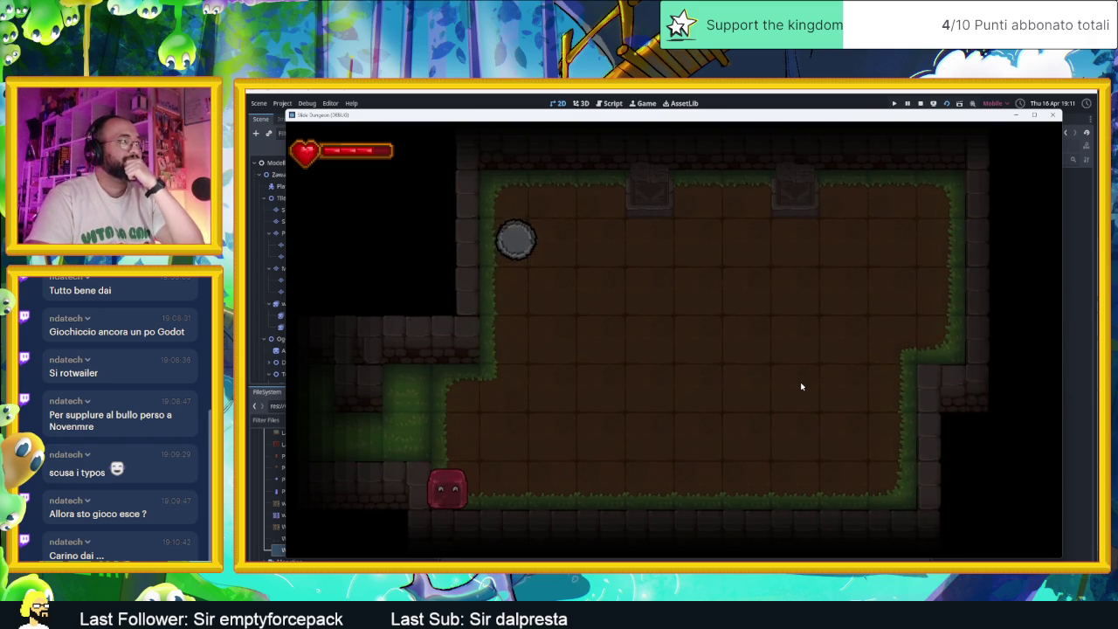
{"action": "key", "text": "w"}
{"action": "key", "text": "a"}
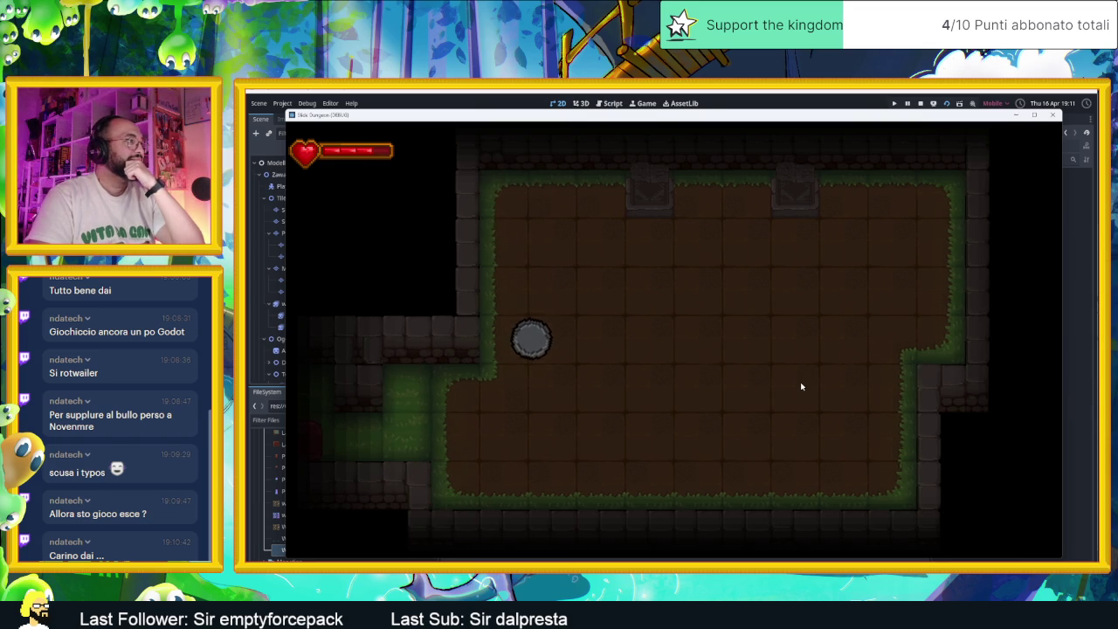
{"action": "key", "text": "w"}
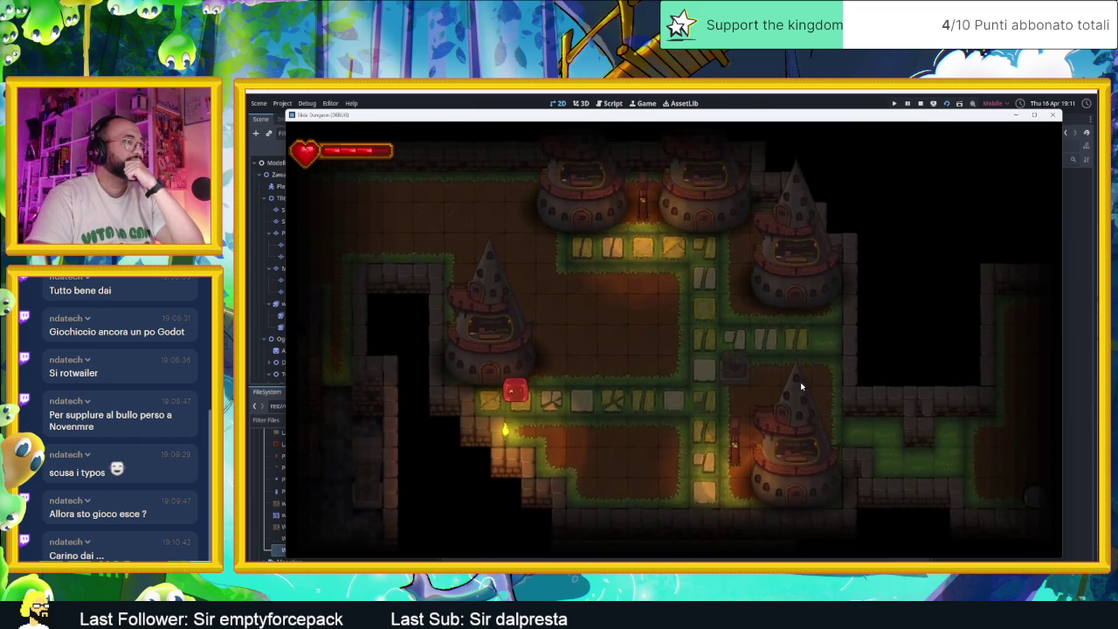
{"action": "key", "text": "a"}
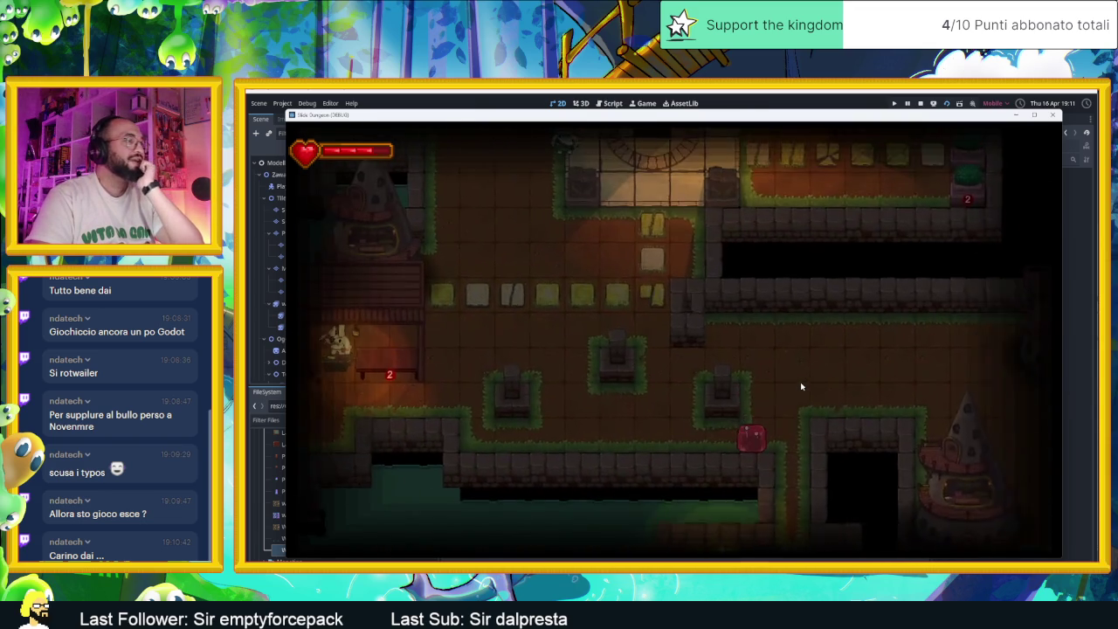
Steer the slime down, up-right past a pillar, and up into the statue room.
{"action": "key", "text": "d"}
{"action": "key", "text": "s"}
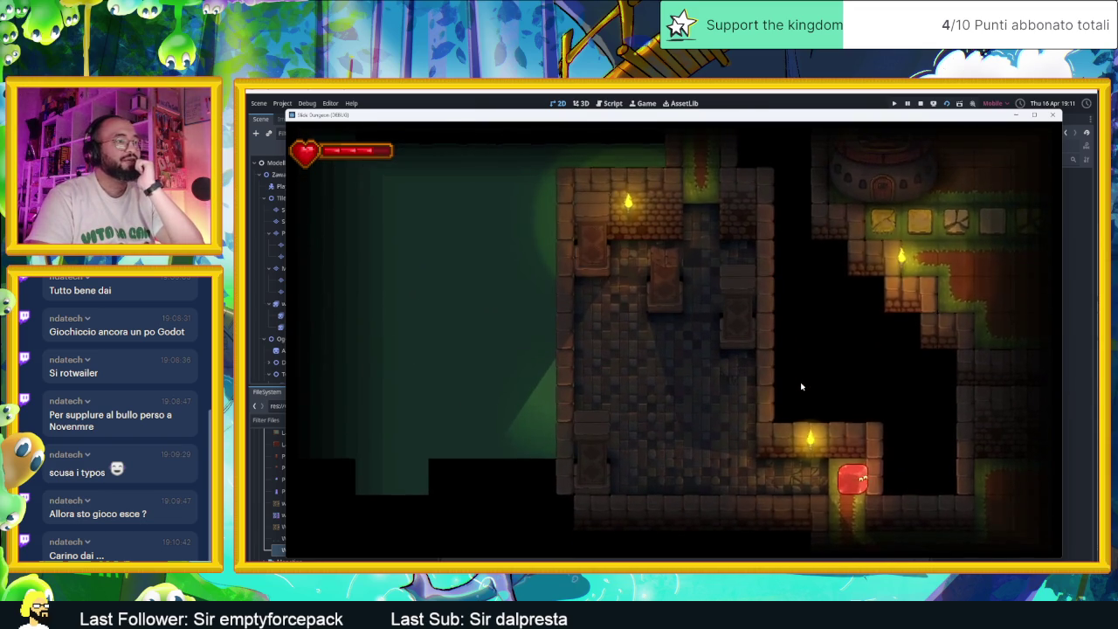
{"action": "key", "text": "w"}
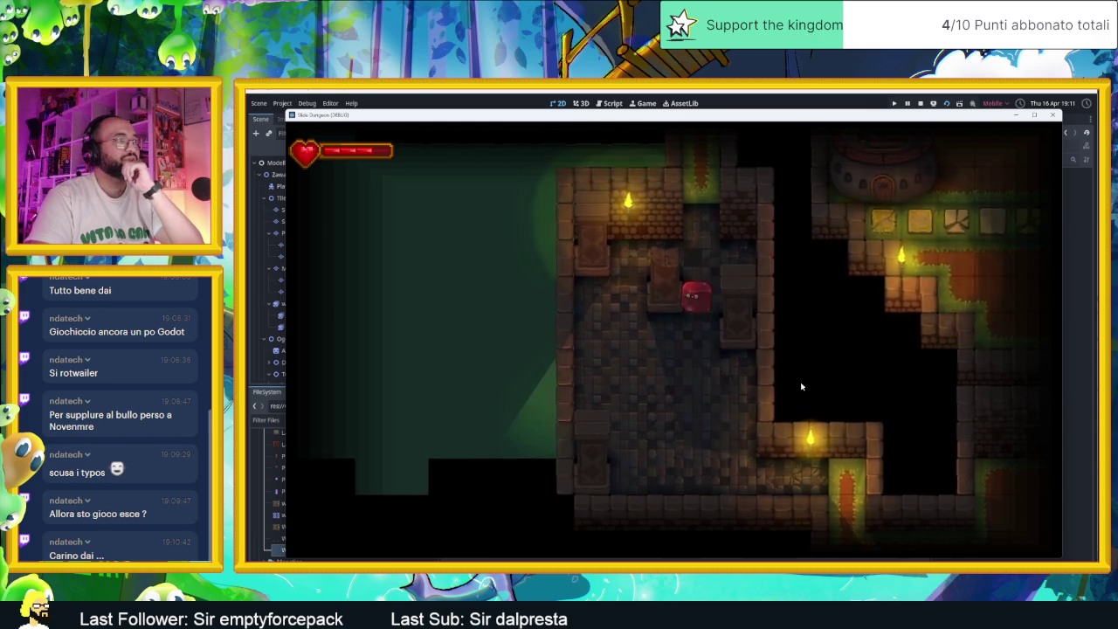
{"action": "key", "text": "d"}
{"action": "key", "text": "s"}
{"action": "key", "text": "a"}
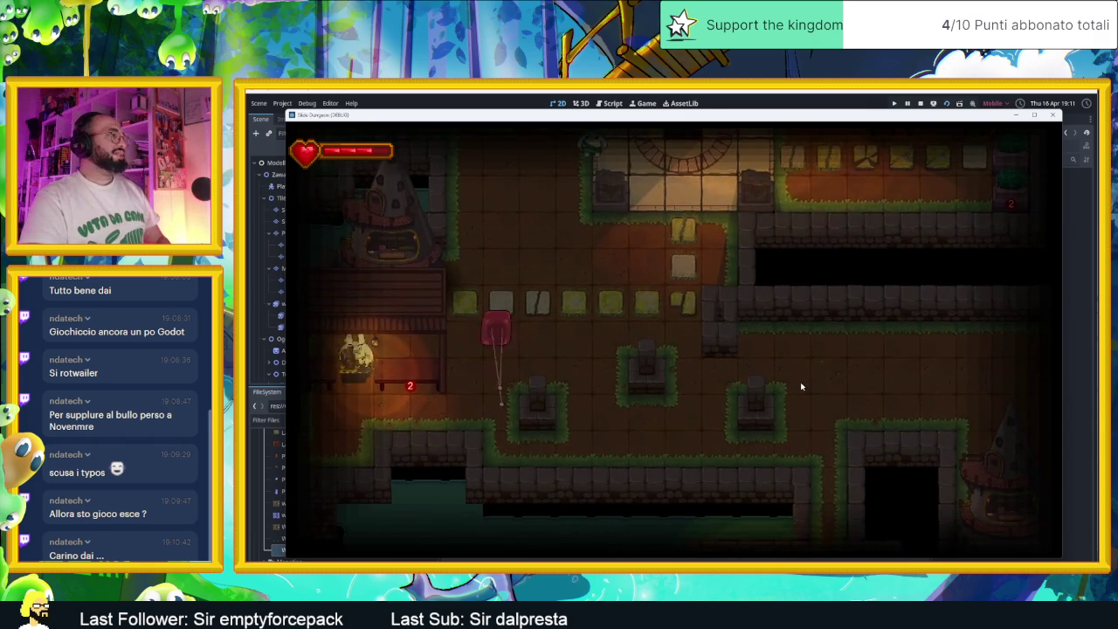
{"action": "key", "text": "w"}
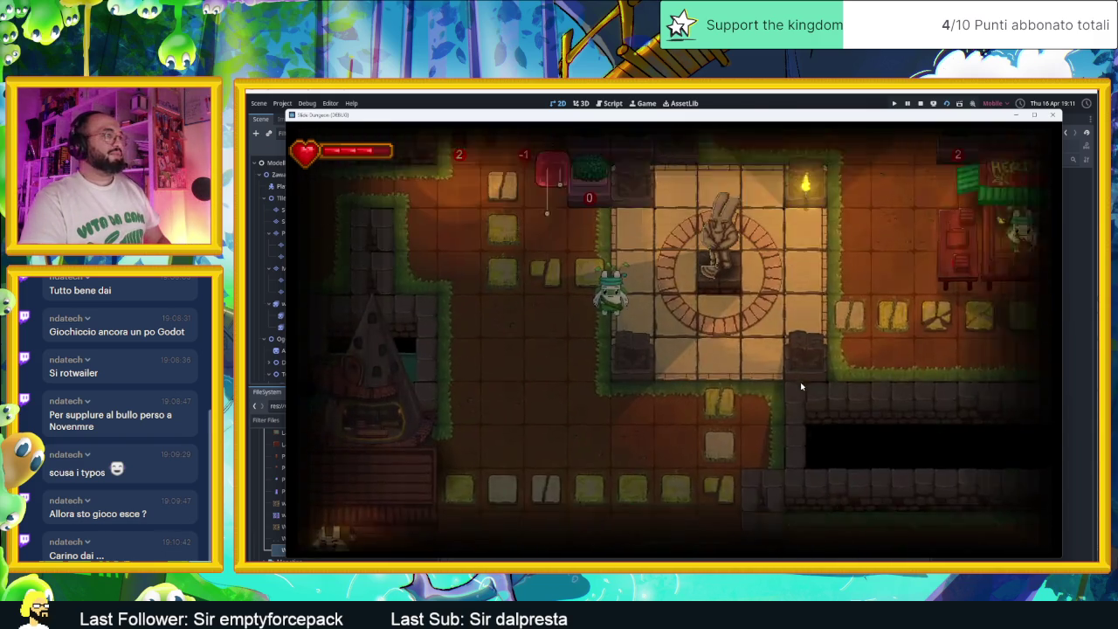
Move the slime through the side rooms back to the statue room and up to the hut.
{"action": "key", "text": "a"}
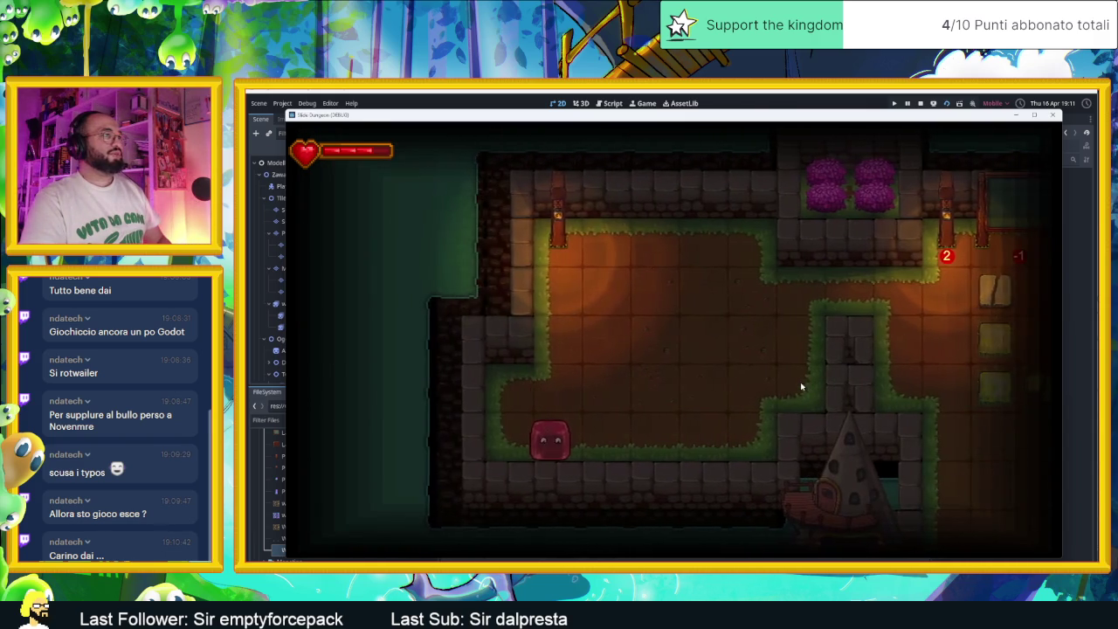
{"action": "key", "text": "d"}
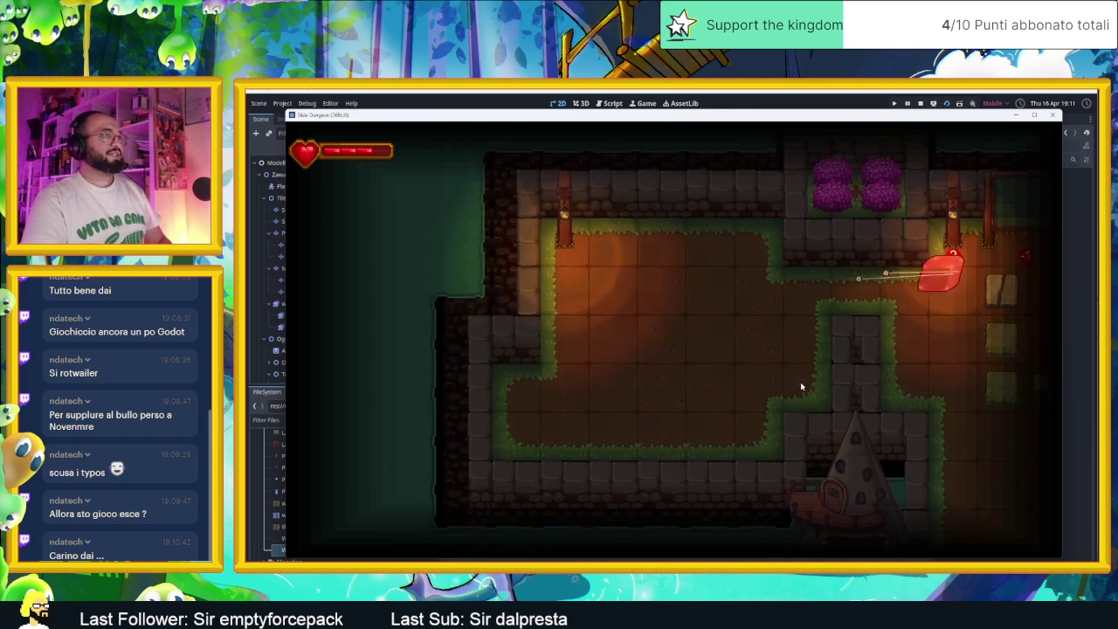
{"action": "key", "text": "d"}
{"action": "key", "text": "s"}
{"action": "key", "text": "w"}
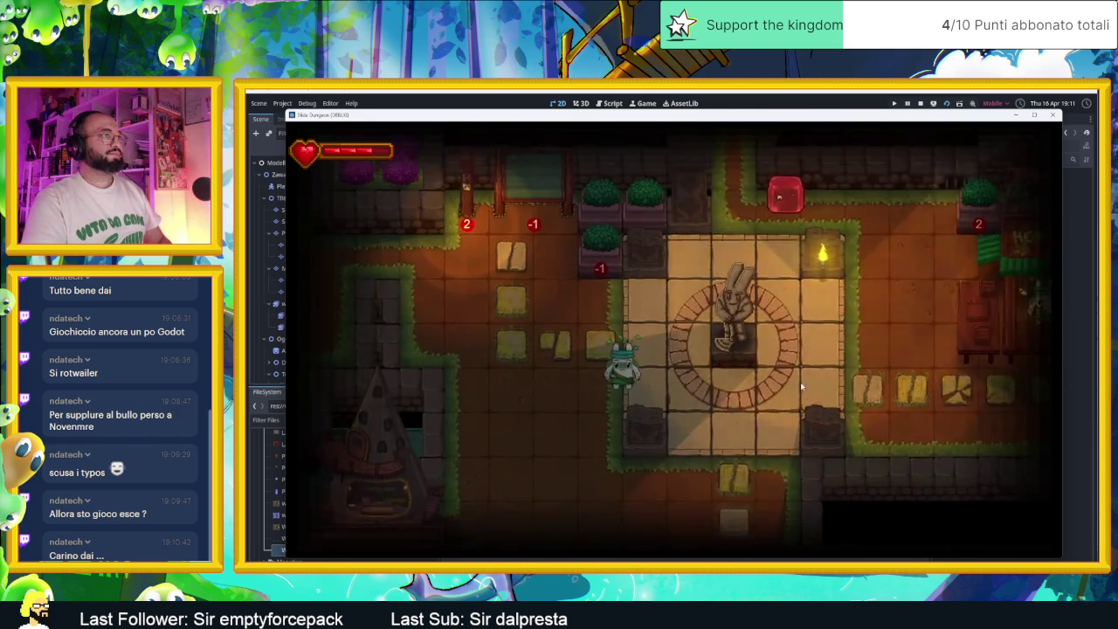
{"action": "key", "text": "w"}
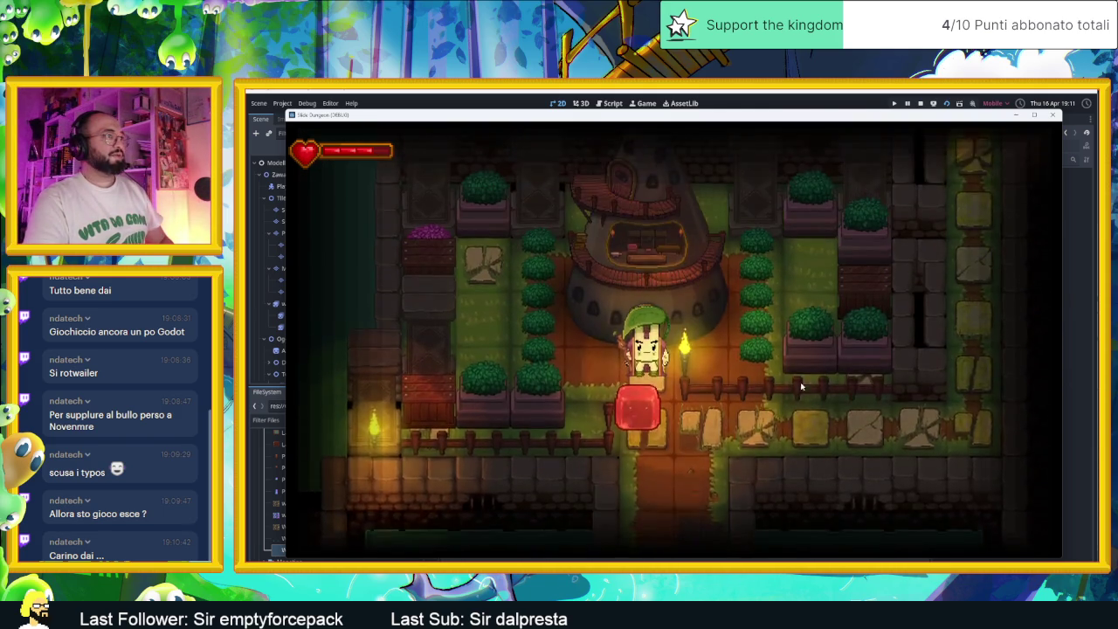
Talk to the village chief, advance through every dialogue line, and close the game window.
{"action": "key", "text": "w"}
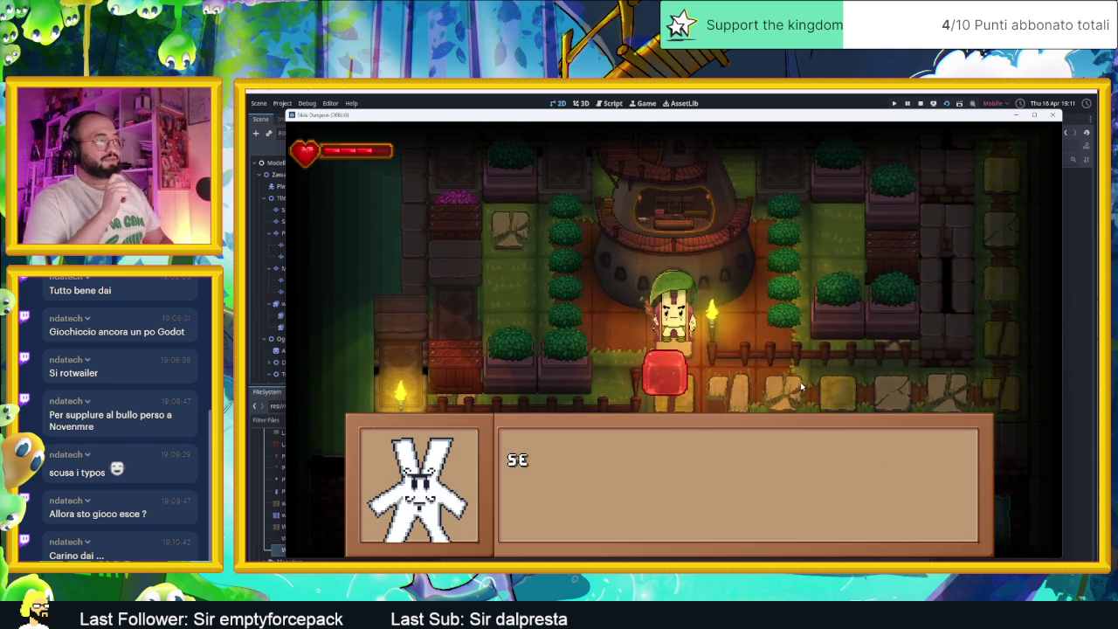
{"action": "key", "text": "space"}
{"action": "key", "text": "space"}
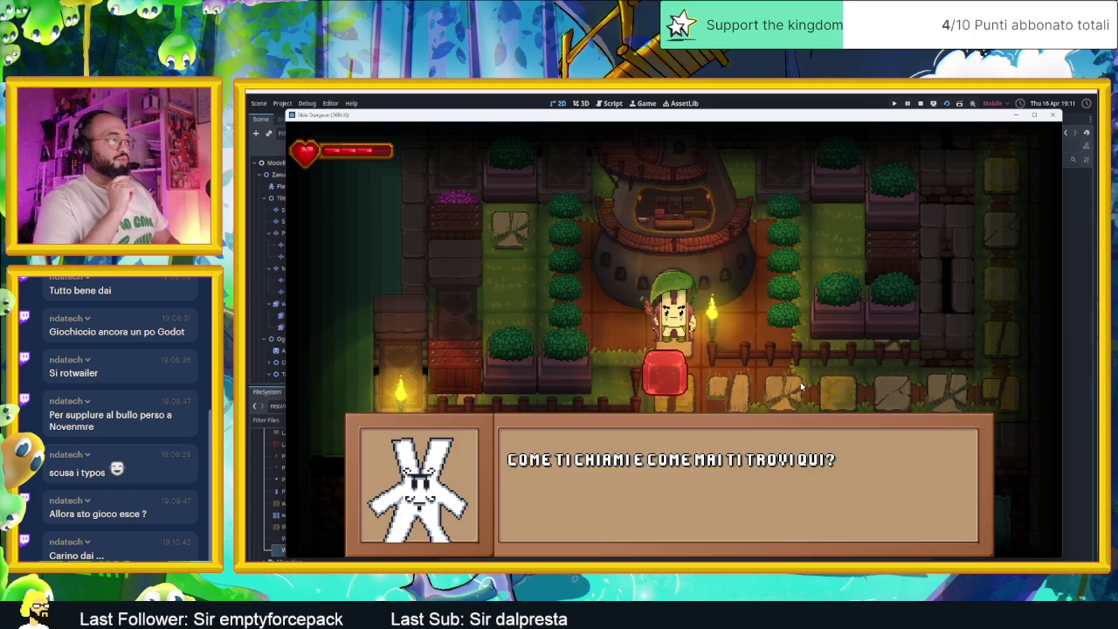
{"action": "key", "text": "space"}
{"action": "key", "text": "space"}
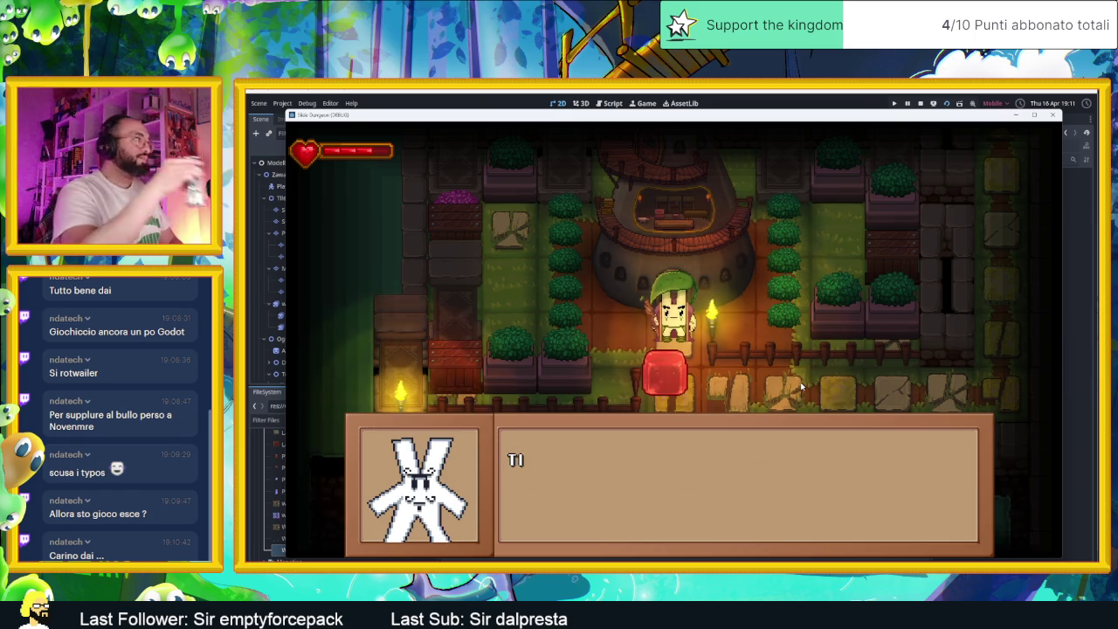
{"action": "key", "text": "space"}
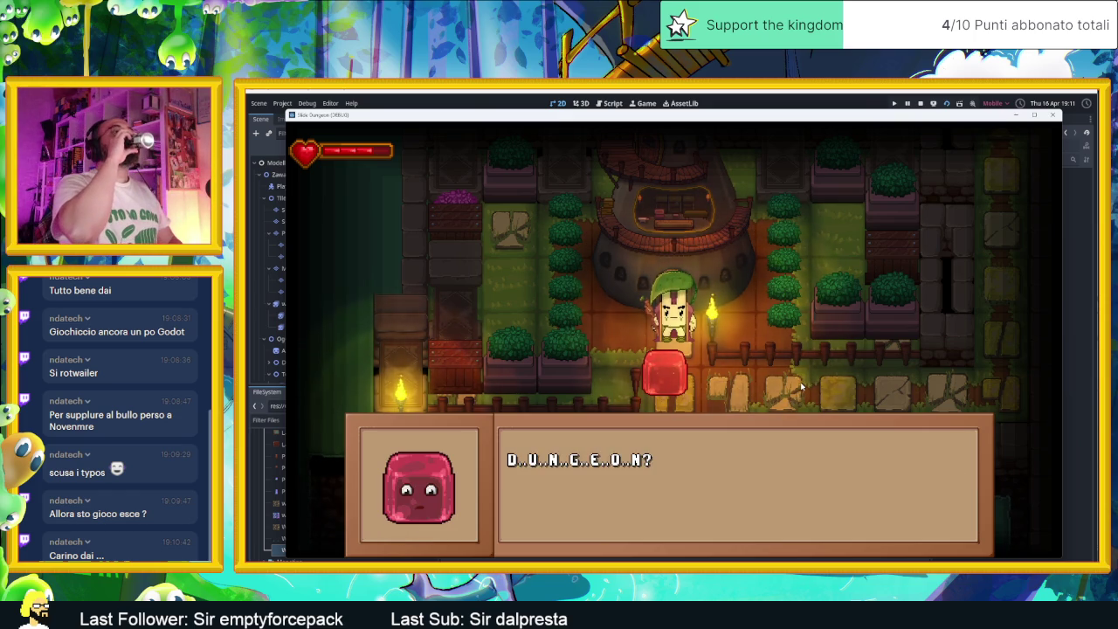
{"action": "key", "text": "space"}
{"action": "key", "text": "space"}
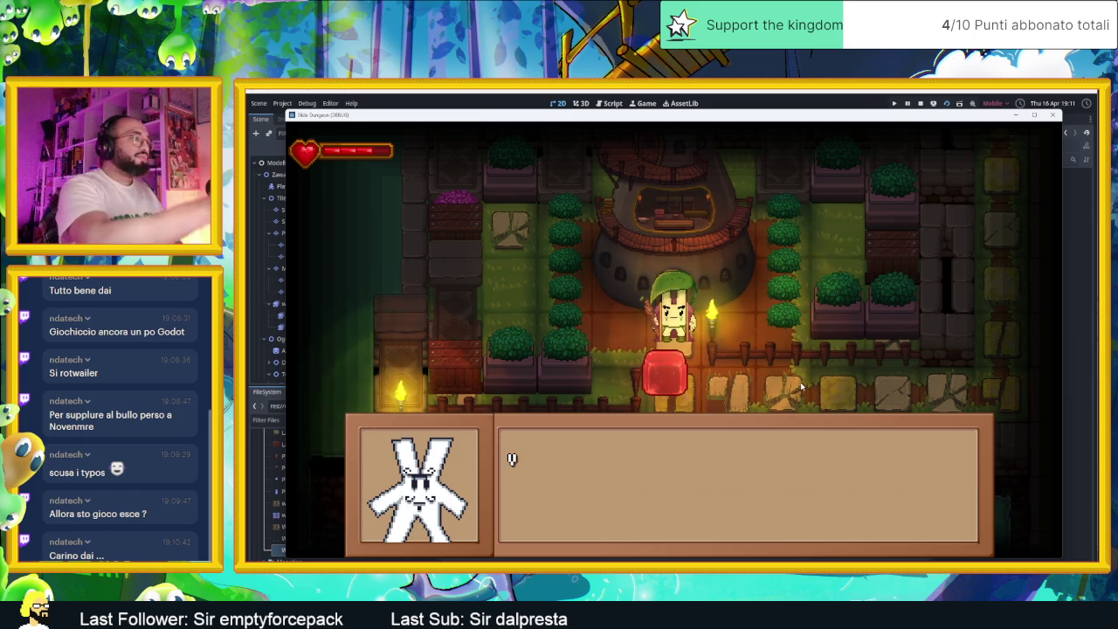
{"action": "key", "text": "space"}
{"action": "key", "text": "space"}
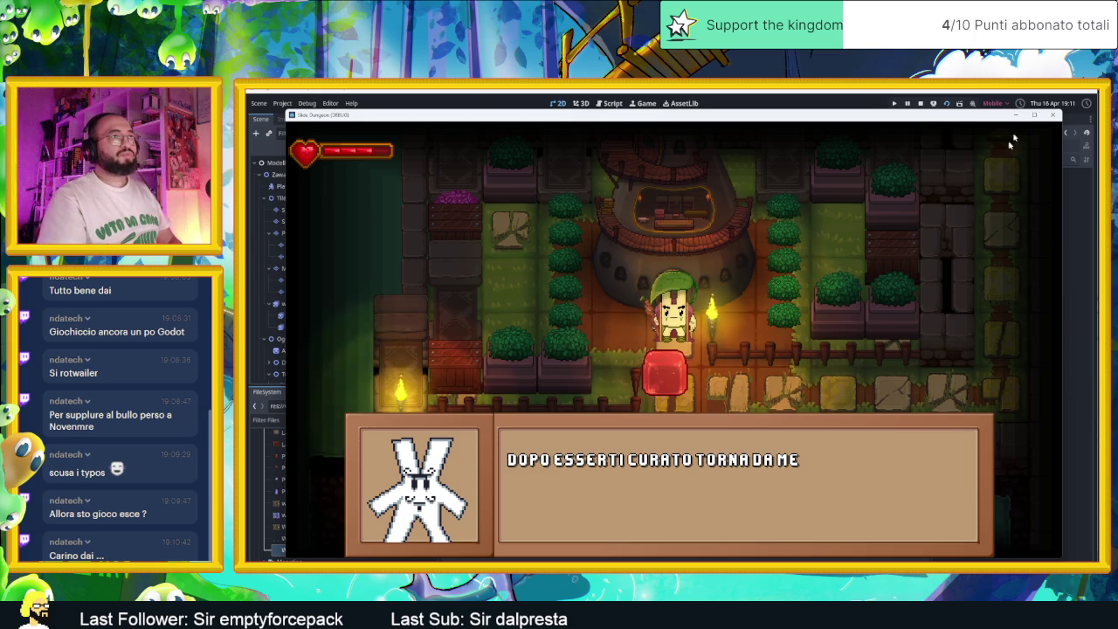
{"action": "left_click", "coordinate": [1051, 115]}
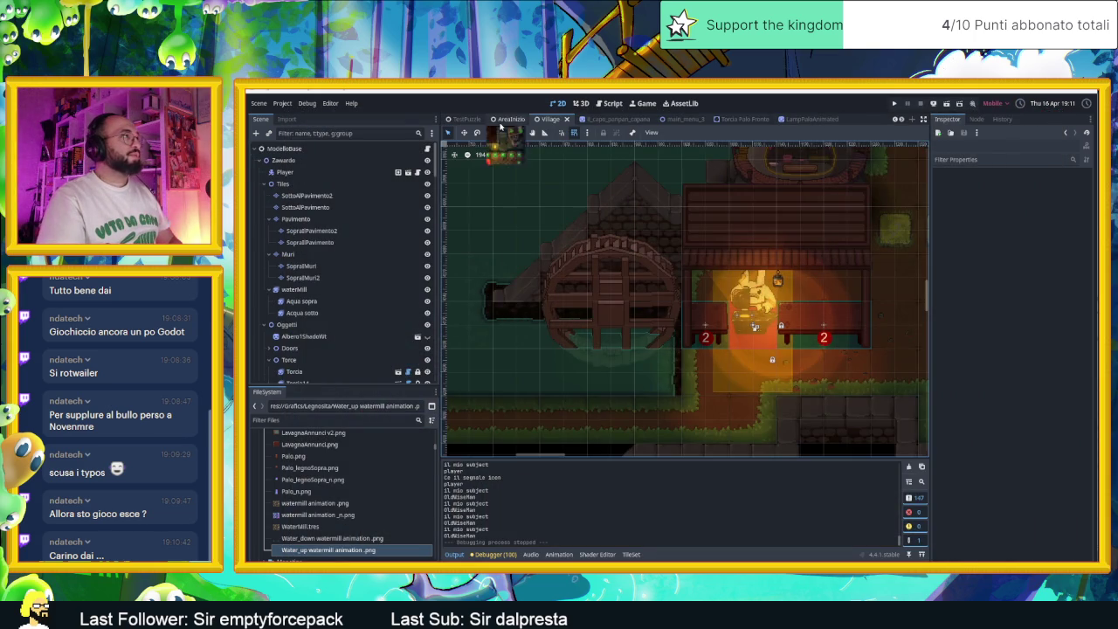
Switch to the AreaInizio scene, run it, and move the player down-right collecting coins.
{"action": "left_click", "coordinate": [501, 122]}
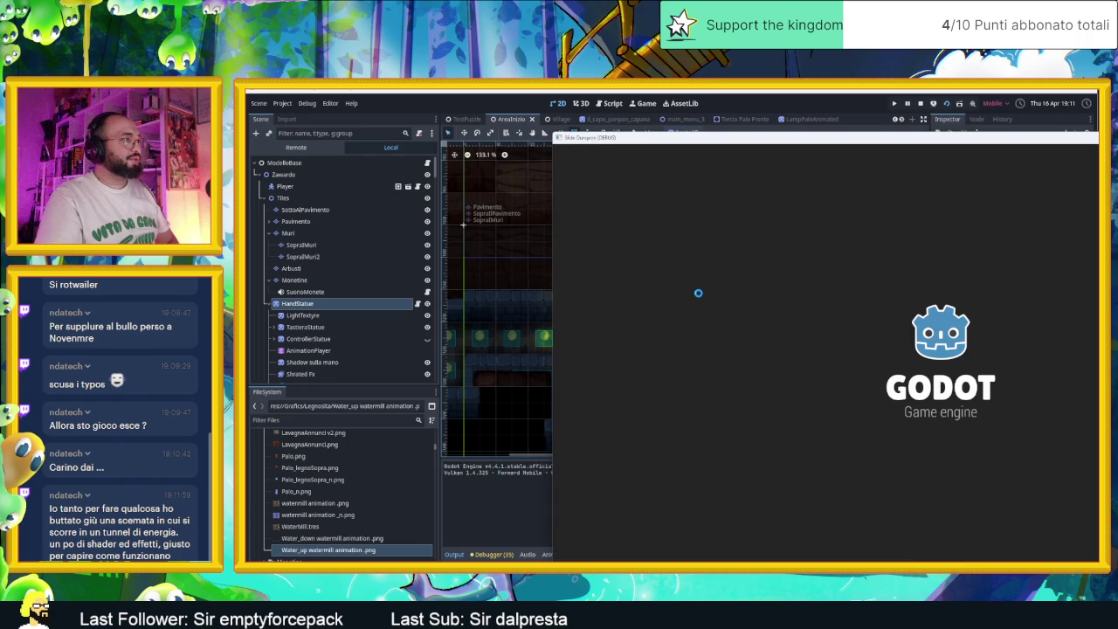
{"action": "key", "text": "Down"}
{"action": "key", "text": "Right"}
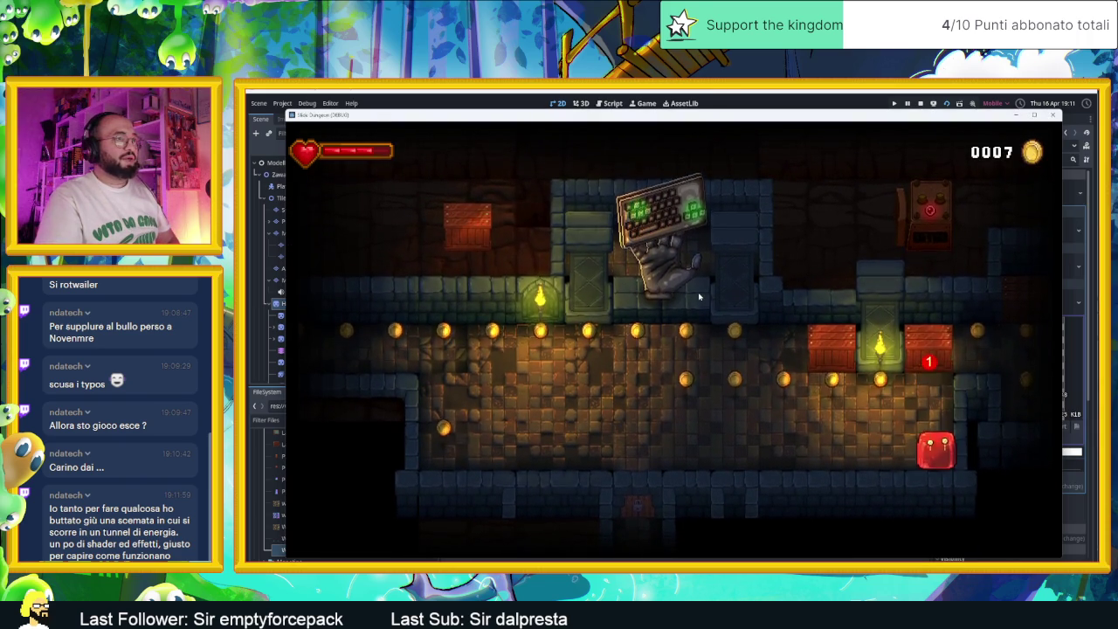
Break the red crate and dash along the coin row into the next room.
{"action": "key", "text": "Up"}
{"action": "key", "text": "Down"}
{"action": "key", "text": "Left"}
{"action": "key", "text": "Up"}
{"action": "key", "text": "Right"}
{"action": "key", "text": "Down"}
{"action": "key", "text": "Up"}
{"action": "key", "text": "Right"}
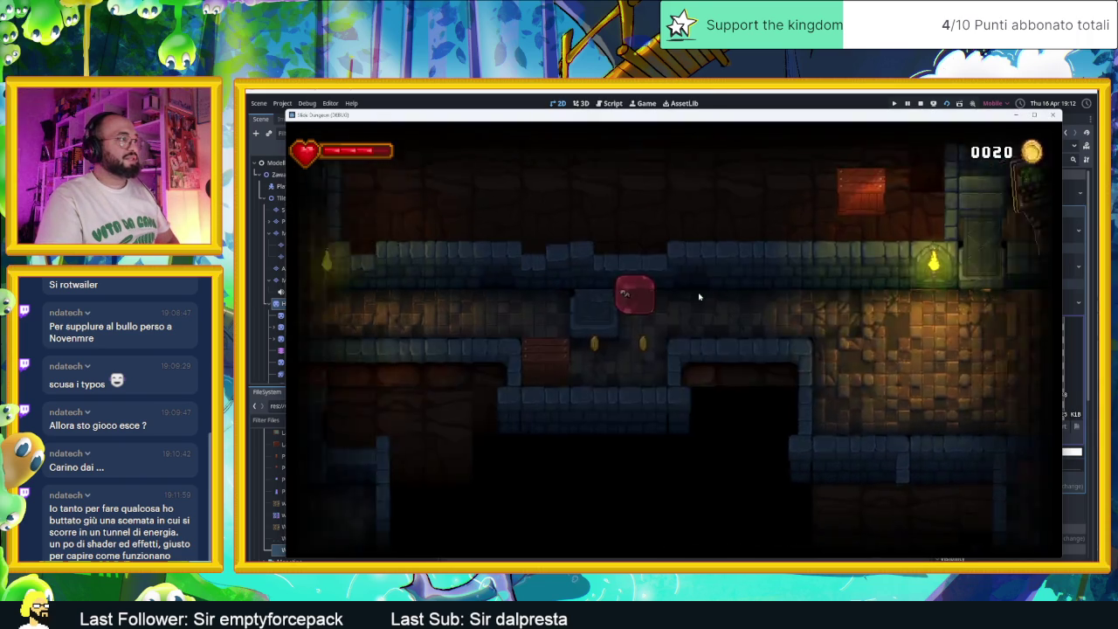
Dash through the next rooms collecting coins, dipping down for one below the path.
{"action": "key", "text": "Down"}
{"action": "key", "text": "Right"}
{"action": "key", "text": "Down"}
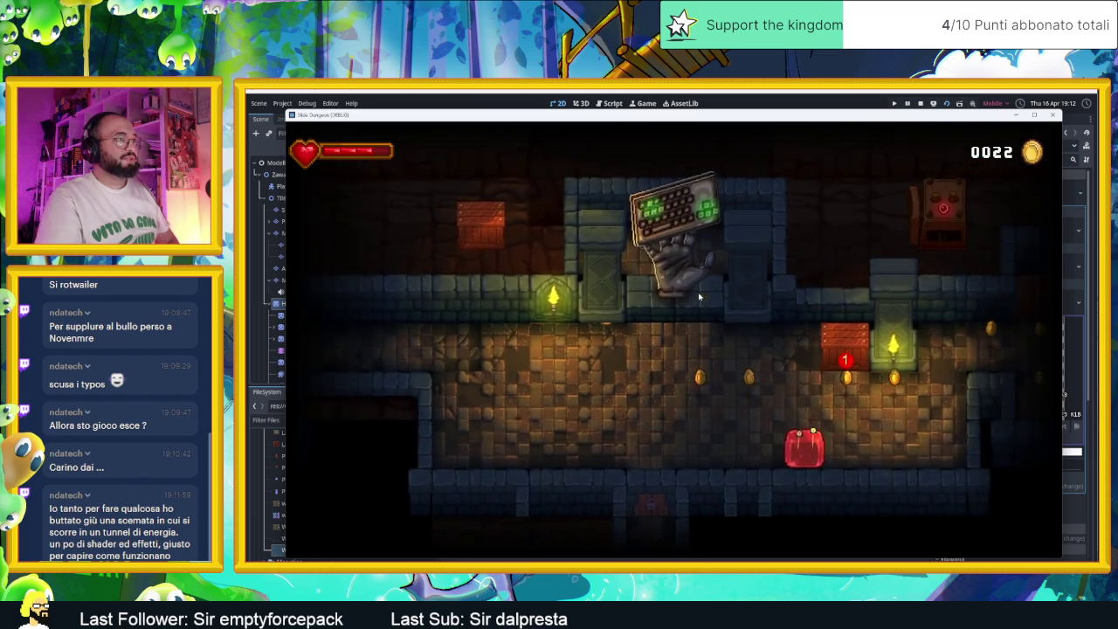
{"action": "key", "text": "Right"}
{"action": "key", "text": "Up"}
{"action": "key", "text": "Down"}
{"action": "key", "text": "Up"}
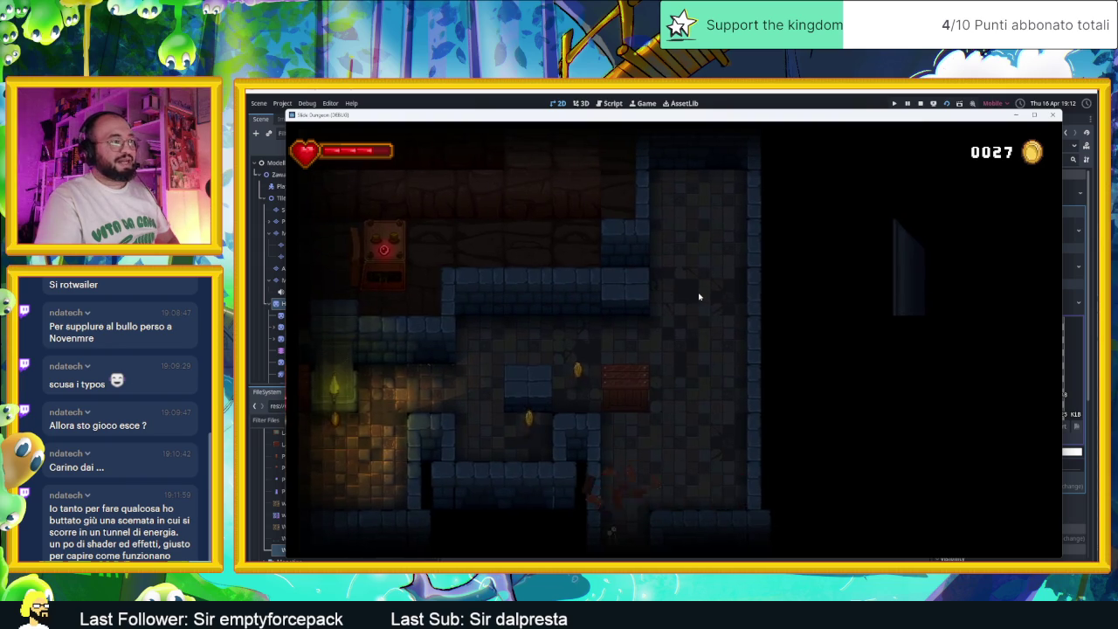
Dash between the dungeon rooms toward a new corridor.
{"action": "key", "text": "Right"}
{"action": "key", "text": "Up"}
{"action": "key", "text": "Down"}
{"action": "key", "text": "Left"}
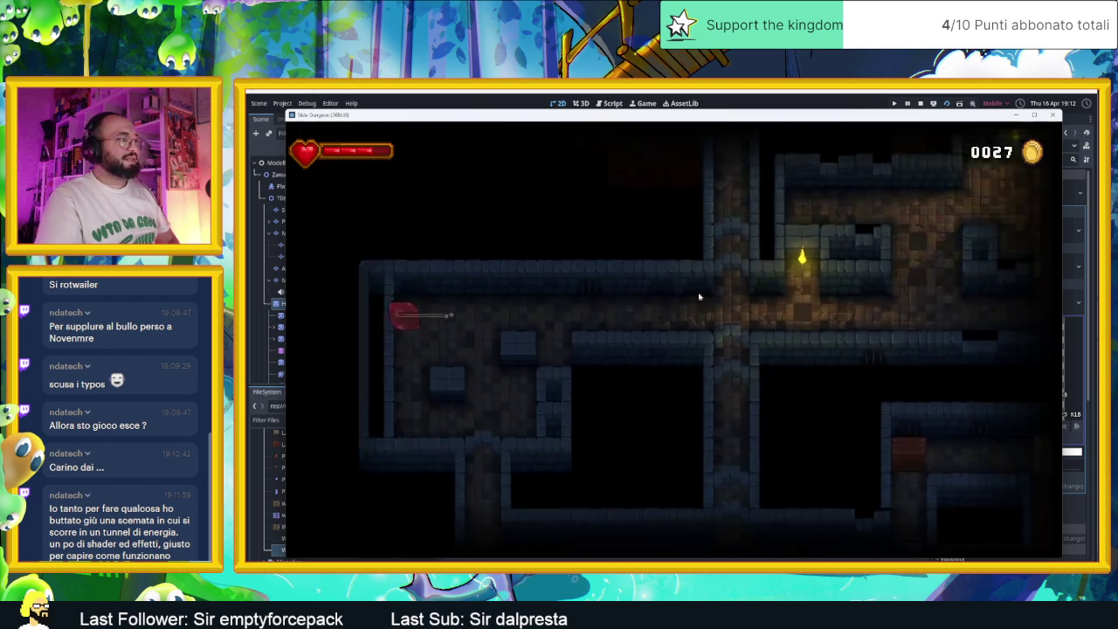
{"action": "key", "text": "Right"}
{"action": "key", "text": "Up"}
{"action": "key", "text": "Down"}
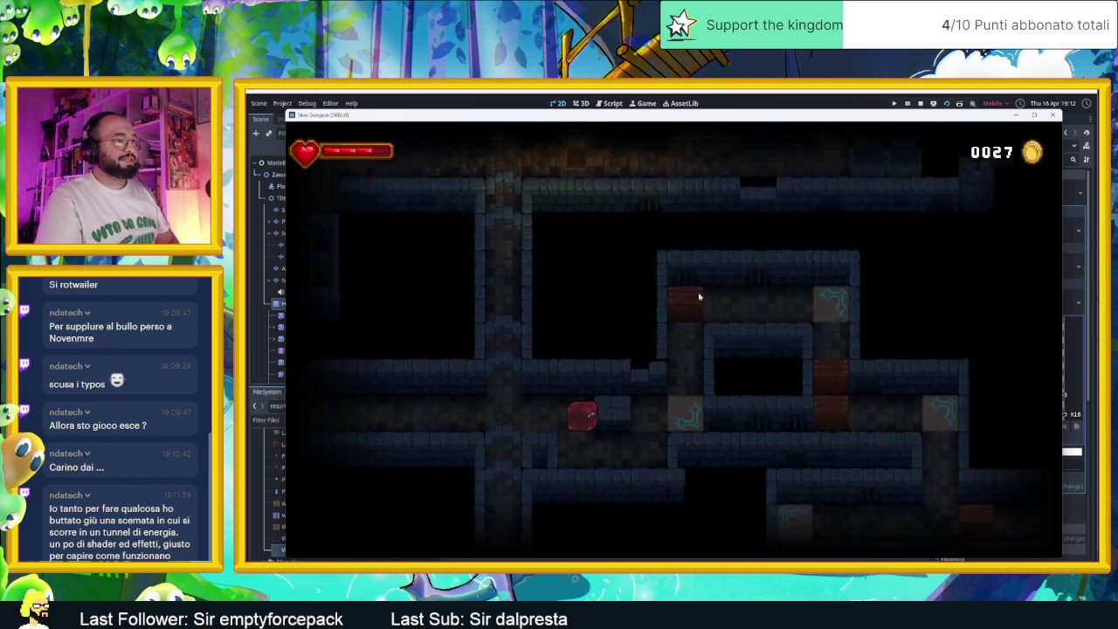
Slide the slime along the arrow tiles and out of the upper-right corridor.
{"action": "key", "text": "Right"}
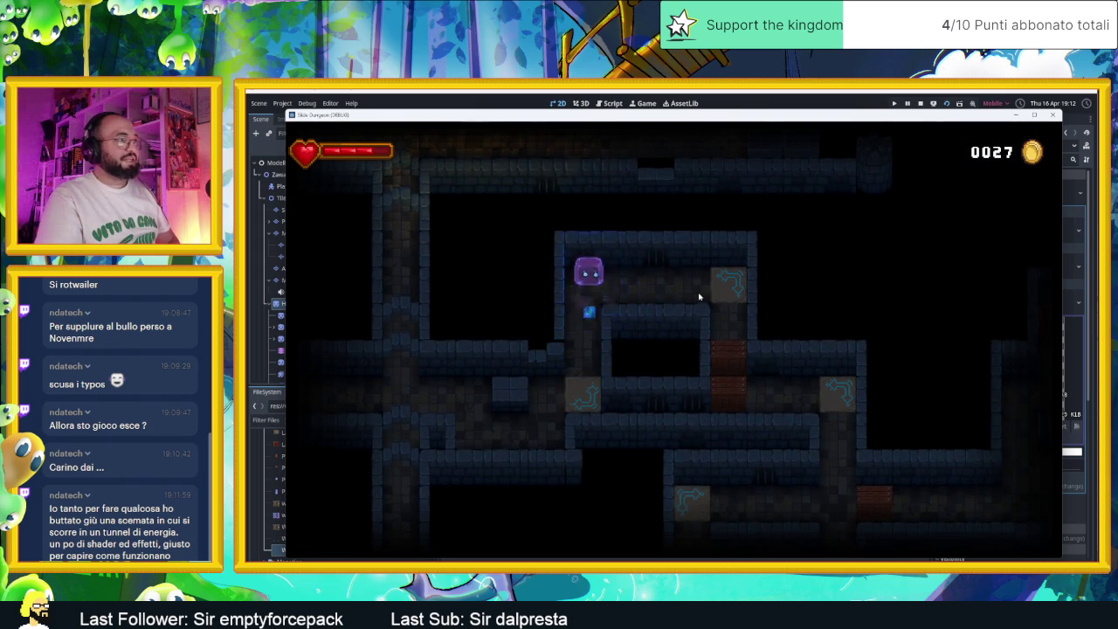
{"action": "key", "text": "Right"}
{"action": "key", "text": "Right"}
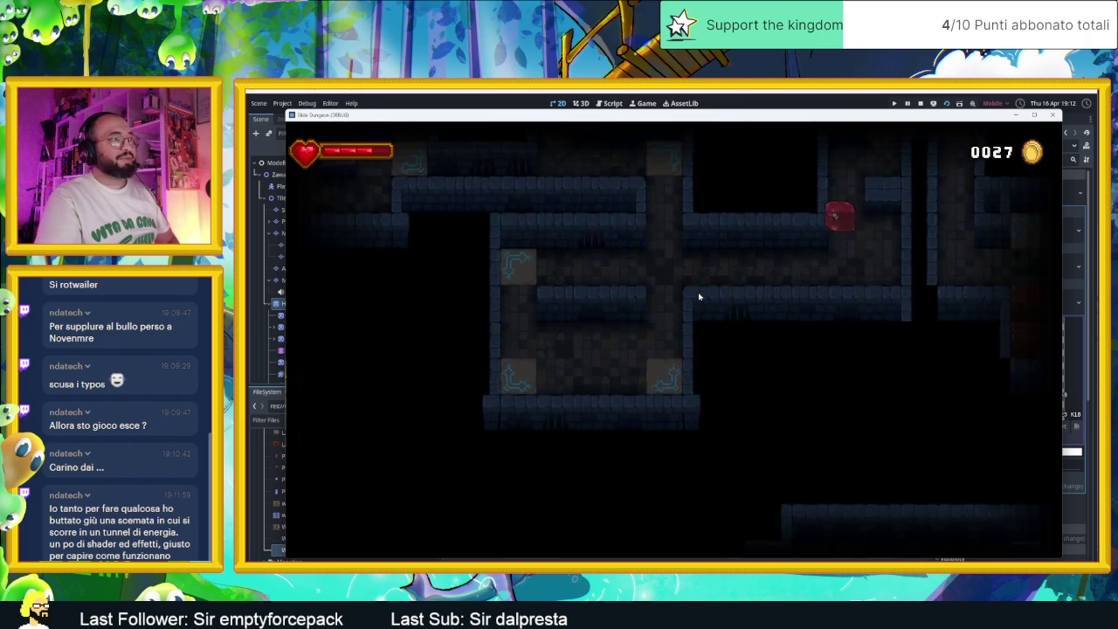
{"action": "key", "text": "Up"}
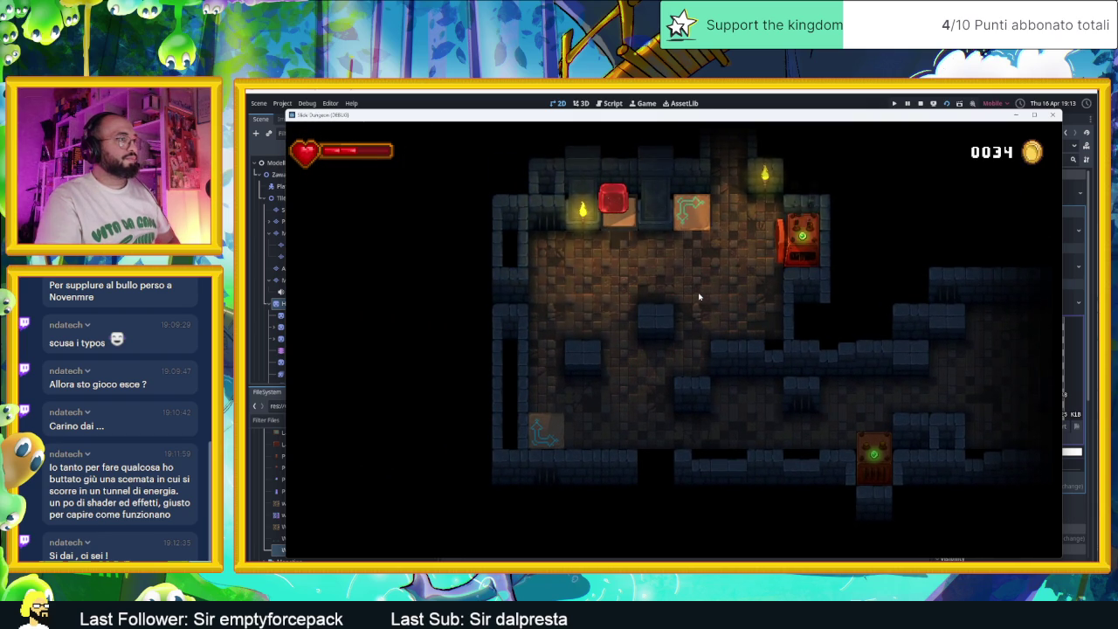
Slide the slime to the torch-lit room's left wall.
{"action": "key", "text": "Left"}
Move the slime through the dark corridor, out the bottom exit and down past the crate.
{"action": "key", "text": "Right"}
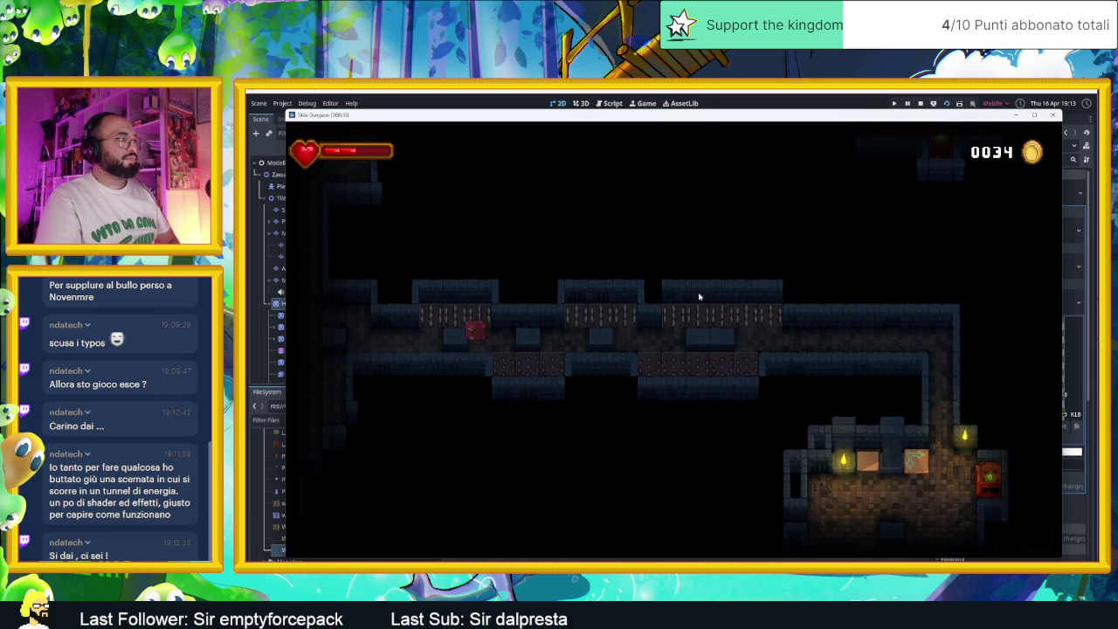
{"action": "key", "text": "Left"}
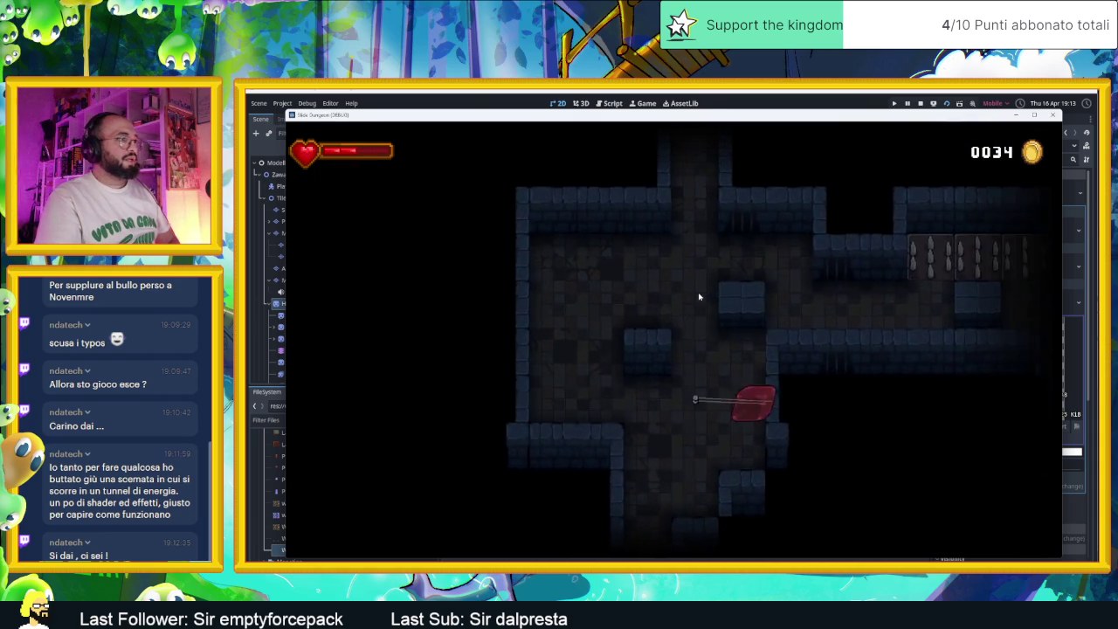
{"action": "key", "text": "Down"}
{"action": "key", "text": "Right"}
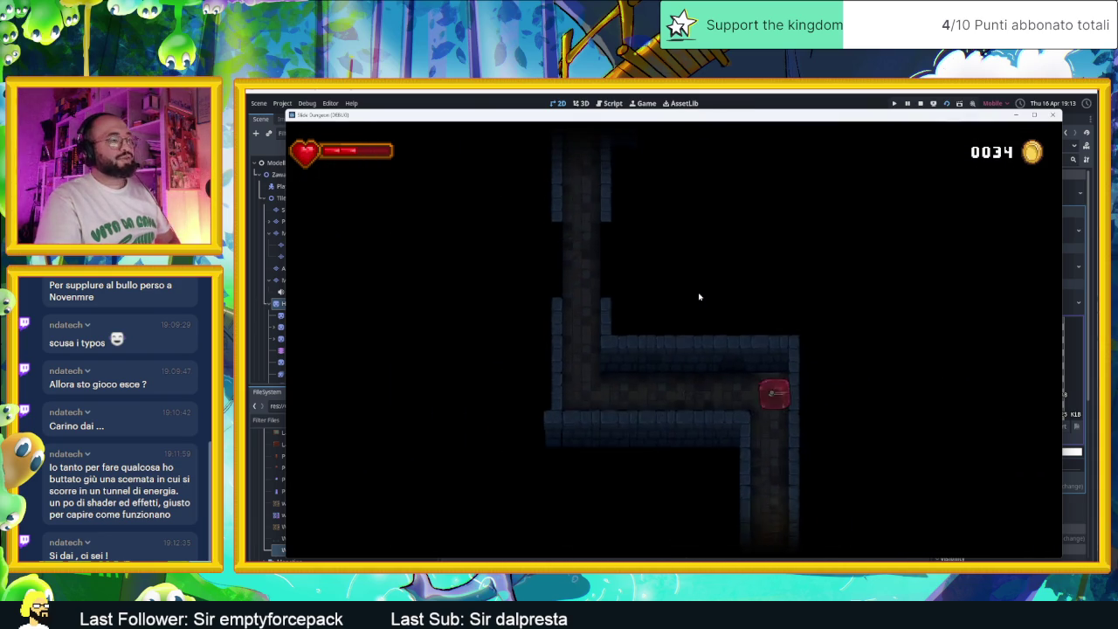
{"action": "key", "text": "Left"}
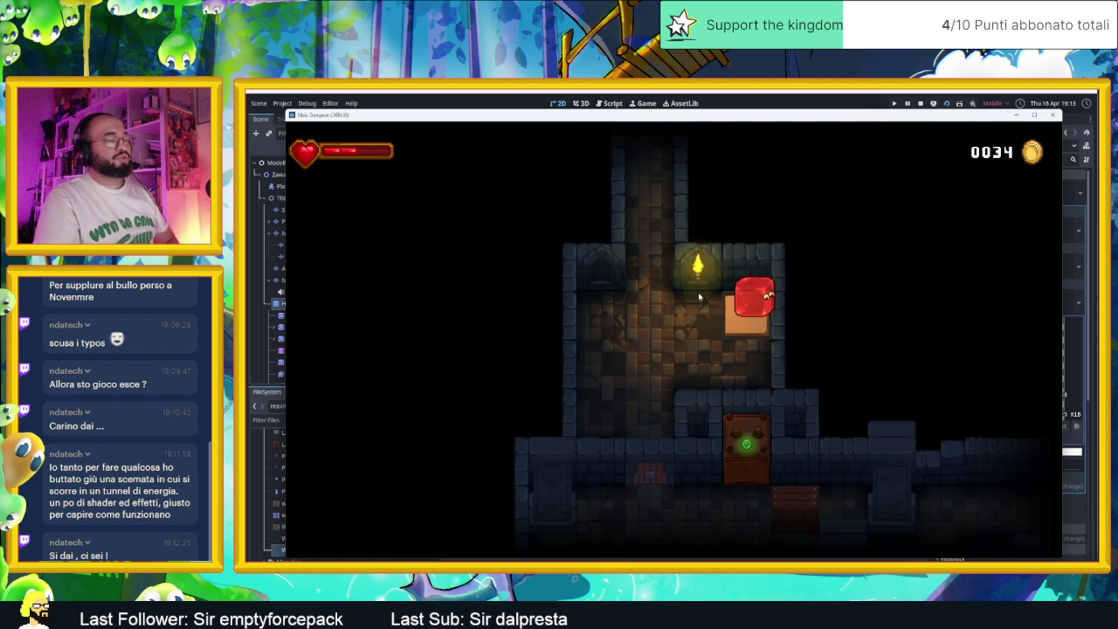
{"action": "key", "text": "Down"}
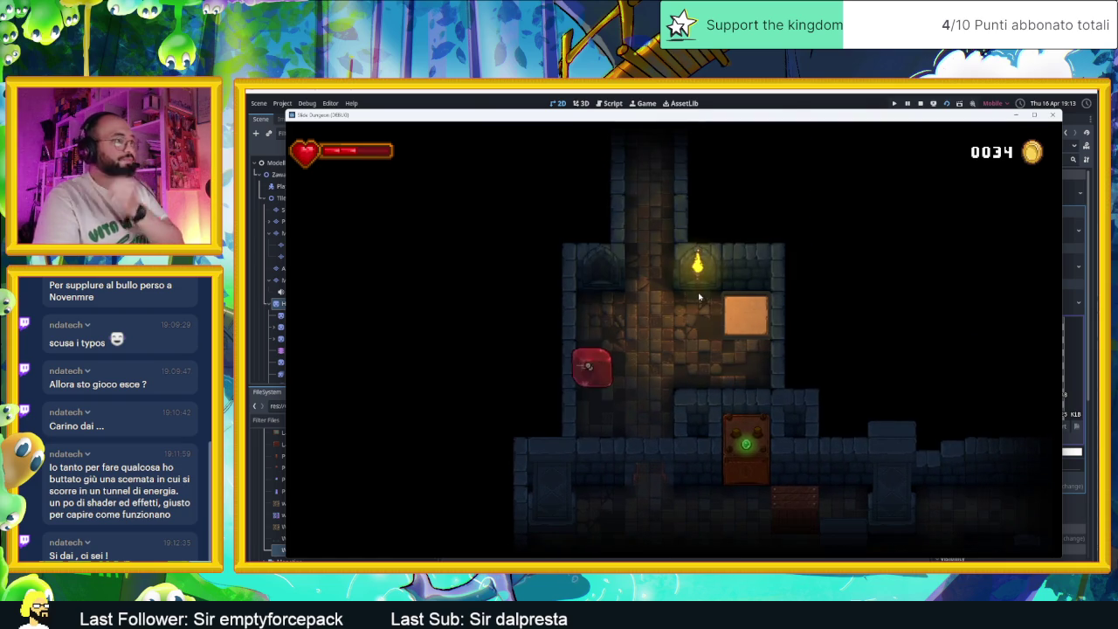
{"action": "key", "text": "Right"}
{"action": "key", "text": "Down"}
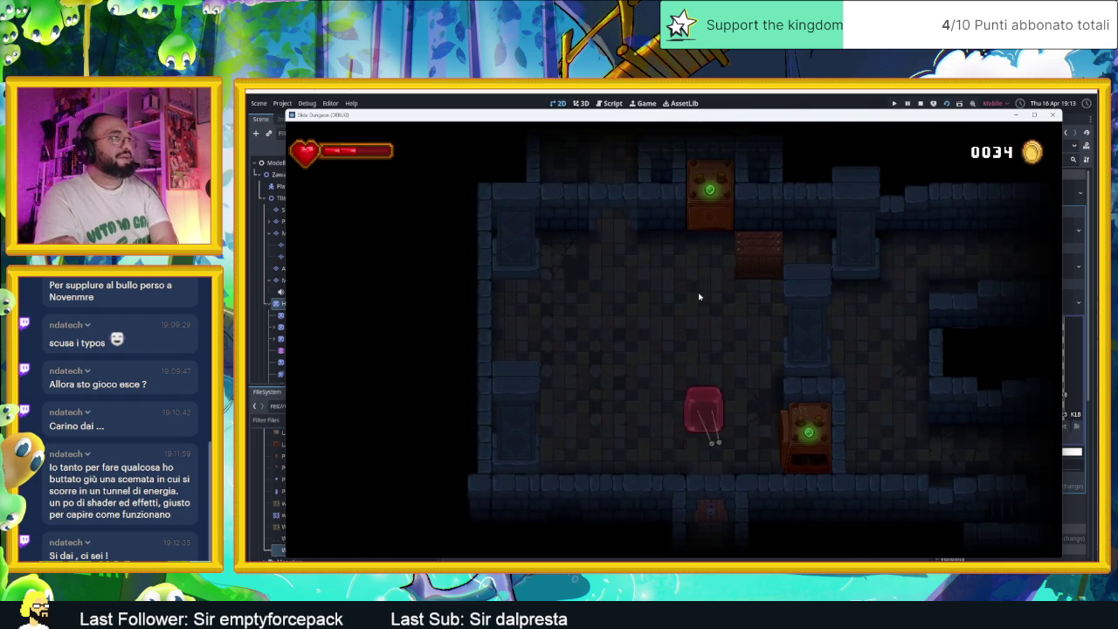
Slide through the next rooms and up into the blue energy tunnel.
{"action": "key", "text": "Down"}
{"action": "key", "text": "Right"}
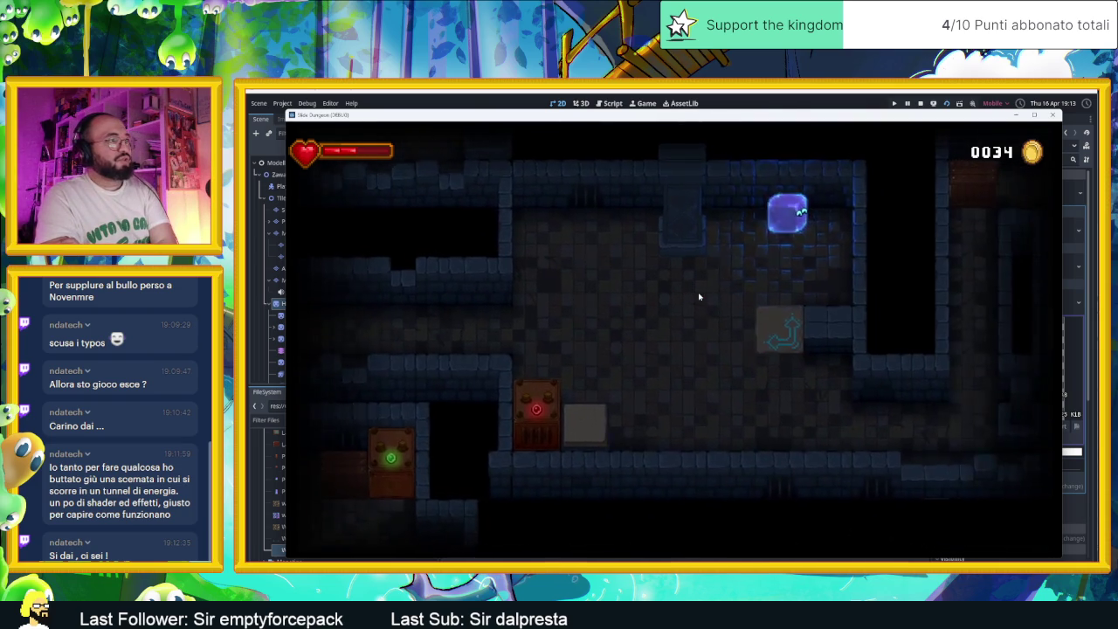
{"action": "key", "text": "Up"}
{"action": "key", "text": "Left"}
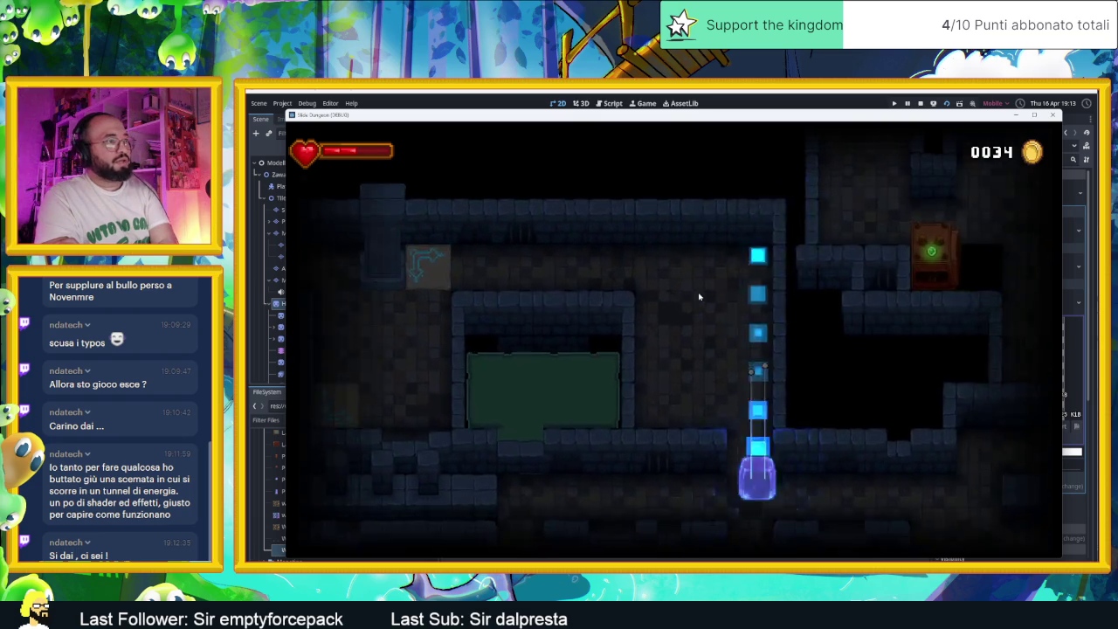
{"action": "key", "text": "Up"}
Slide on to rest by the central block, then off the crate into another room.
{"action": "key", "text": "Right"}
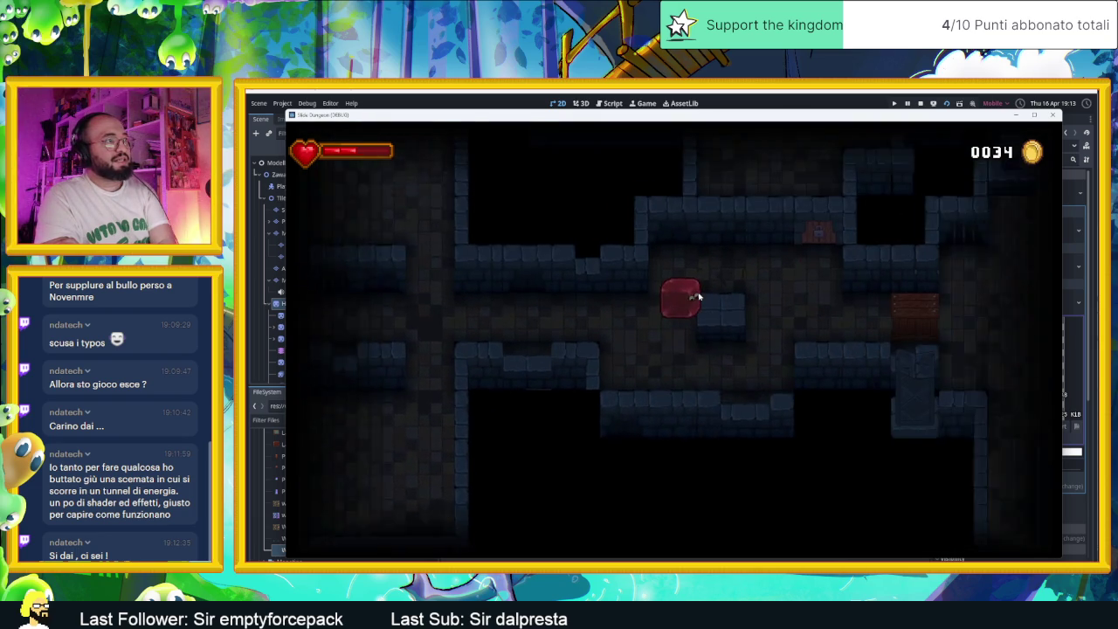
{"action": "key", "text": "Down"}
{"action": "key", "text": "Right"}
{"action": "key", "text": "Right"}
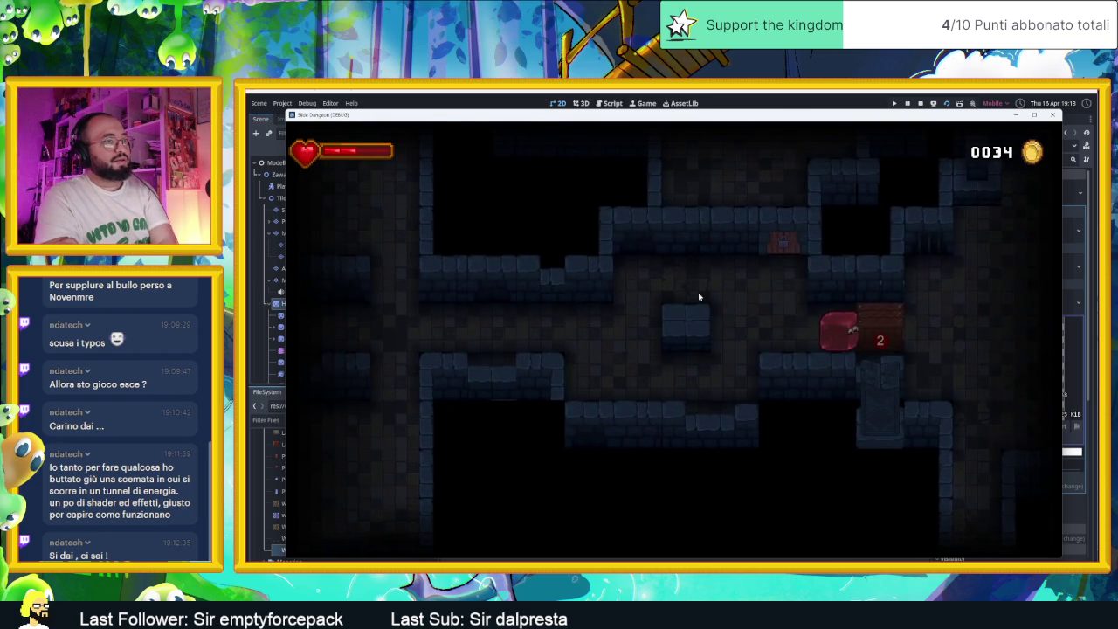
{"action": "key", "text": "Up"}
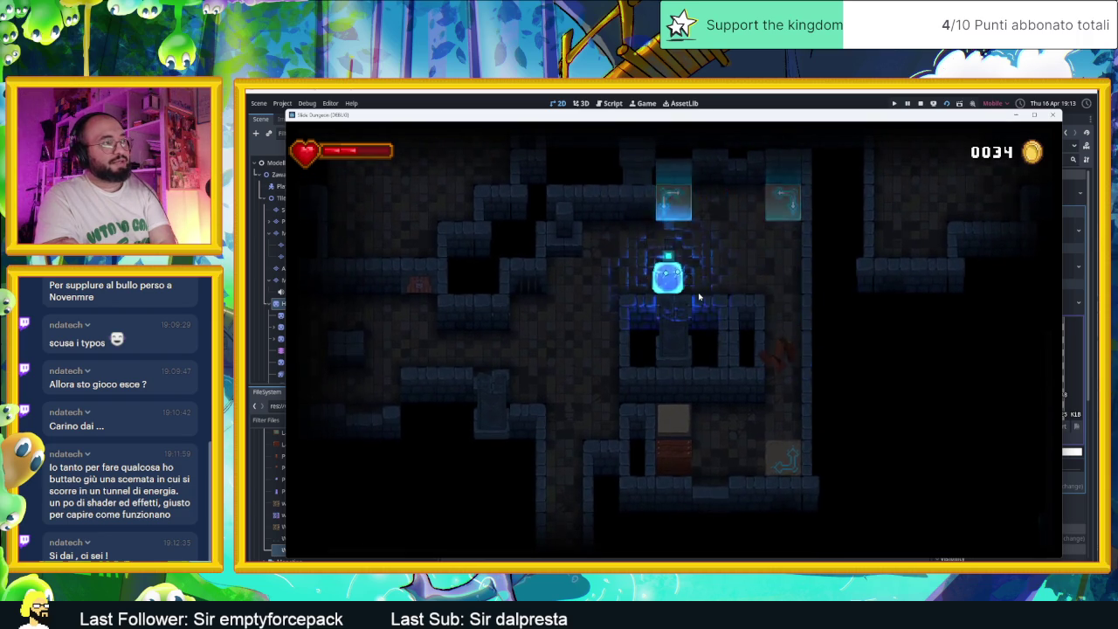
{"action": "key", "text": "Right"}
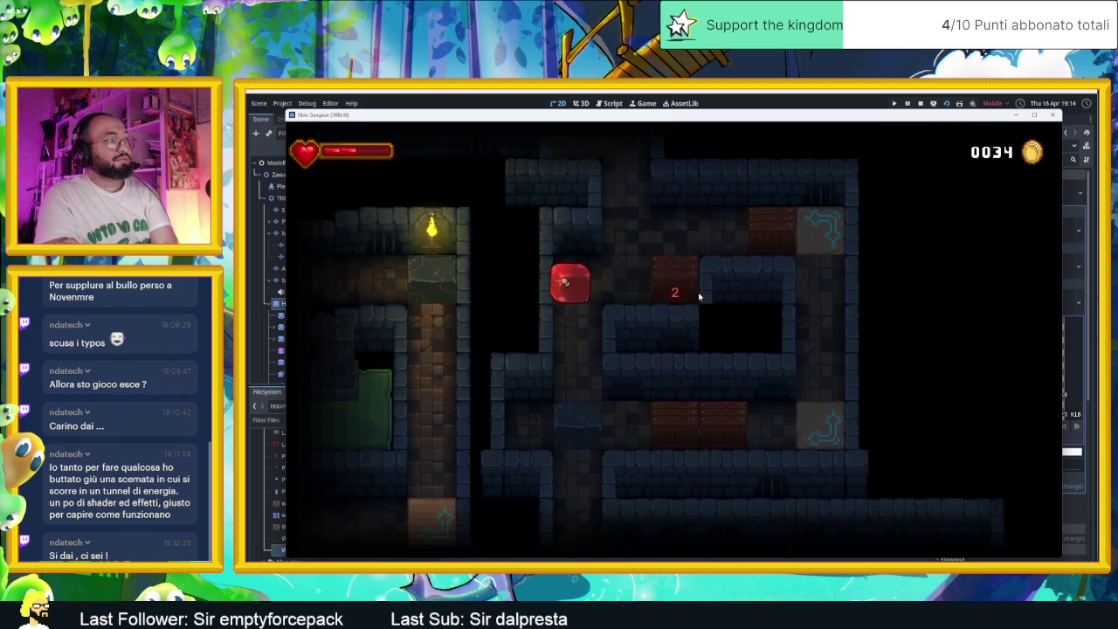
Slide the slime up and right toward the crate marked 2.
{"action": "key", "text": "Up"}
{"action": "key", "text": "Right"}
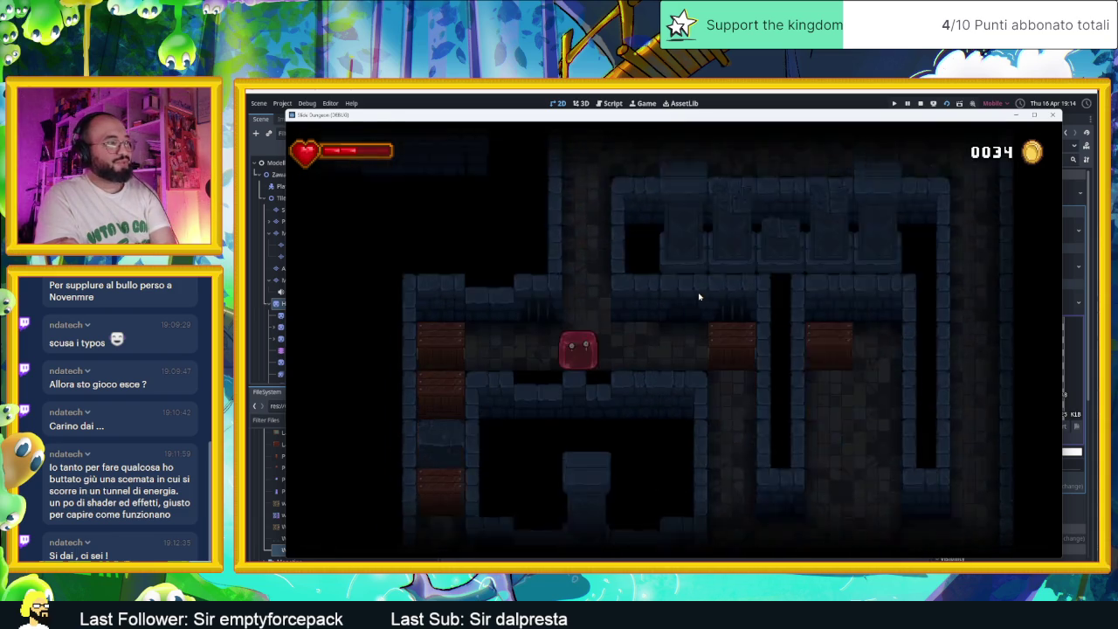
Slide the slime around the first room's outer path and up the left column.
{"action": "key", "text": "Up"}
{"action": "key", "text": "Left"}
{"action": "key", "text": "Left"}
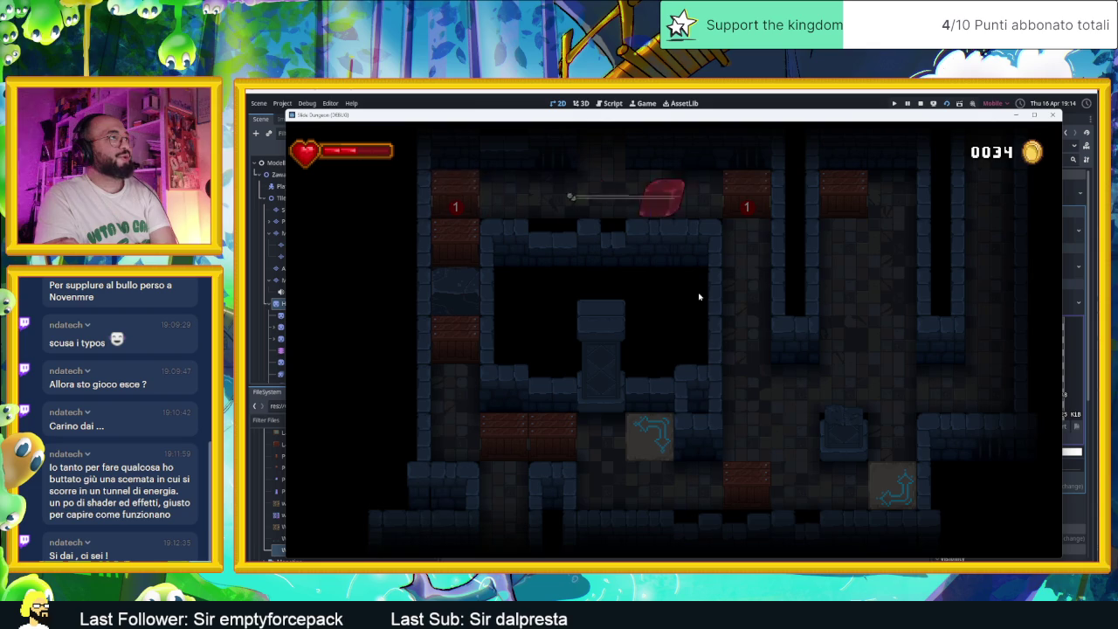
{"action": "key", "text": "Up"}
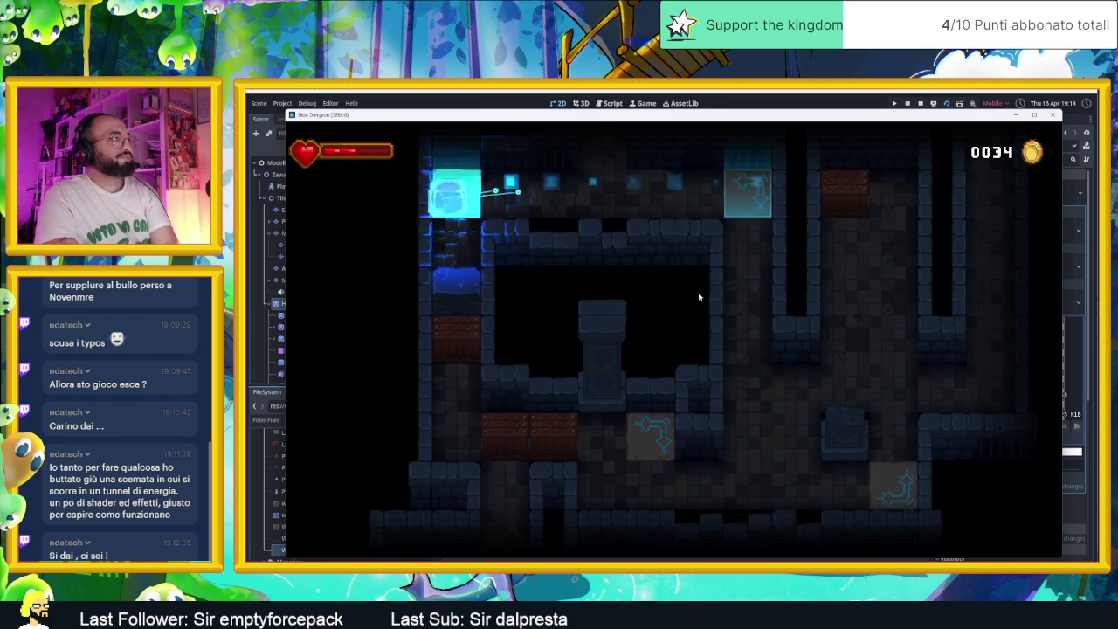
{"action": "key", "text": "Left"}
{"action": "key", "text": "Up"}
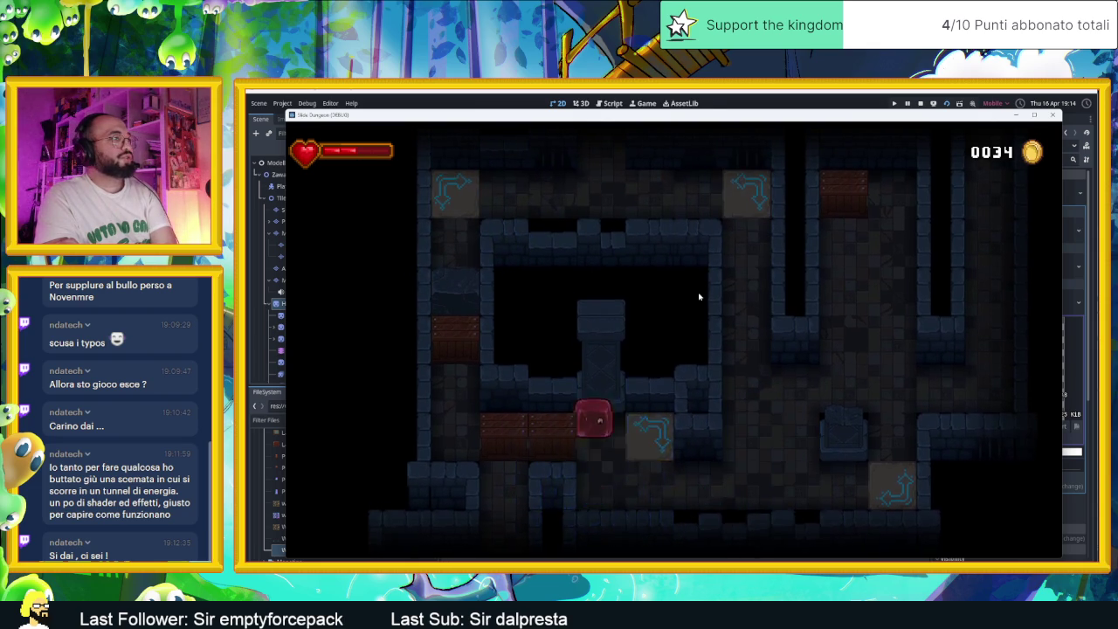
{"action": "key", "text": "Left"}
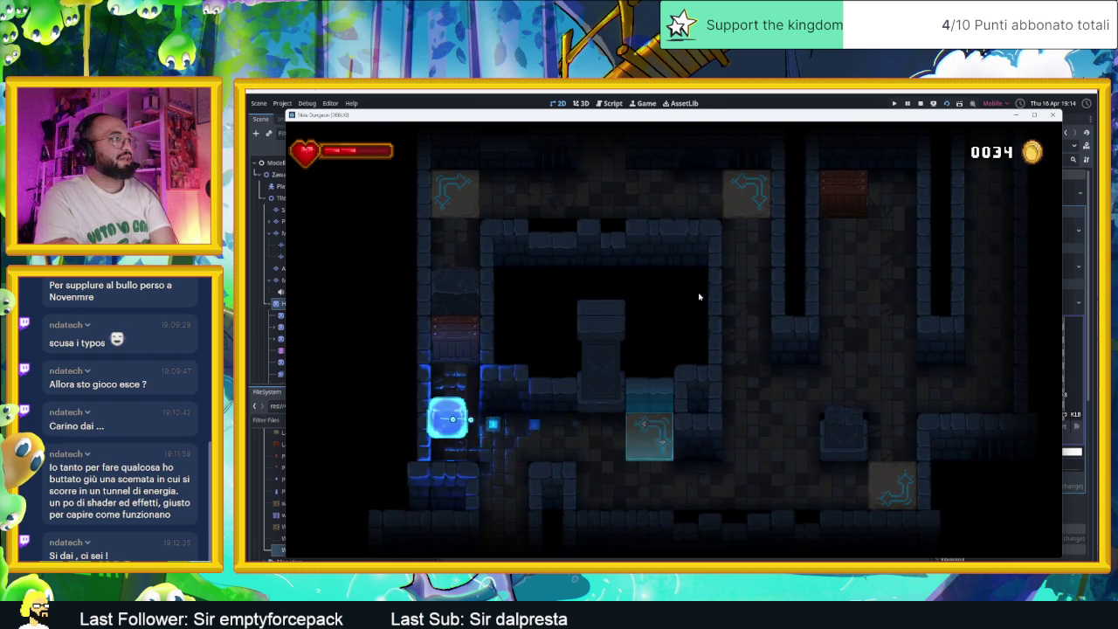
{"action": "key", "text": "Up"}
{"action": "key", "text": "Down"}
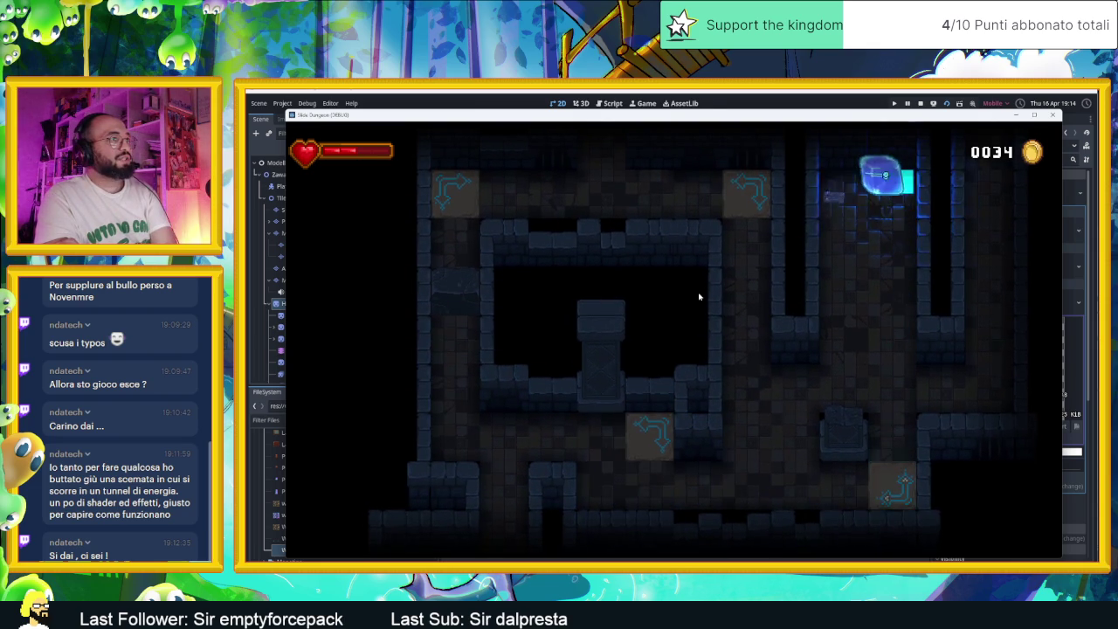
{"action": "key", "text": "Right"}
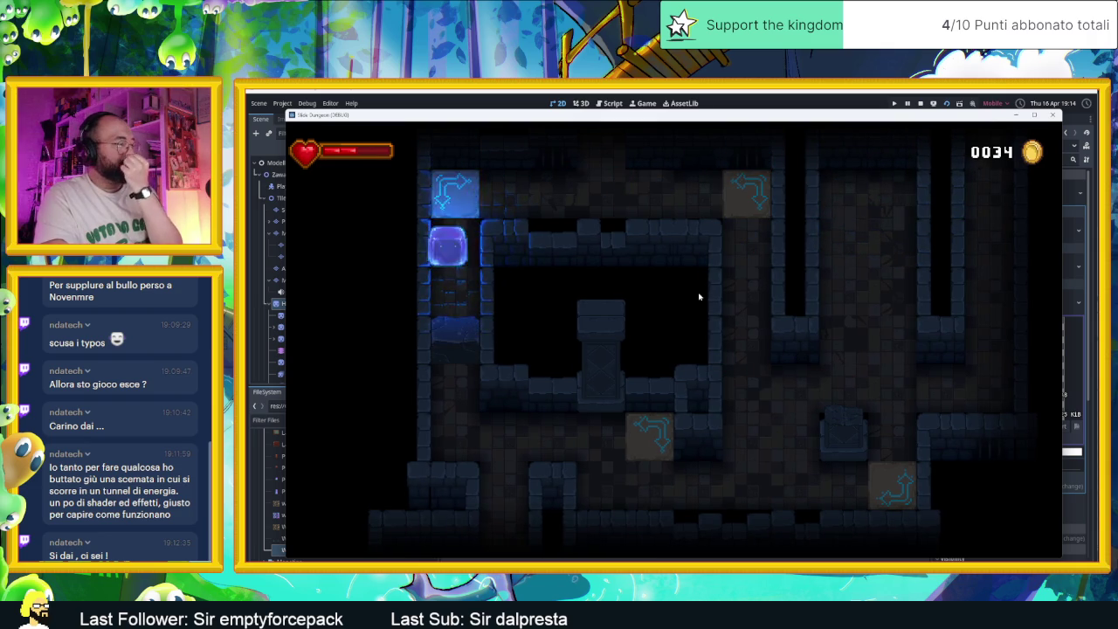
{"action": "key", "text": "Up"}
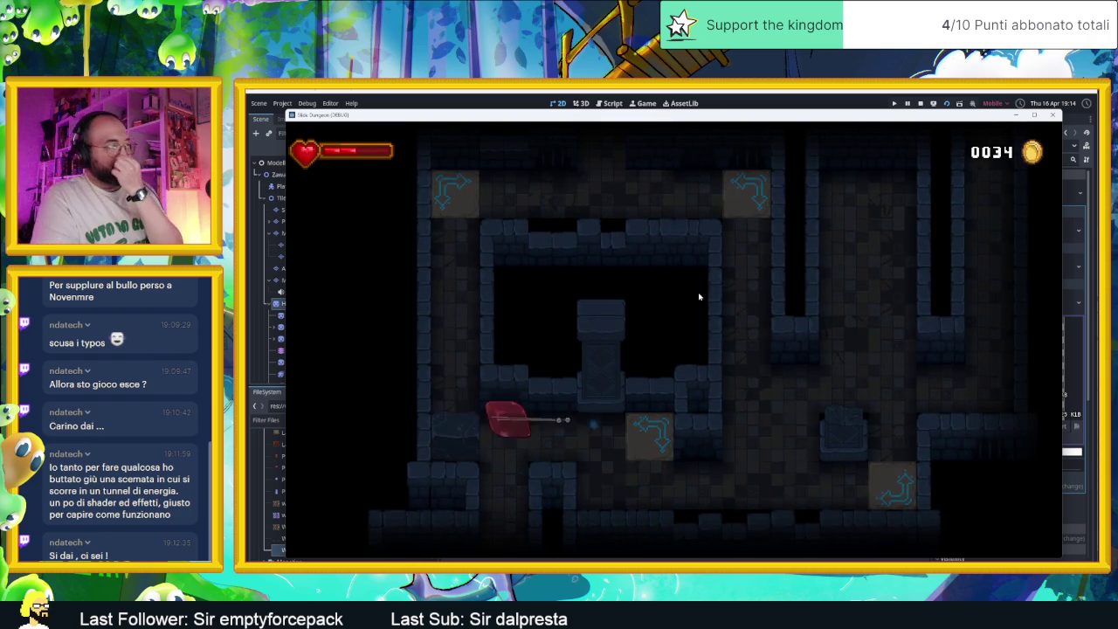
Slide the slime past crate 1 and across the spike row into the upper-right room.
{"action": "key", "text": "Right"}
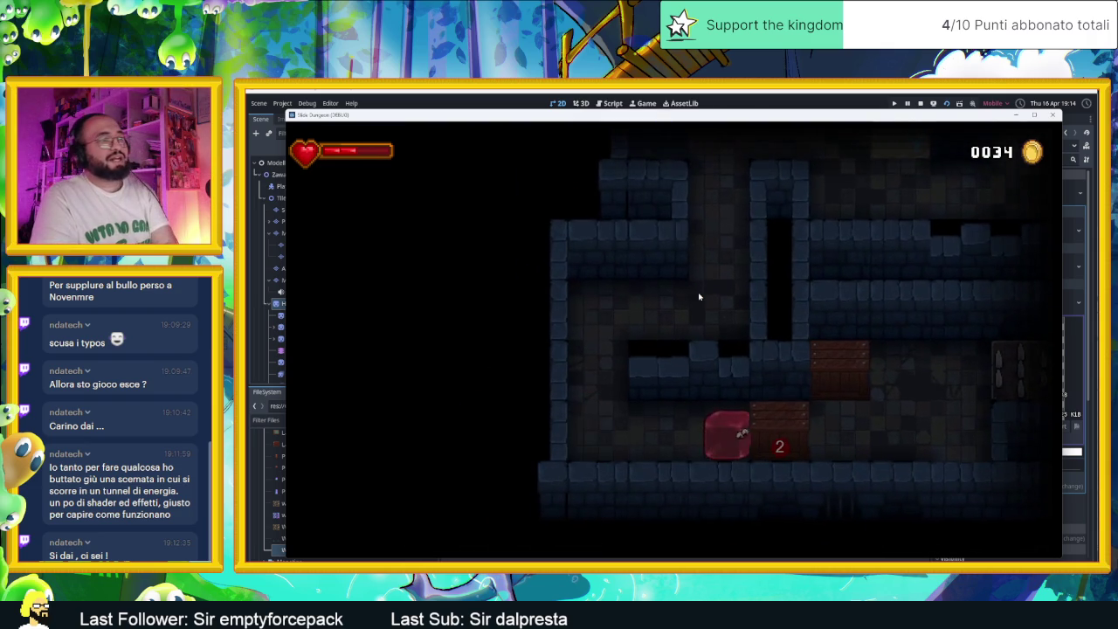
{"action": "key", "text": "Left"}
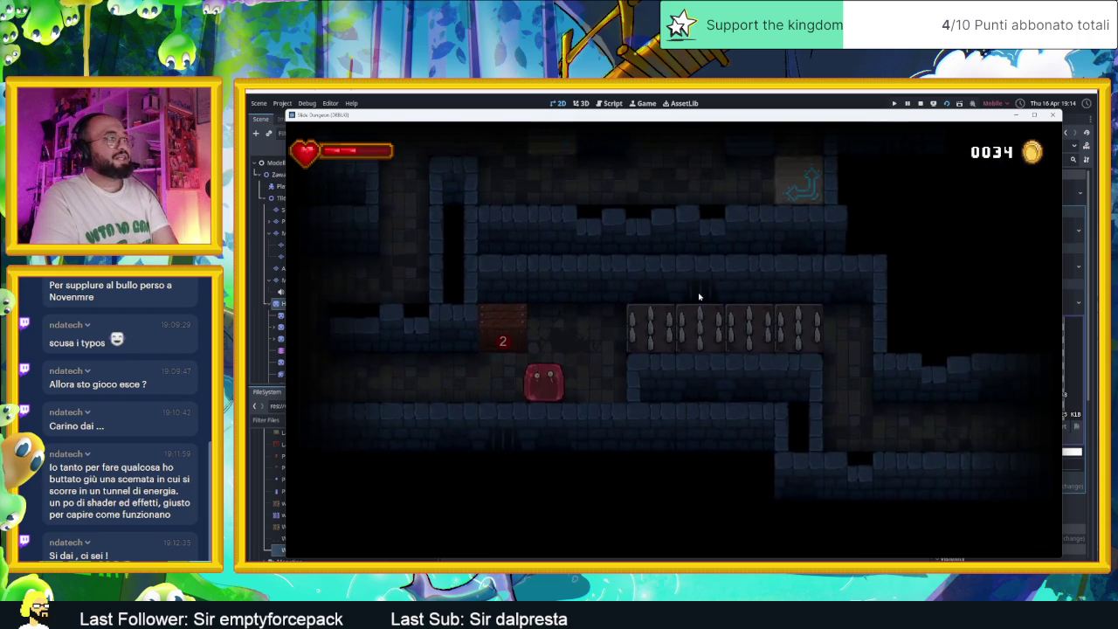
{"action": "key", "text": "Down"}
{"action": "key", "text": "Right"}
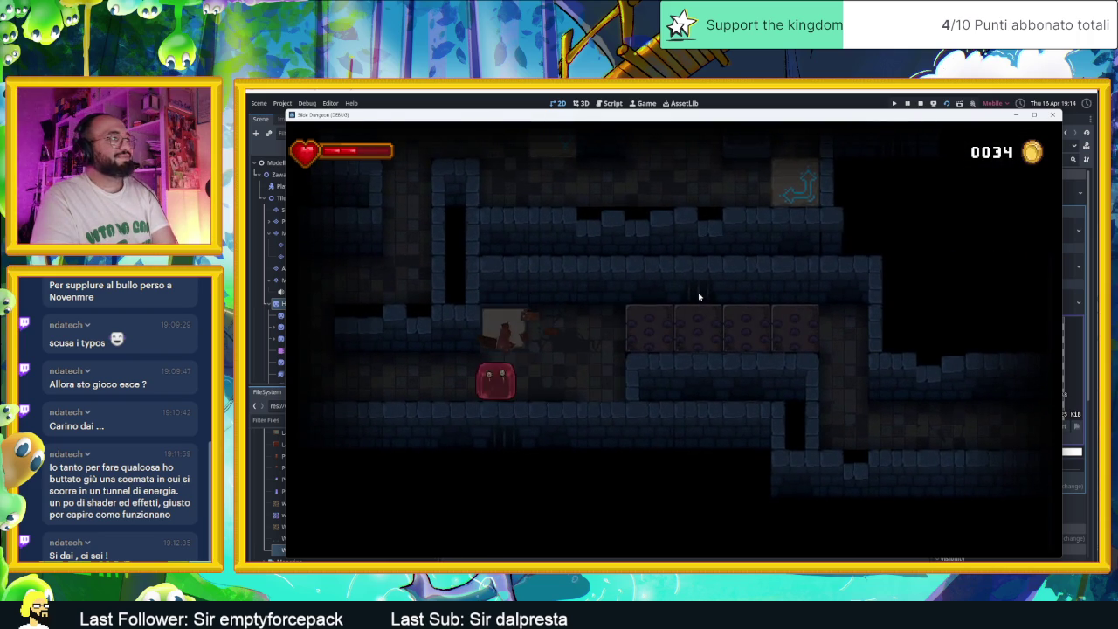
{"action": "key", "text": "Down"}
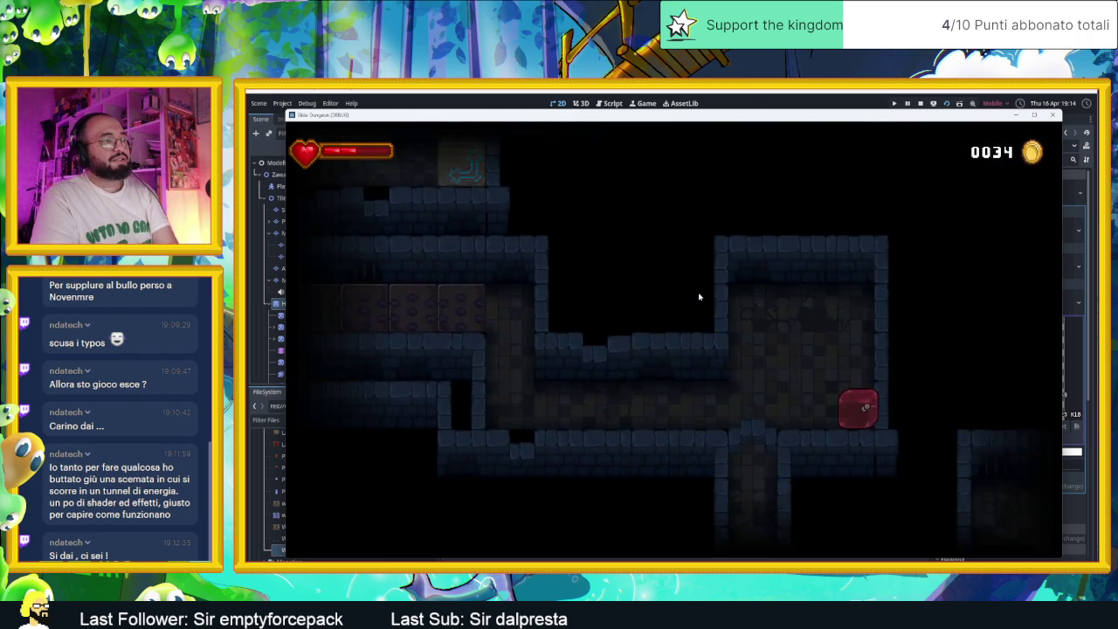
{"action": "key", "text": "Up"}
{"action": "key", "text": "Down"}
{"action": "key", "text": "Right"}
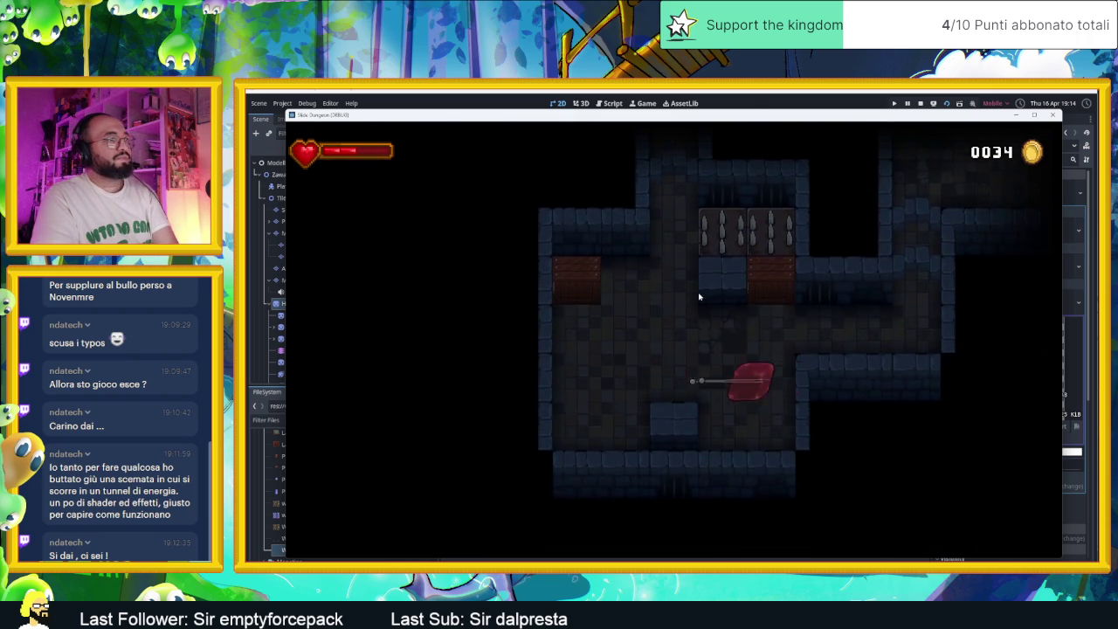
{"action": "key", "text": "Left"}
{"action": "key", "text": "Up"}
{"action": "key", "text": "Right"}
{"action": "key", "text": "Up"}
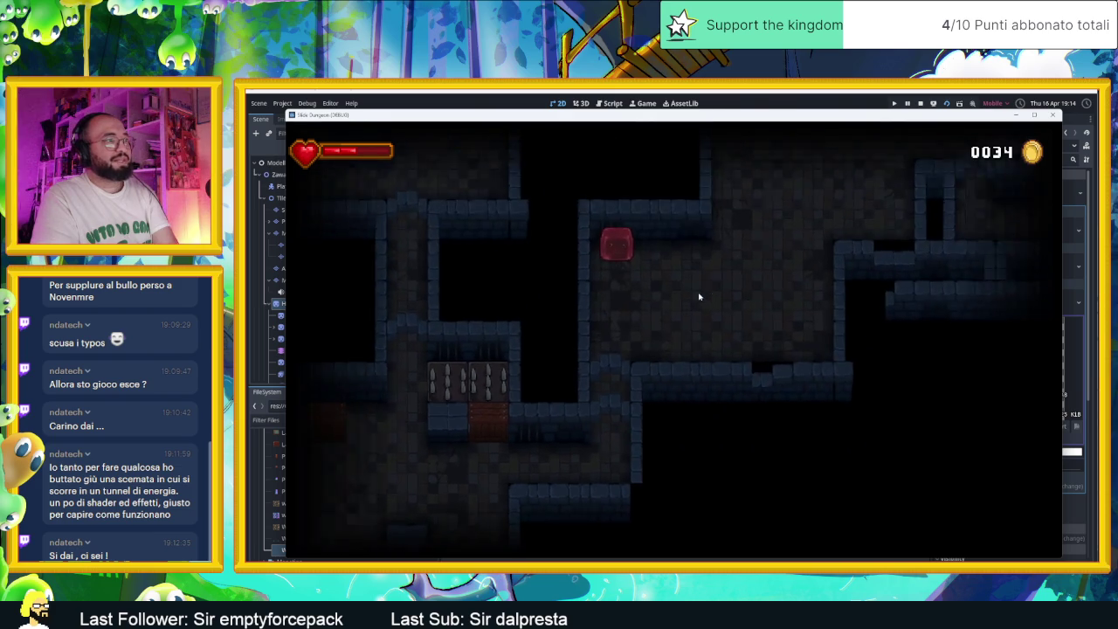
{"action": "key", "text": "Right"}
{"action": "key", "text": "Right"}
Guide the slime through the lower room onto the glowing blue tile and along the corridor.
{"action": "key", "text": "Down"}
{"action": "key", "text": "Left"}
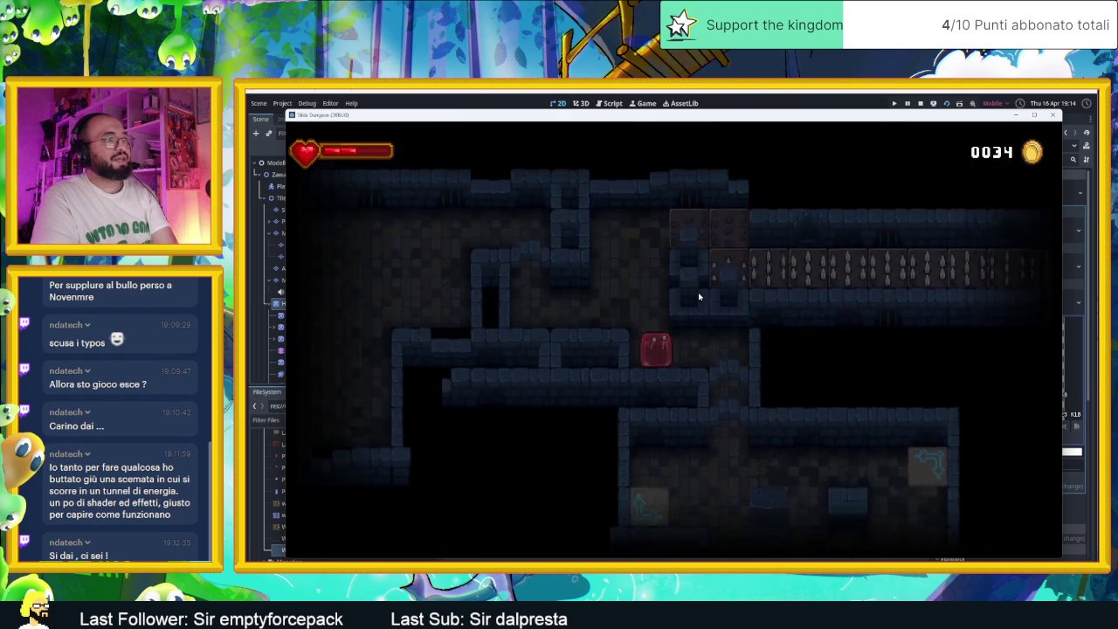
{"action": "key", "text": "Down"}
{"action": "key", "text": "Right"}
{"action": "key", "text": "Up"}
{"action": "key", "text": "Left"}
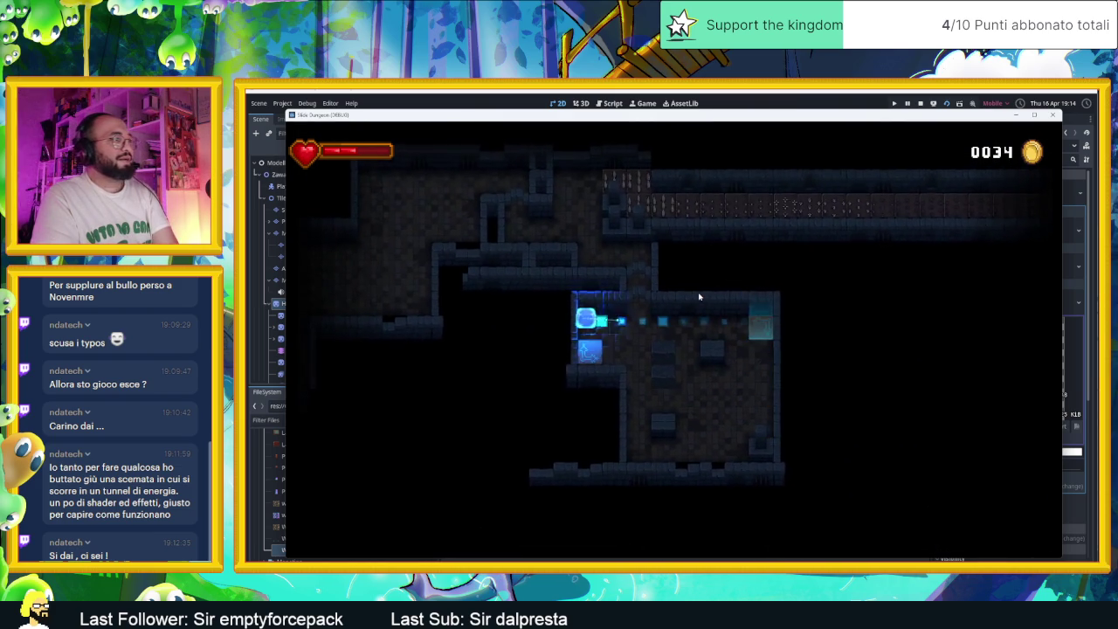
{"action": "key", "text": "Right"}
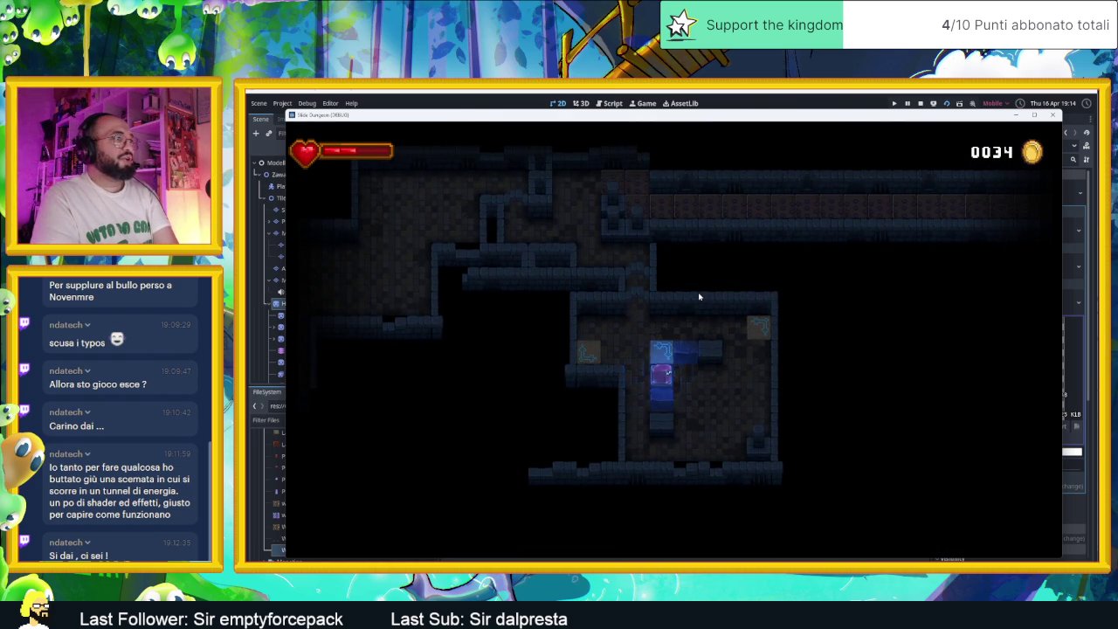
{"action": "key", "text": "Up"}
{"action": "key", "text": "Left"}
{"action": "key", "text": "Right"}
{"action": "key", "text": "Left"}
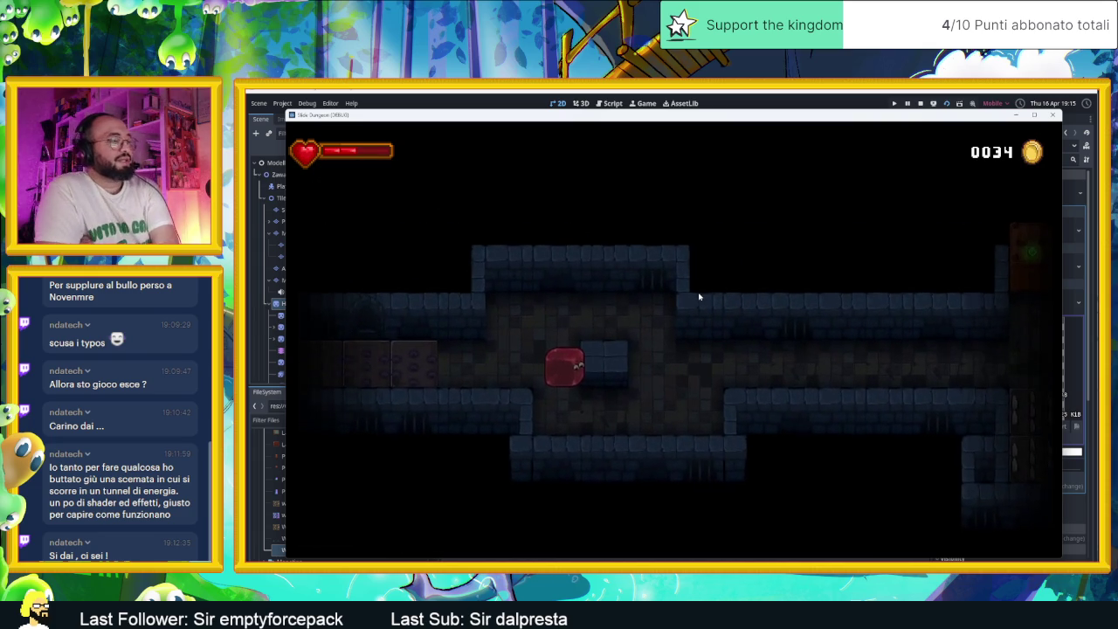
{"action": "key", "text": "Down"}
{"action": "key", "text": "Right"}
{"action": "key", "text": "Right"}
{"action": "key", "text": "Down"}
Steer the slime past the crate and the bat into the lower-right room.
{"action": "key", "text": "Left"}
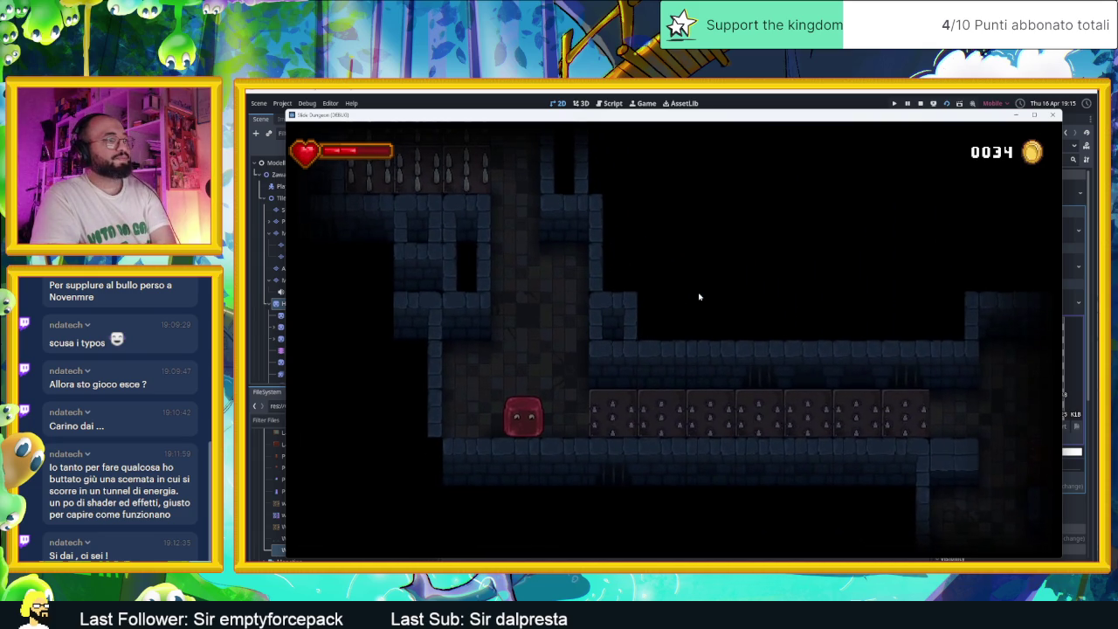
{"action": "key", "text": "Right"}
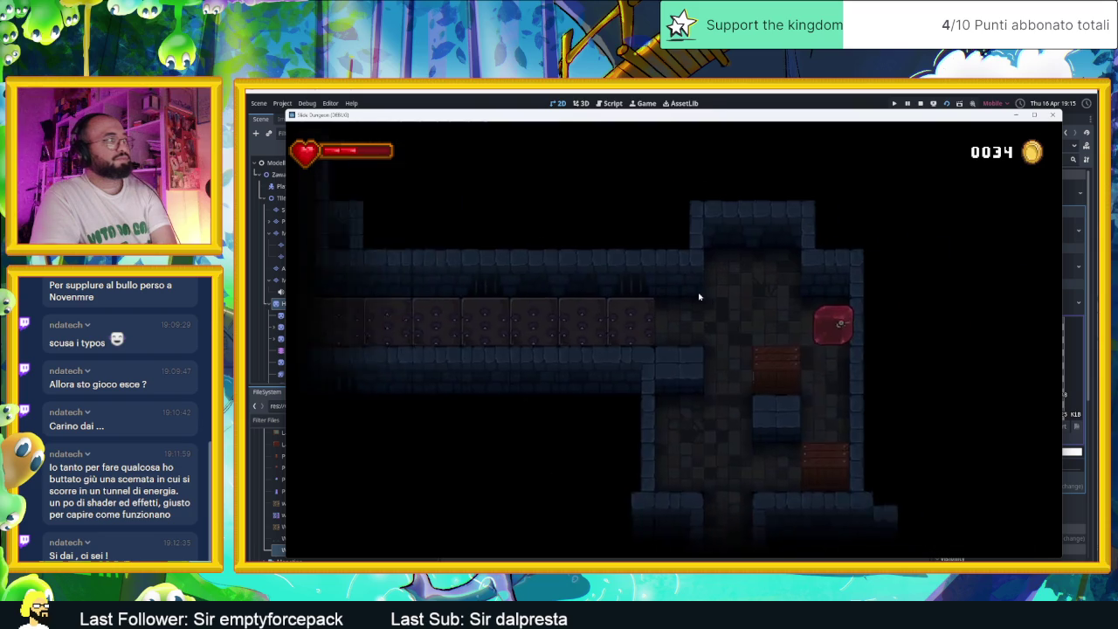
{"action": "key", "text": "Down"}
{"action": "key", "text": "Up"}
{"action": "key", "text": "Down"}
{"action": "key", "text": "Left"}
{"action": "key", "text": "Up"}
{"action": "key", "text": "Down"}
{"action": "key", "text": "Right"}
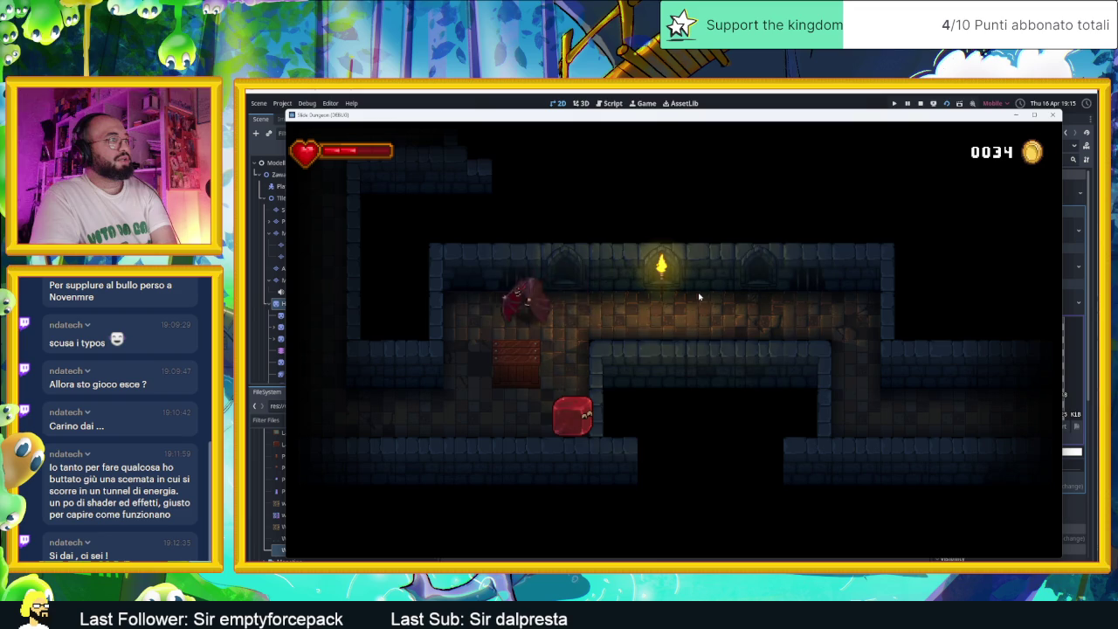
{"action": "key", "text": "Up"}
{"action": "key", "text": "Right"}
{"action": "key", "text": "Down"}
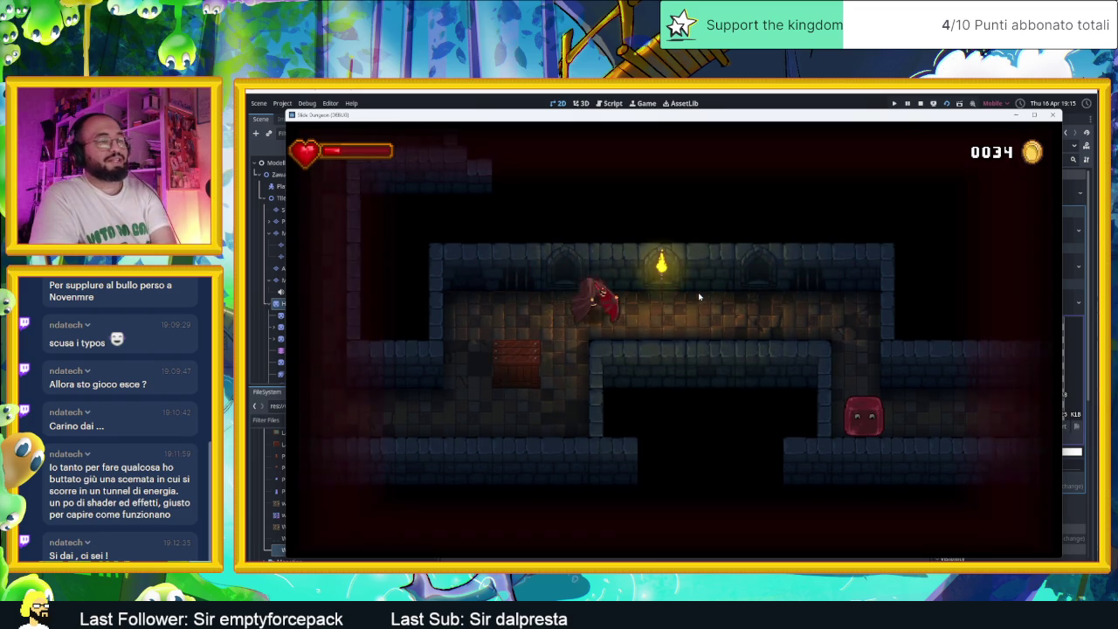
Bring the slime through the last room onto the exit tile, then stop the game.
{"action": "key", "text": "Right"}
{"action": "key", "text": "Right"}
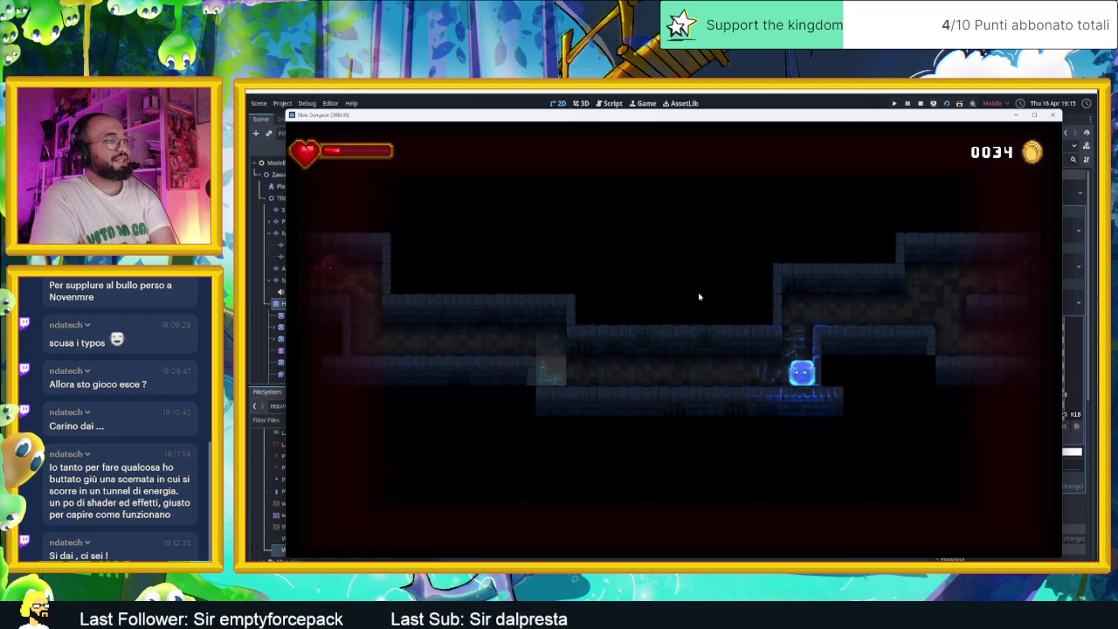
{"action": "key", "text": "Up"}
{"action": "key", "text": "Right"}
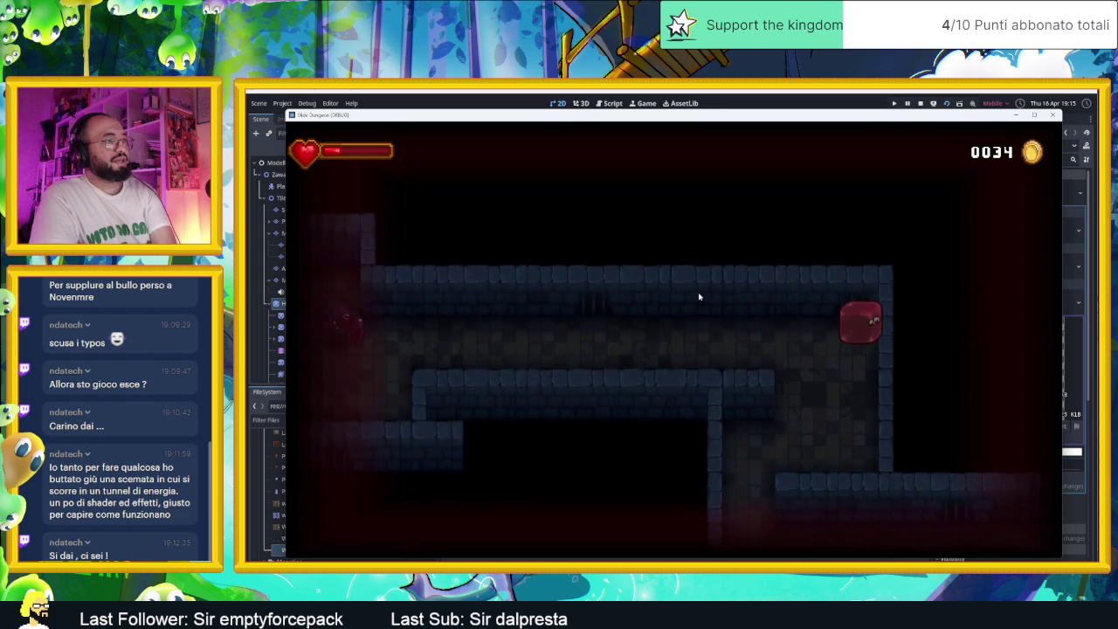
{"action": "key", "text": "Down"}
{"action": "key", "text": "Right"}
{"action": "key", "text": "Left"}
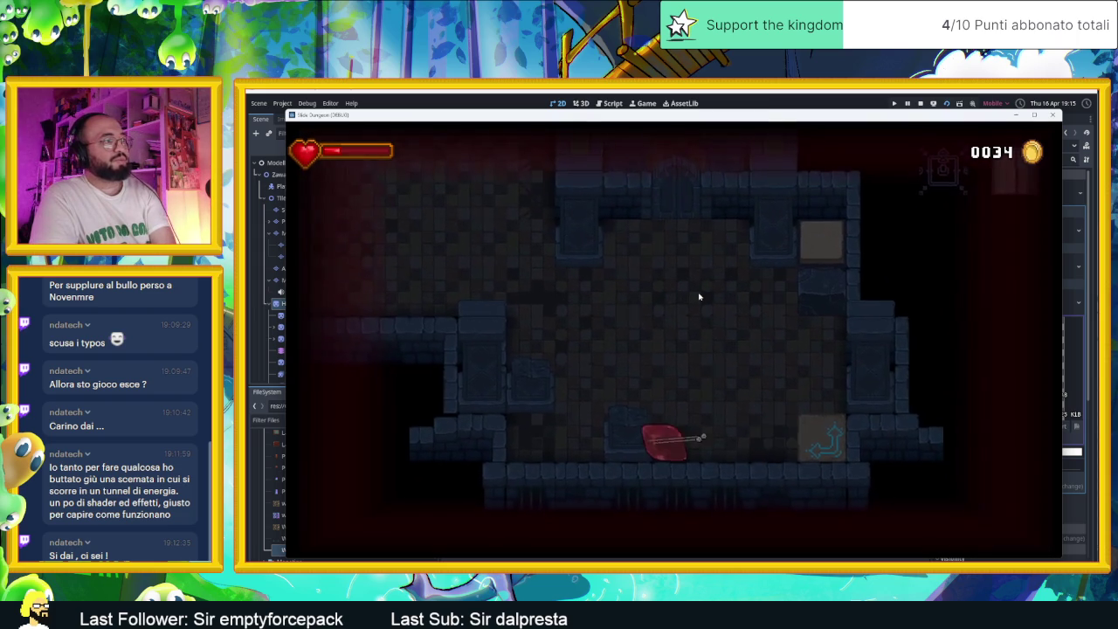
{"action": "key", "text": "Right"}
{"action": "key", "text": "Up"}
{"action": "key", "text": "Down"}
{"action": "key", "text": "Left"}
{"action": "key", "text": "Right"}
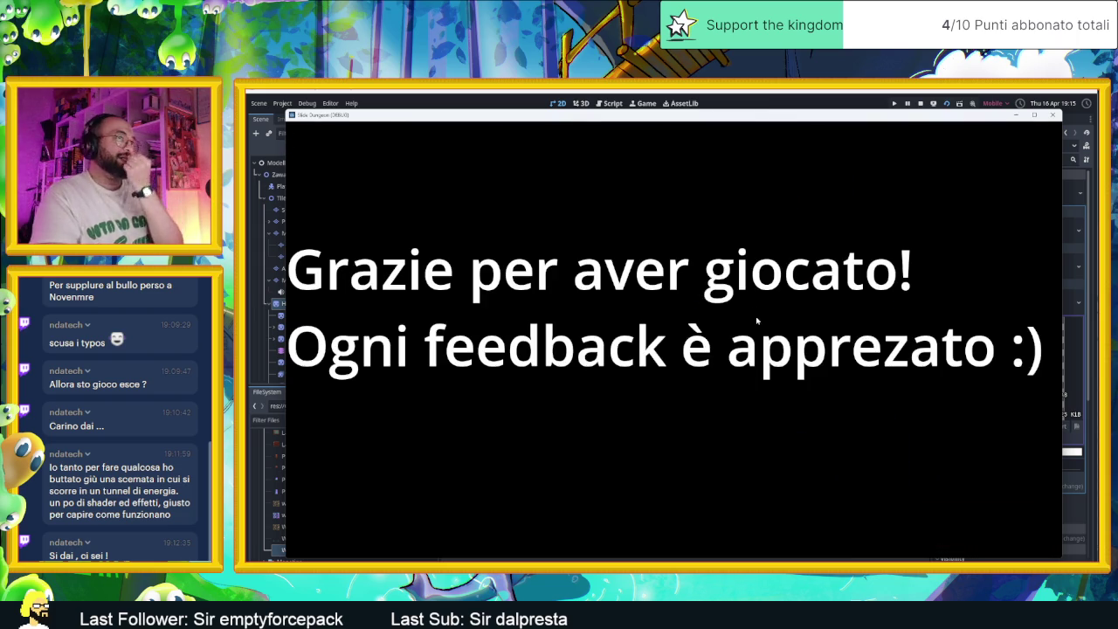
{"action": "left_click", "coordinate": [921, 104]}
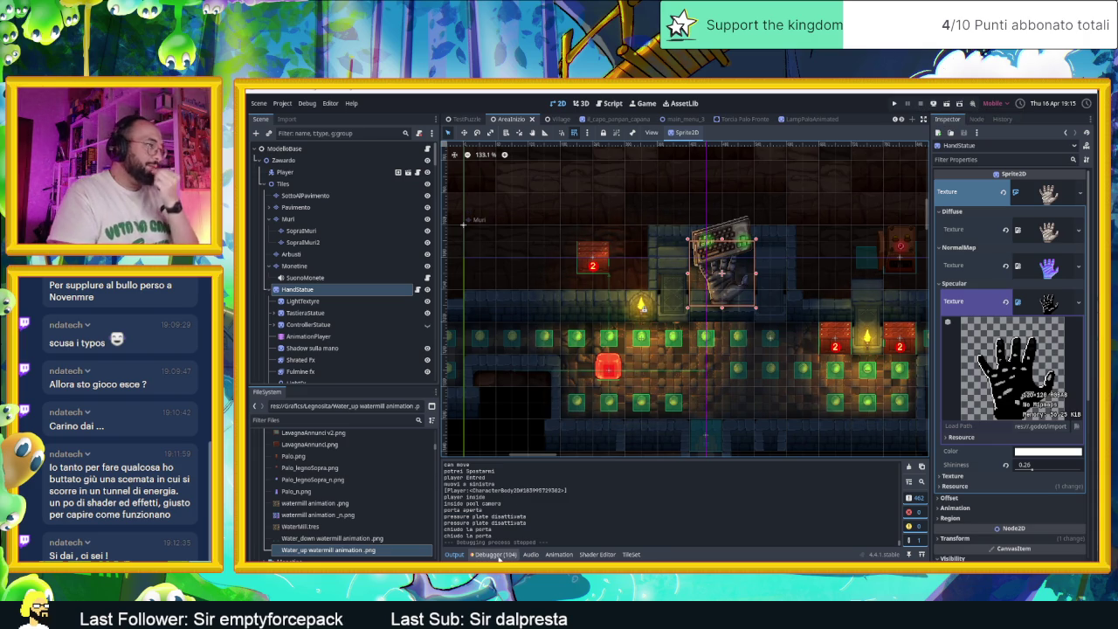
Look through the 104 errors and warnings in the Debugger's Errors list, then go back to Output.
{"action": "left_click", "coordinate": [479, 554]}
{"action": "scroll", "coordinate": [509, 520], "scroll_direction": "down", "scroll_amount": 15}
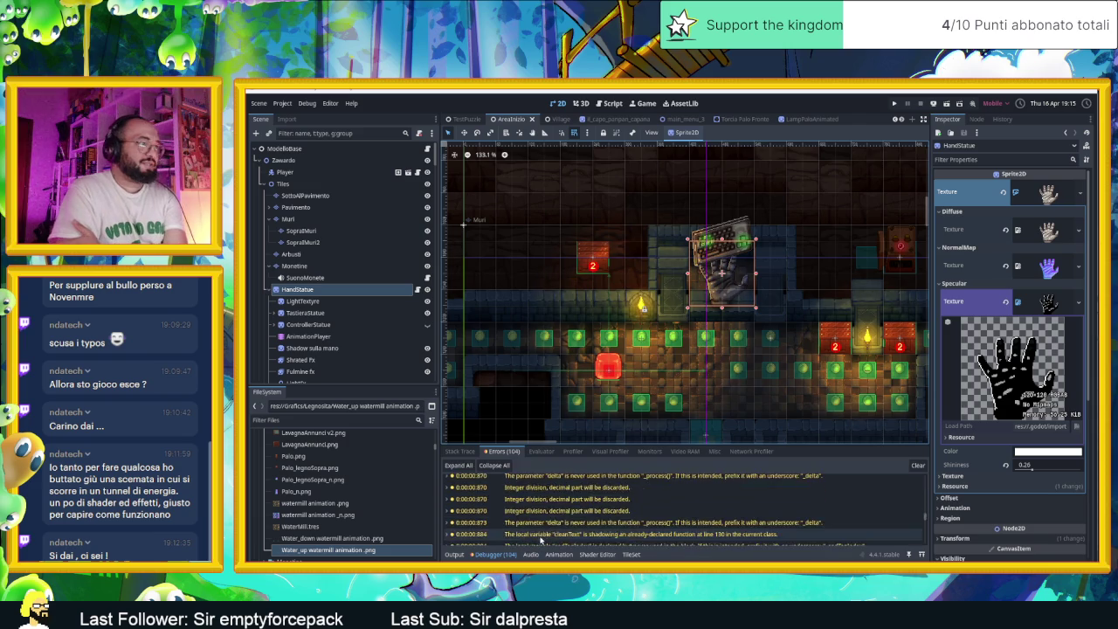
{"action": "left_click", "coordinate": [452, 554]}
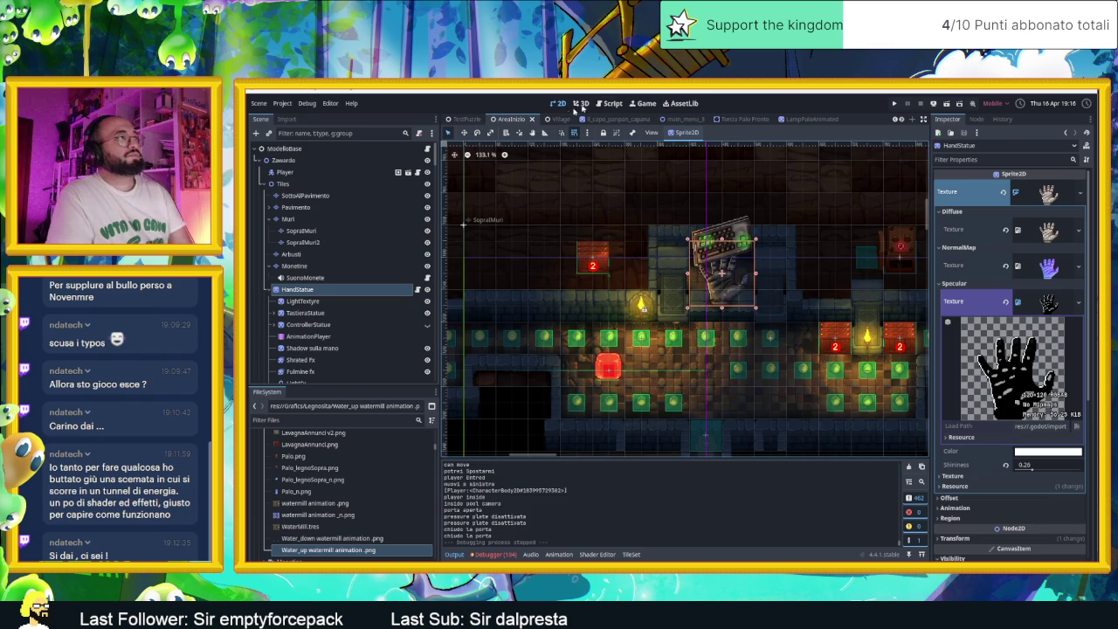
Switch to the Village scene, then pan and zoom across the map around the watermill.
{"action": "left_click", "coordinate": [548, 120]}
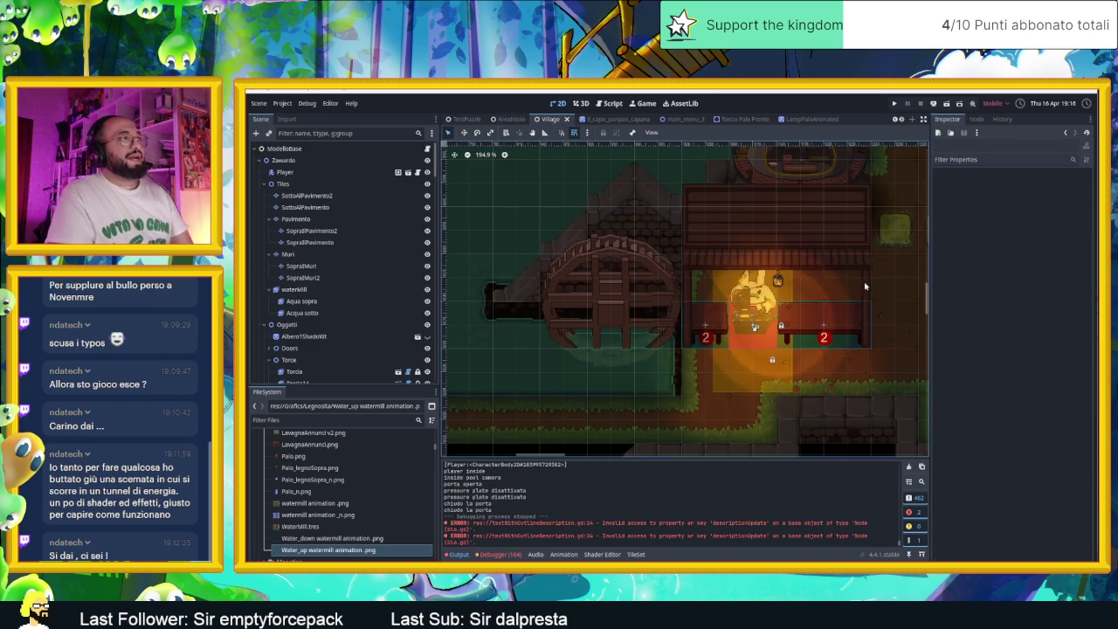
{"action": "left_click_drag", "start_coordinate": [870, 272], "coordinate": [804, 320]}
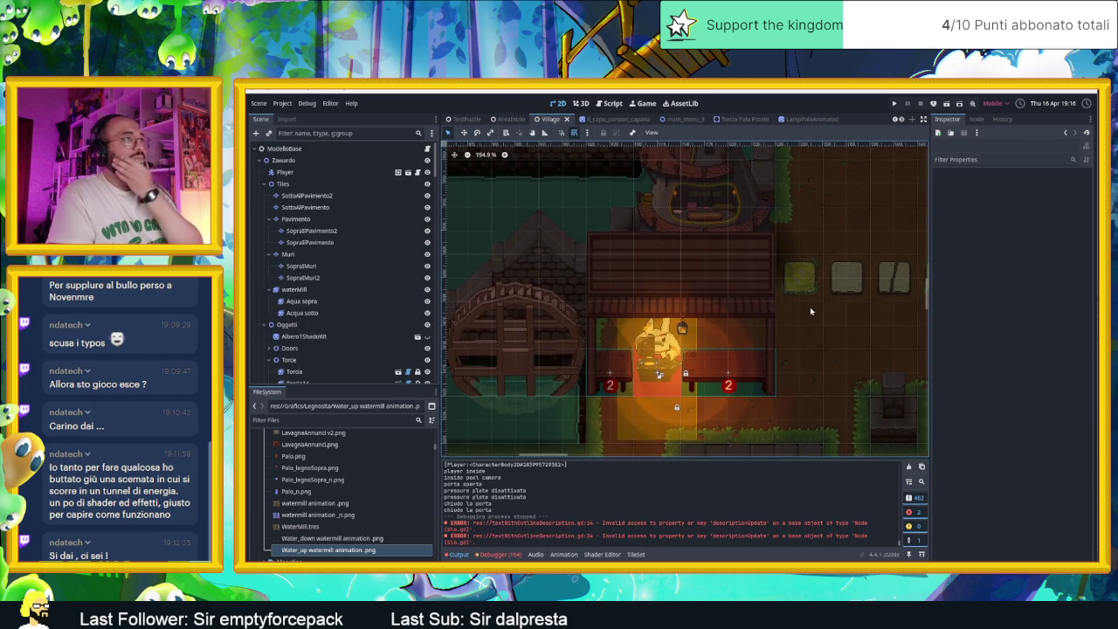
{"action": "scroll", "coordinate": [809, 306], "scroll_direction": "down", "scroll_amount": 3}
{"action": "scroll", "coordinate": [826, 305], "scroll_direction": "down", "scroll_amount": 6}
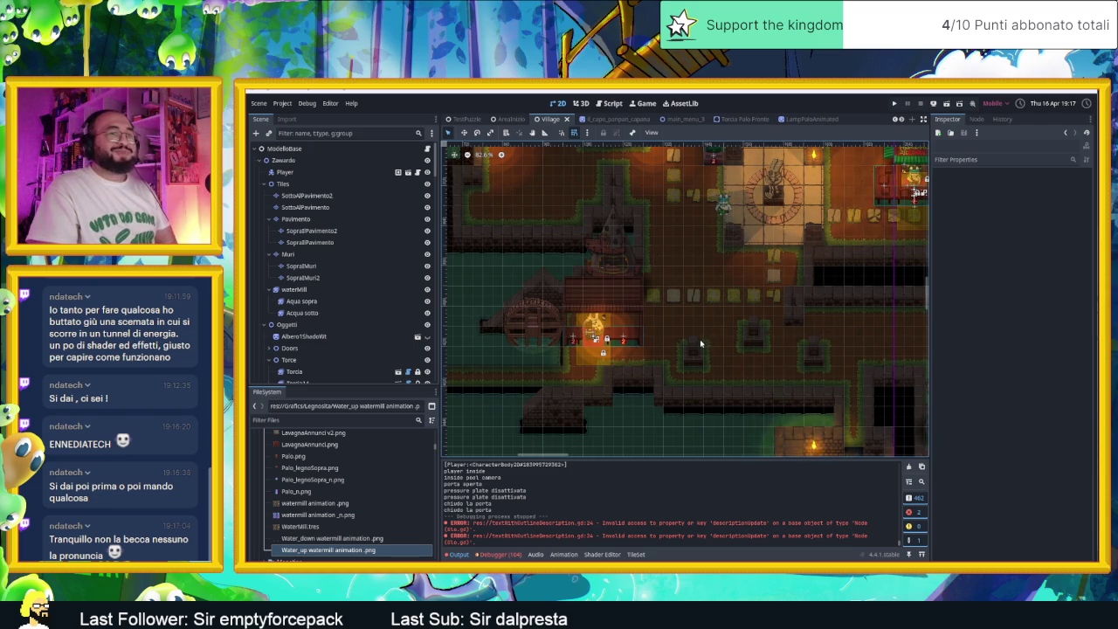
Scroll through the Village map's outer rooms, clear the Output log, and switch to Aseprite.
{"action": "scroll", "coordinate": [664, 319], "scroll_direction": "down", "scroll_amount": 2}
{"action": "scroll", "coordinate": [714, 338], "scroll_direction": "down", "scroll_amount": 5}
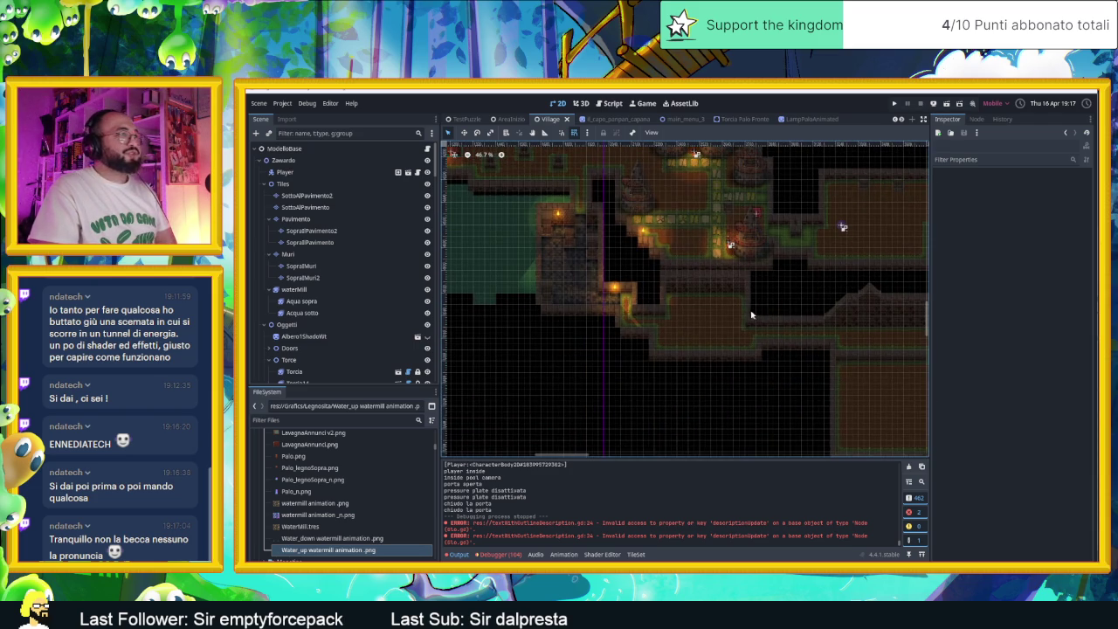
{"action": "scroll", "coordinate": [751, 315], "scroll_direction": "right", "scroll_amount": 3}
{"action": "scroll", "coordinate": [752, 324], "scroll_direction": "down", "scroll_amount": 1}
{"action": "scroll", "coordinate": [790, 366], "scroll_direction": "up", "scroll_amount": 3}
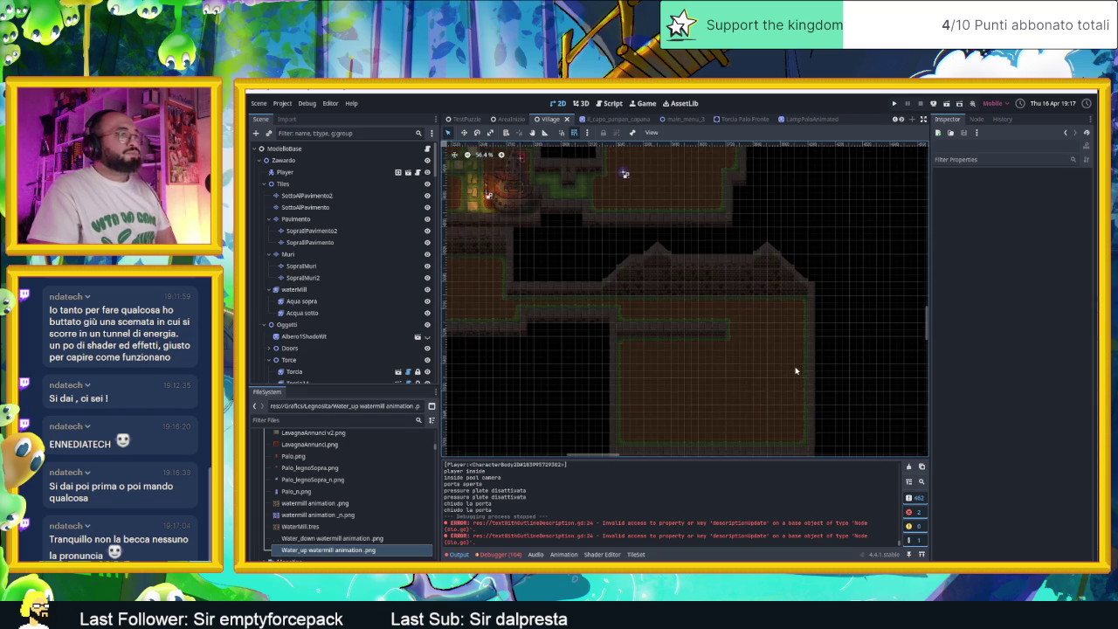
{"action": "scroll", "coordinate": [777, 371], "scroll_direction": "down", "scroll_amount": 2}
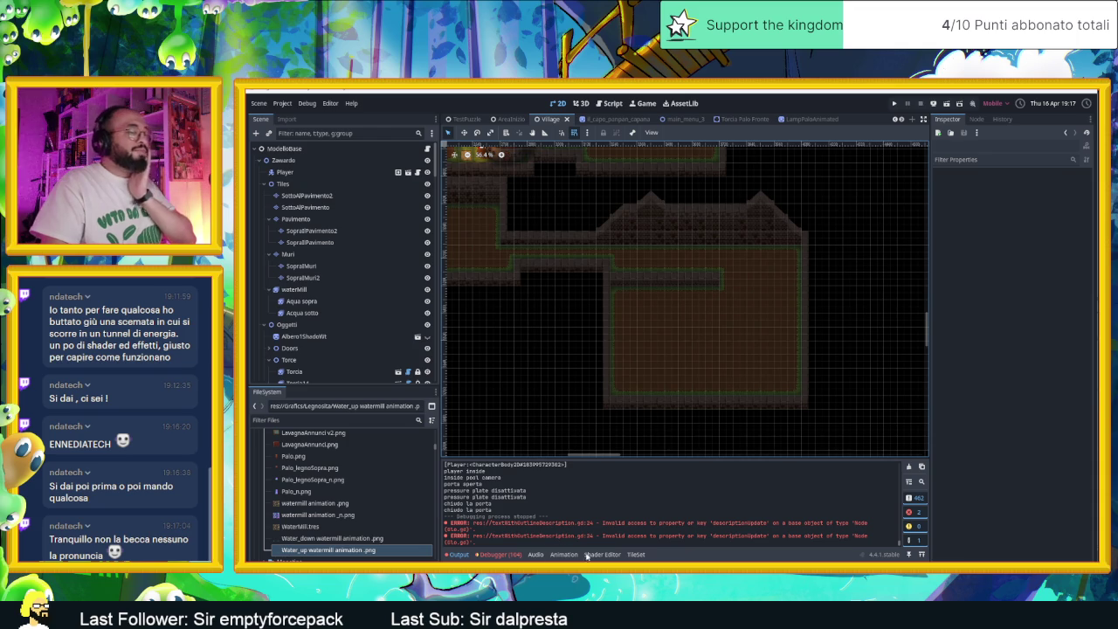
{"action": "left_click", "coordinate": [909, 467]}
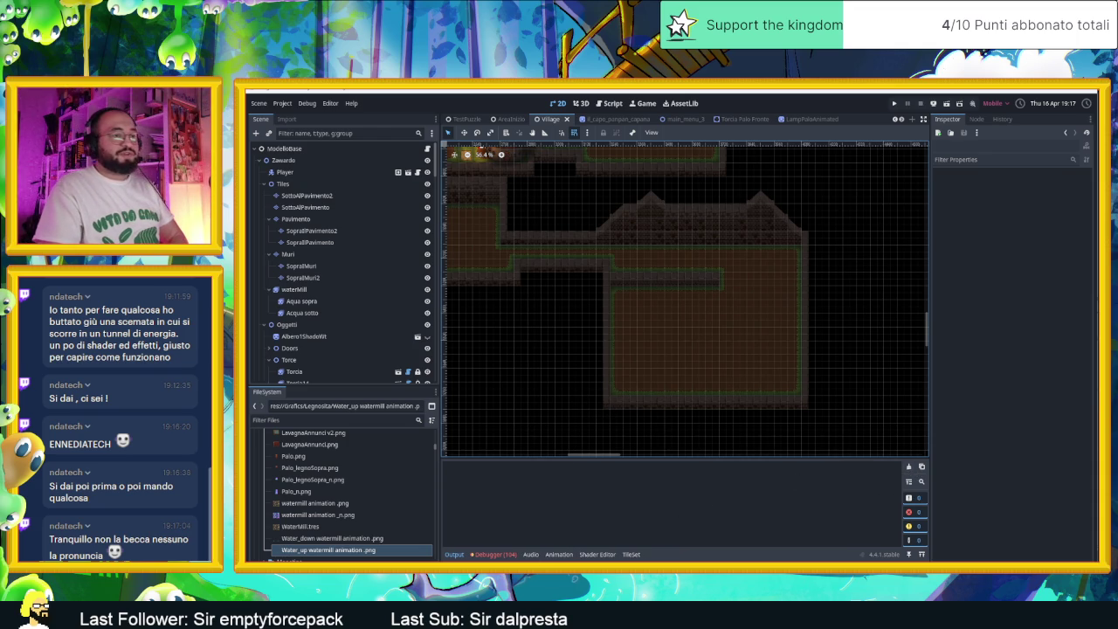
{"action": "key", "text": "alt+Tab"}
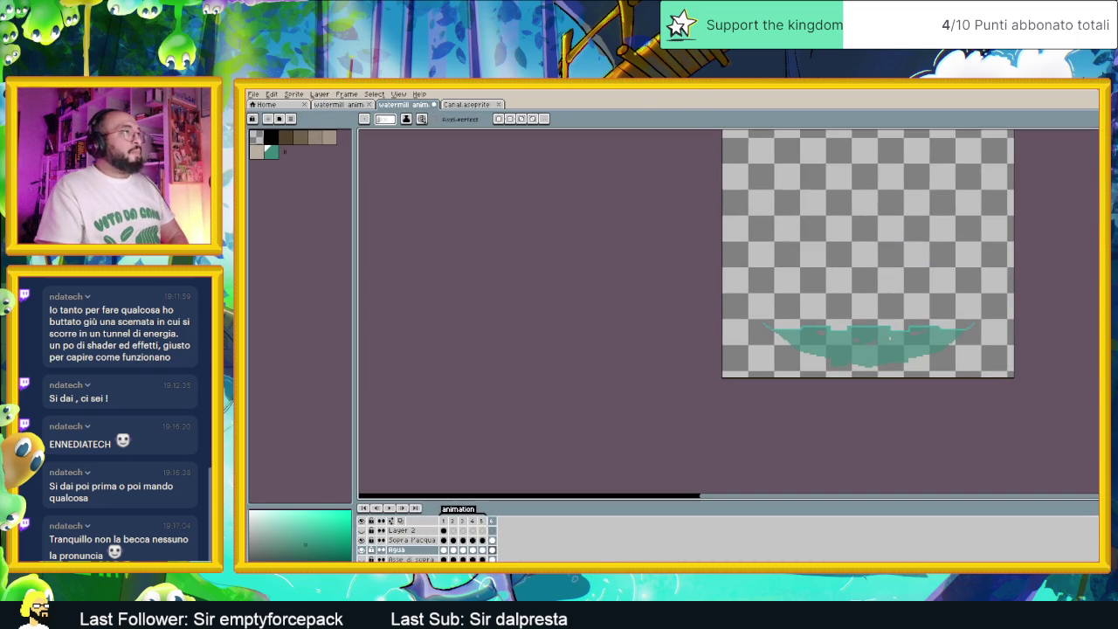
Save and close the watermill animation, then close Canal.aseprite and the watermill wheel sprite sheet.
{"action": "left_click", "coordinate": [434, 104]}
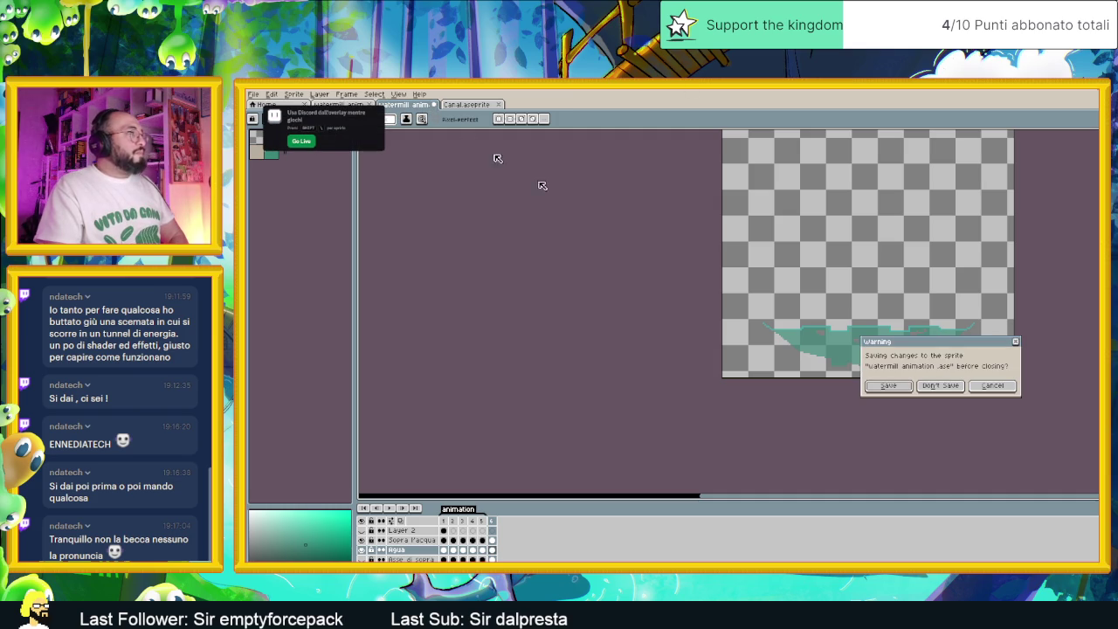
{"action": "left_click", "coordinate": [888, 387]}
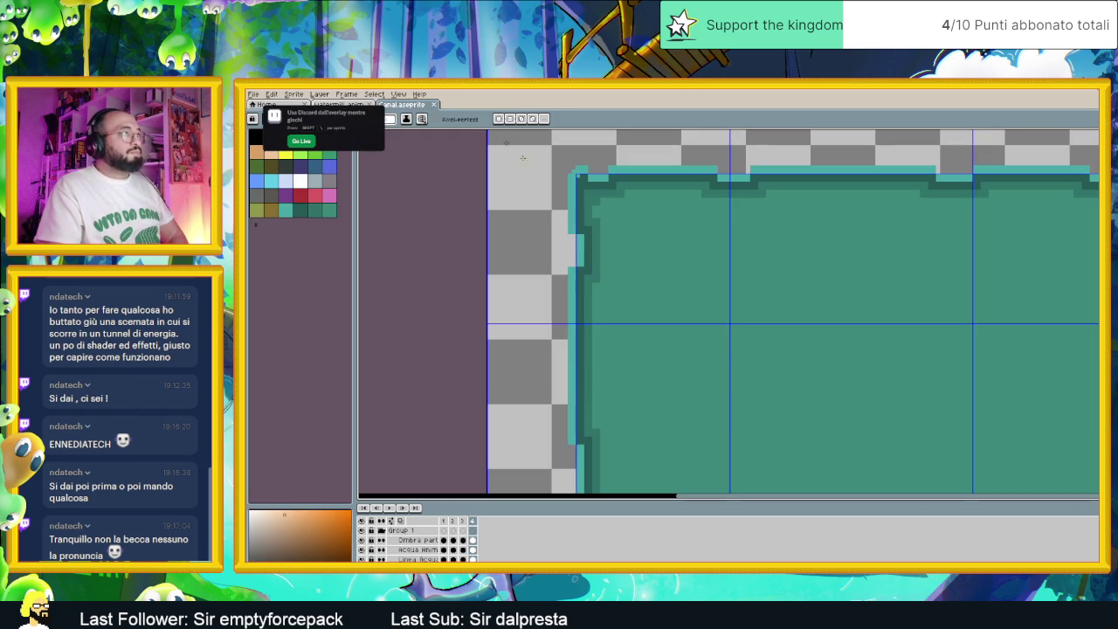
{"action": "left_click", "coordinate": [435, 105]}
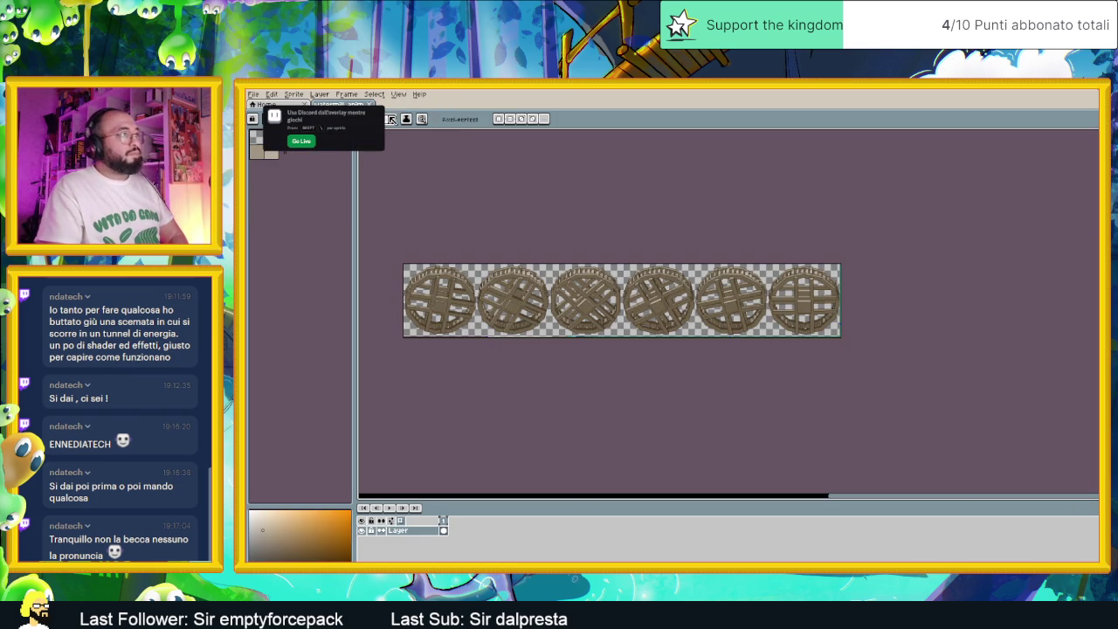
{"action": "scroll", "coordinate": [538, 297], "scroll_direction": "up", "scroll_amount": 3}
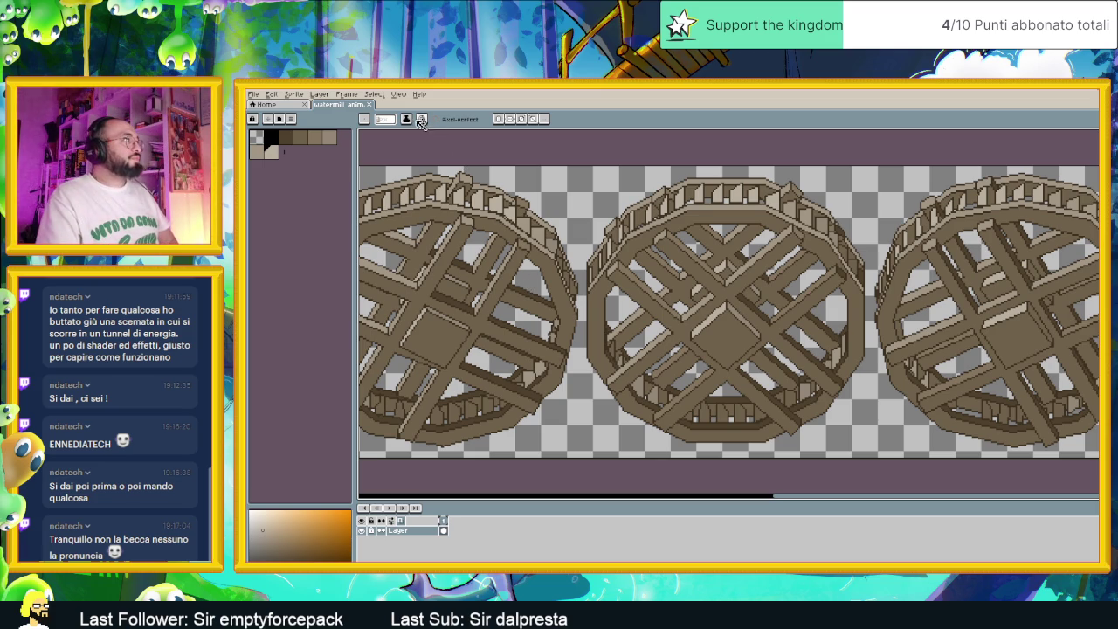
{"action": "left_click", "coordinate": [369, 105]}
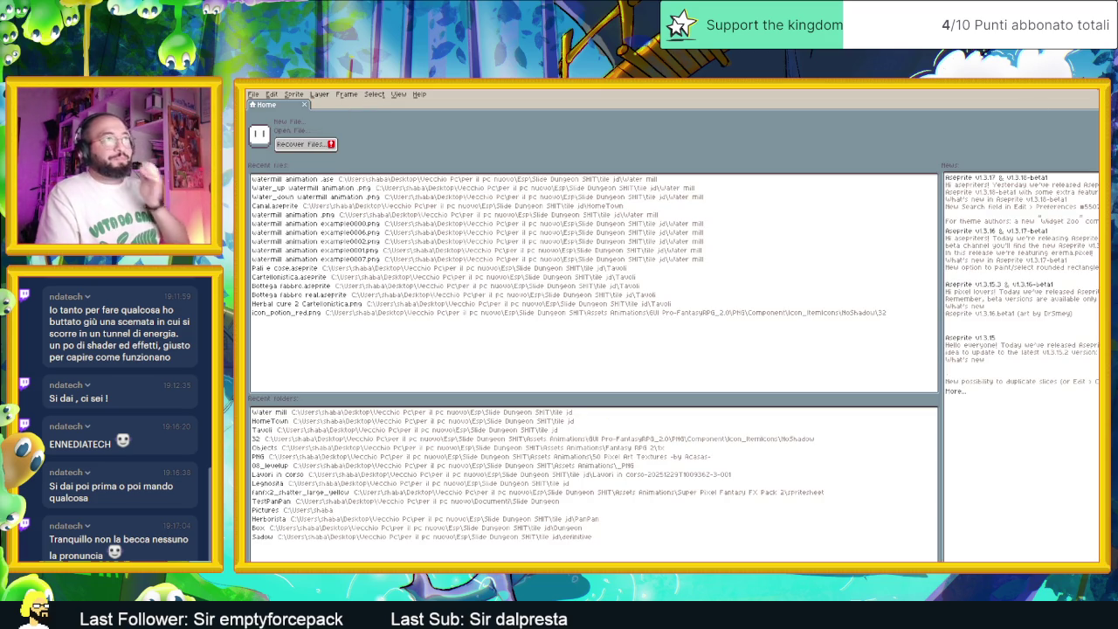
{"action": "key", "text": "super+Up"}
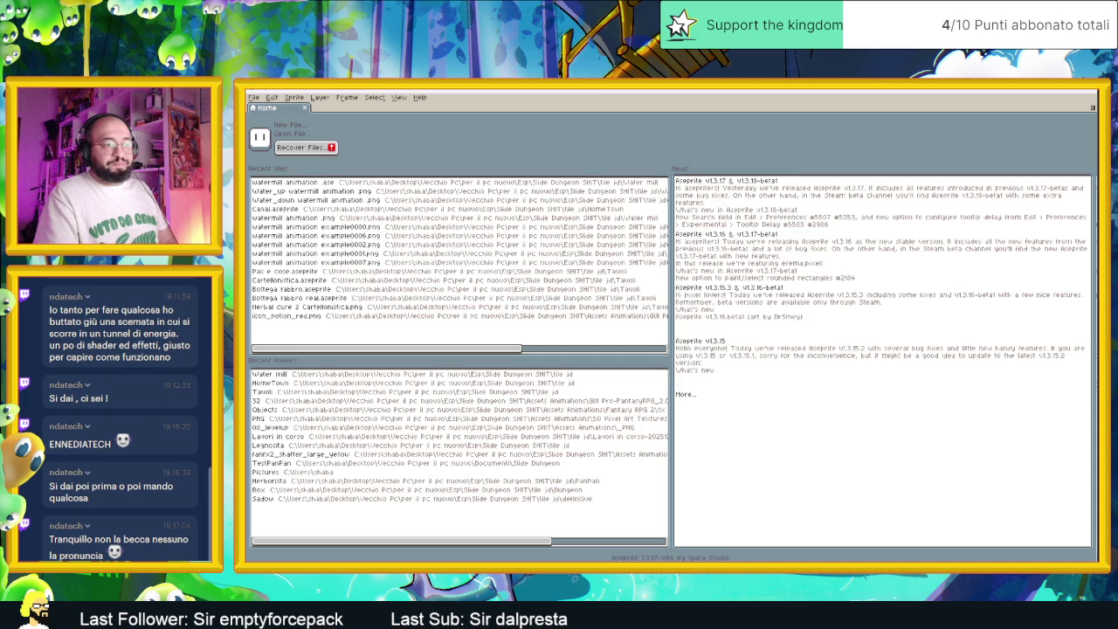
{"action": "key", "text": "alt+Tab"}
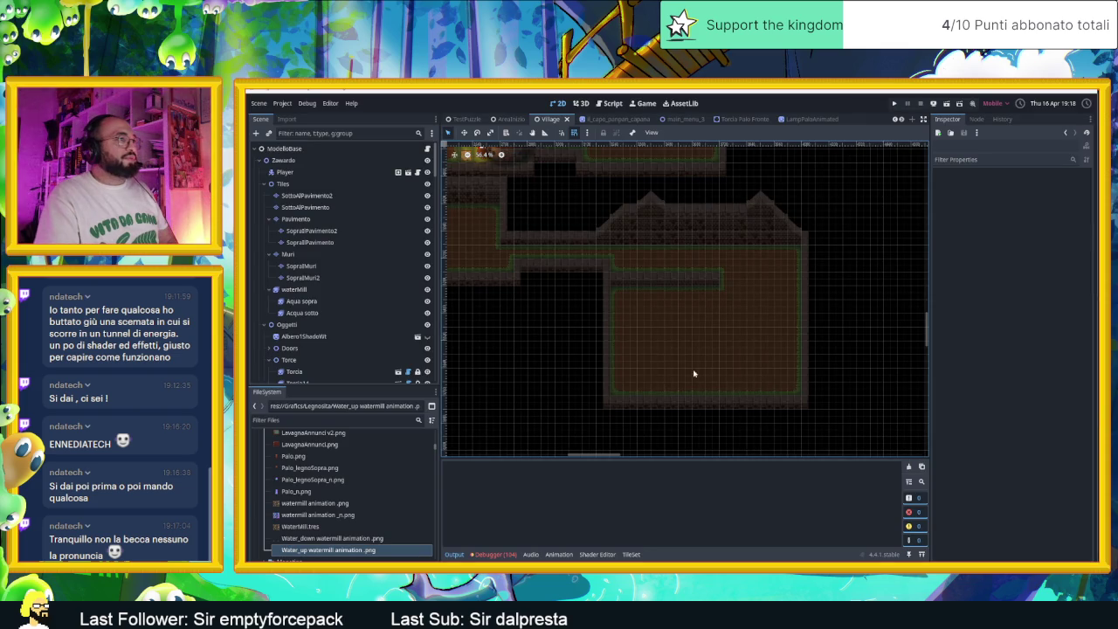
Bring the torch-lit area into view and show the CameraNodeContainer's region rectangles.
{"action": "scroll", "coordinate": [661, 319], "scroll_direction": "up", "scroll_amount": 2}
{"action": "scroll", "coordinate": [788, 373], "scroll_direction": "left", "scroll_amount": 3}
{"action": "scroll", "coordinate": [612, 259], "scroll_direction": "up", "scroll_amount": 2}
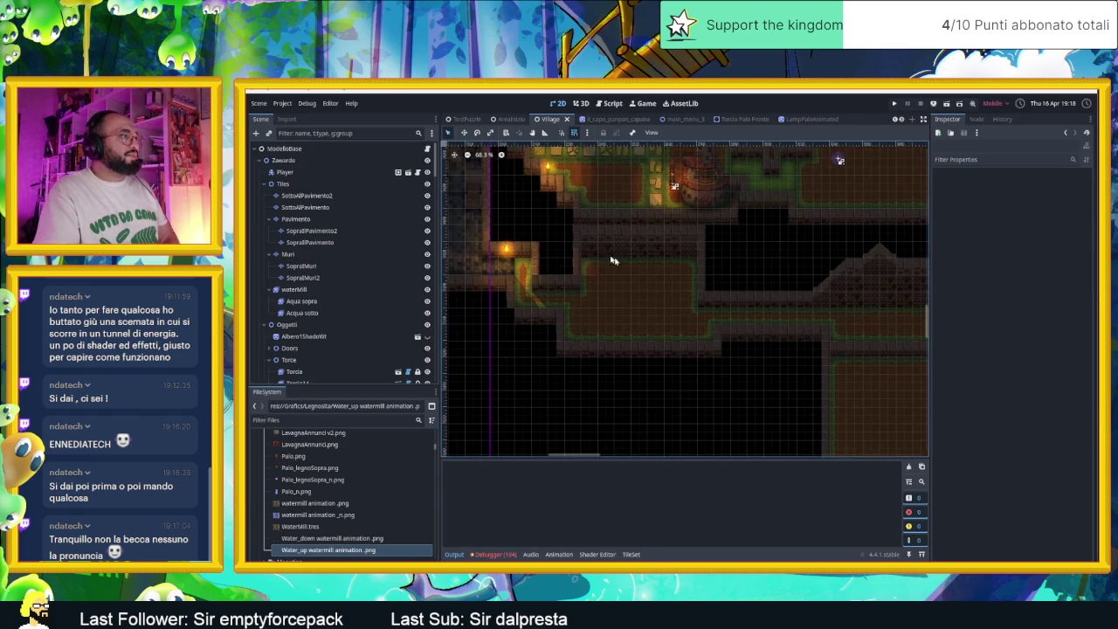
{"action": "left_click_drag", "start_coordinate": [598, 298], "coordinate": [684, 334]}
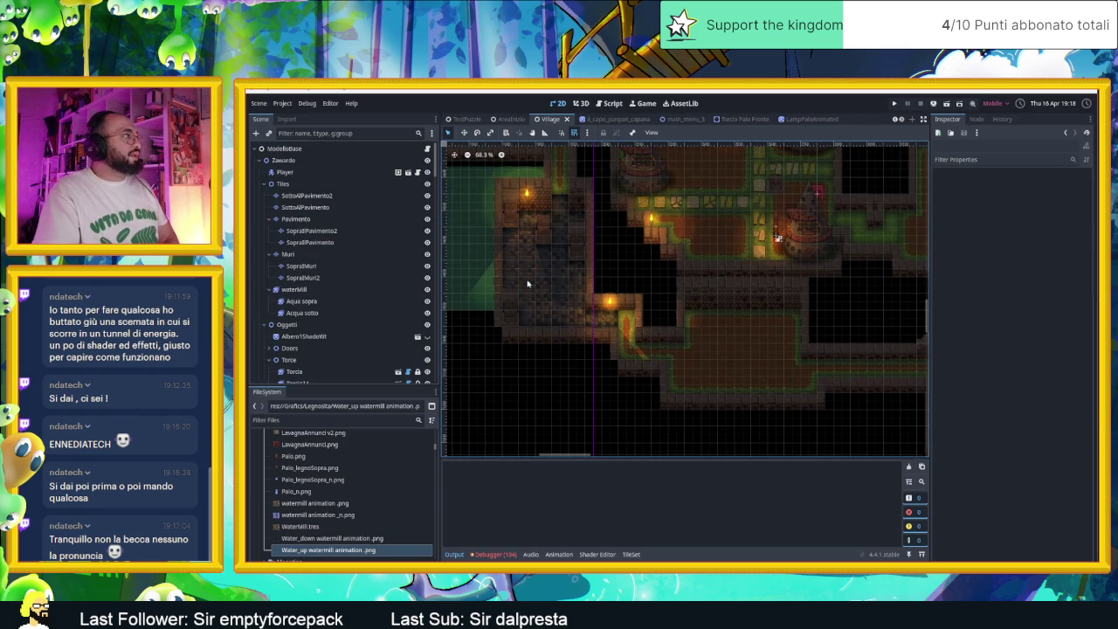
{"action": "scroll", "coordinate": [327, 360], "scroll_direction": "down", "scroll_amount": 8}
{"action": "scroll", "coordinate": [327, 361], "scroll_direction": "down", "scroll_amount": 10}
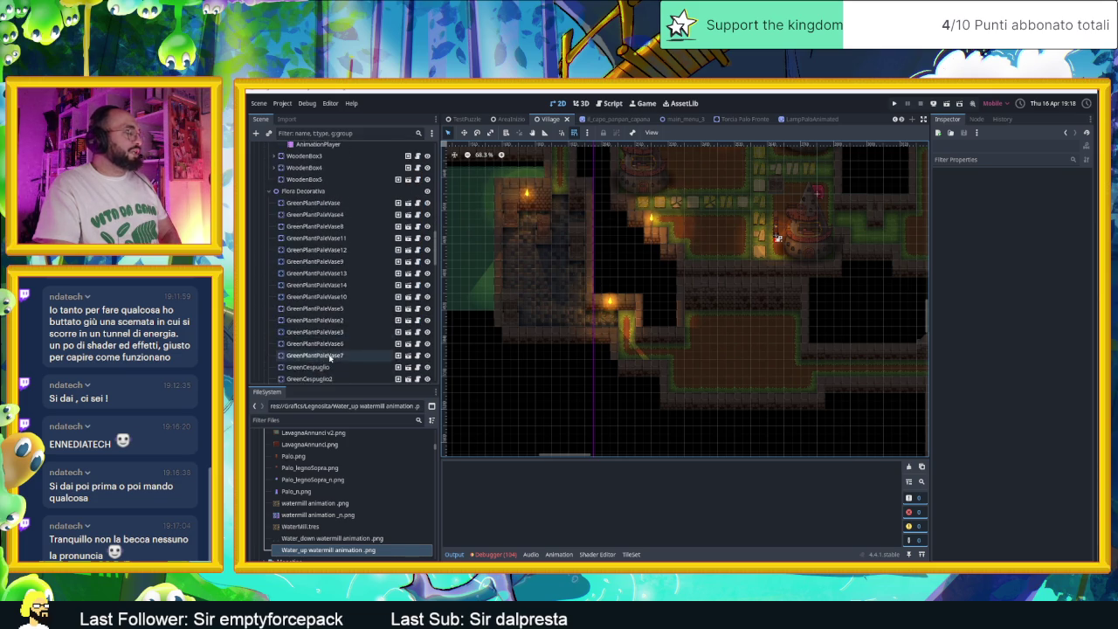
{"action": "scroll", "coordinate": [329, 358], "scroll_direction": "down", "scroll_amount": 10}
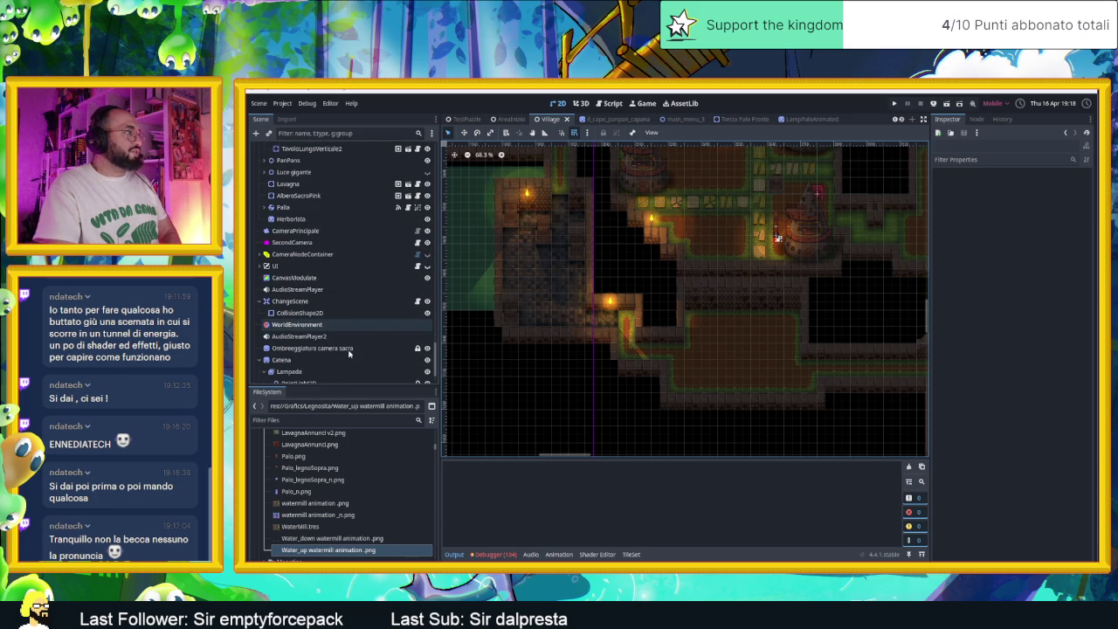
{"action": "left_click", "coordinate": [416, 255]}
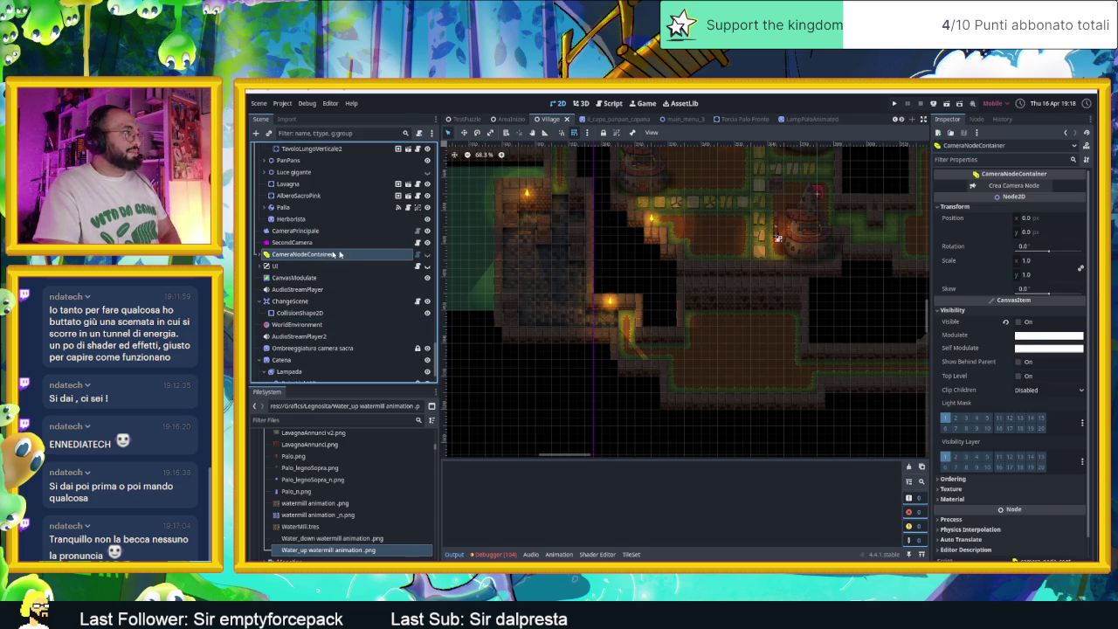
{"action": "left_click", "coordinate": [420, 254]}
Duplicate cameraNode10, move and resize the copy over a lower room, and set zoom 2.0.
{"action": "left_click", "coordinate": [585, 298]}
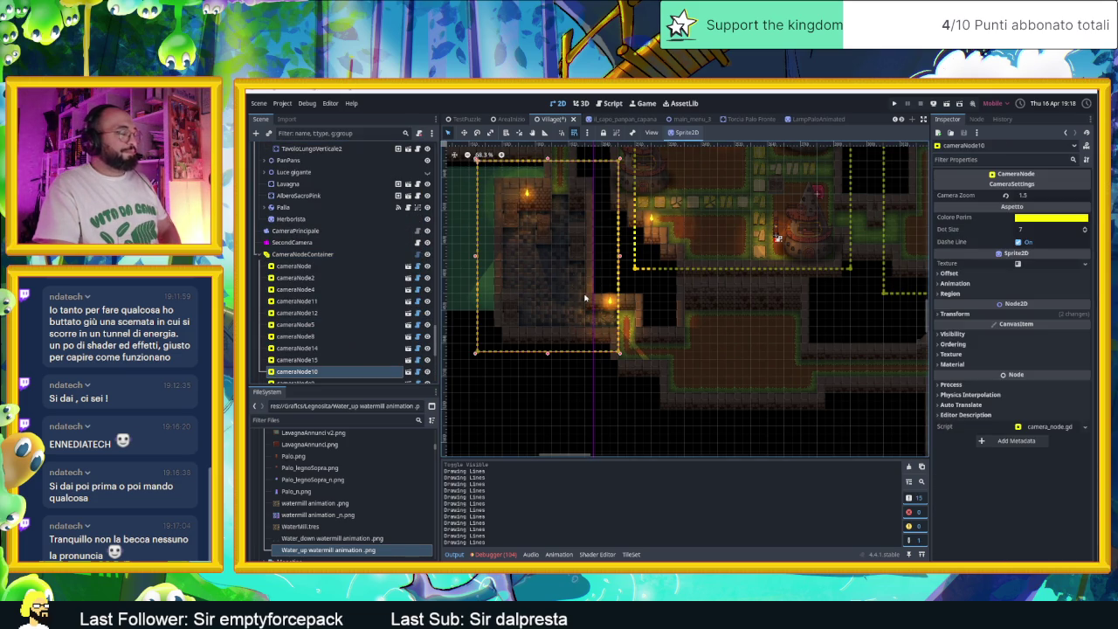
{"action": "key", "text": "ctrl+d"}
{"action": "mouse_move", "coordinate": [578, 272]}
{"action": "left_mouse_down"}
{"action": "mouse_move", "coordinate": [721, 370]}
{"action": "mouse_move", "coordinate": [745, 372]}
{"action": "mouse_move", "coordinate": [714, 372]}
{"action": "mouse_move", "coordinate": [745, 382]}
{"action": "mouse_move", "coordinate": [823, 372]}
{"action": "left_mouse_up"}
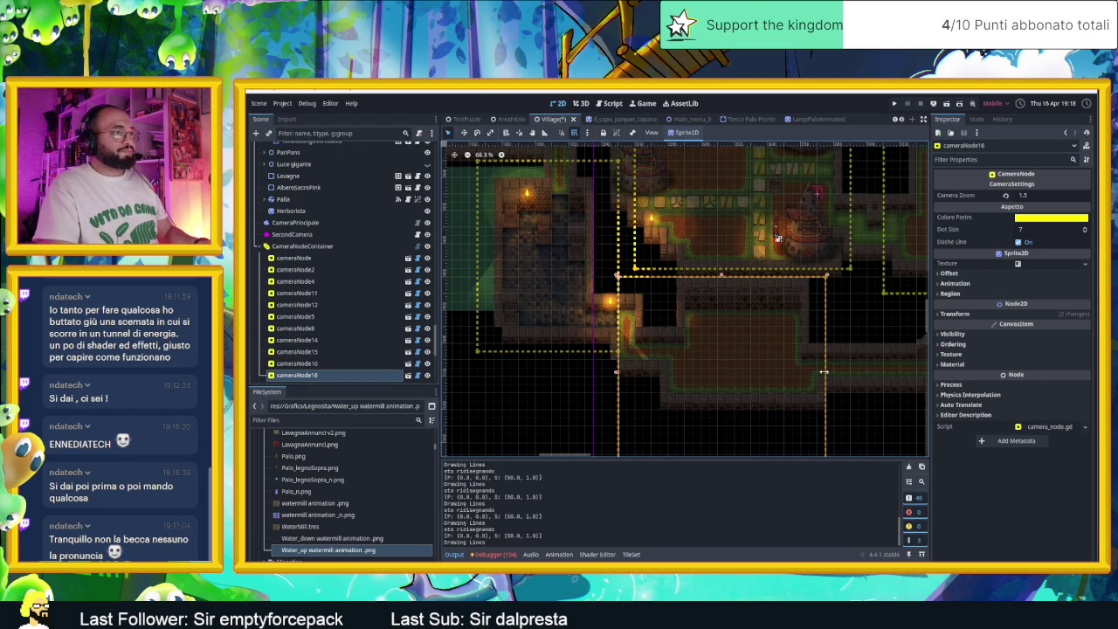
{"action": "scroll", "coordinate": [783, 400], "scroll_direction": "down", "scroll_amount": 3}
{"action": "left_click_drag", "start_coordinate": [706, 404], "coordinate": [709, 359]}
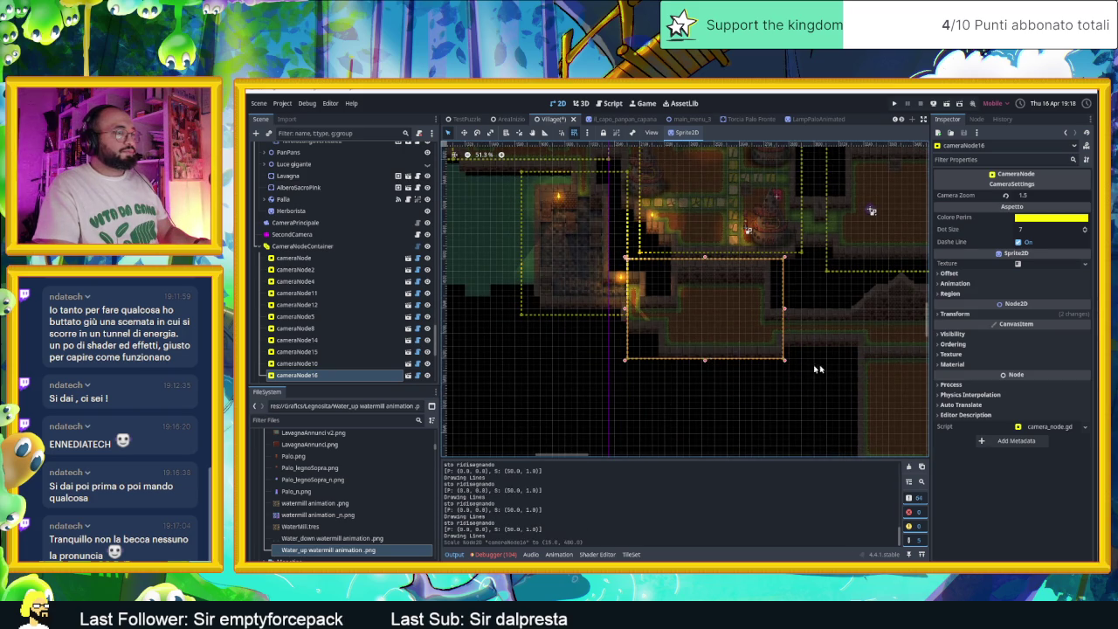
{"action": "scroll", "coordinate": [753, 369], "scroll_direction": "right", "scroll_amount": 2}
{"action": "left_click_drag", "start_coordinate": [727, 315], "coordinate": [749, 313]}
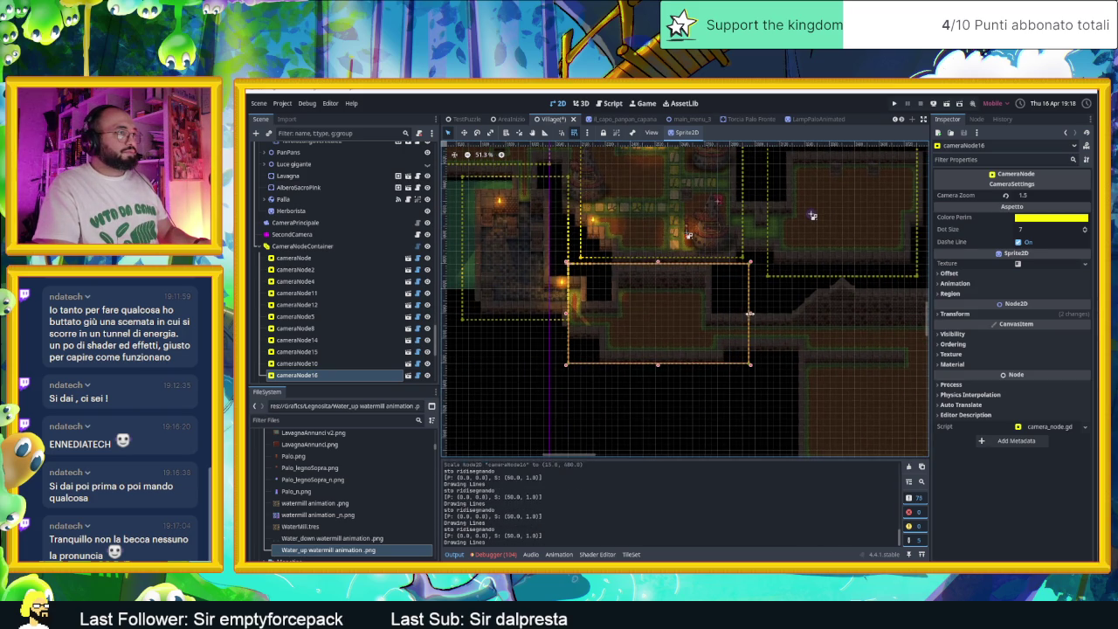
{"action": "left_click_drag", "start_coordinate": [1008, 197], "coordinate": [1022, 197]}
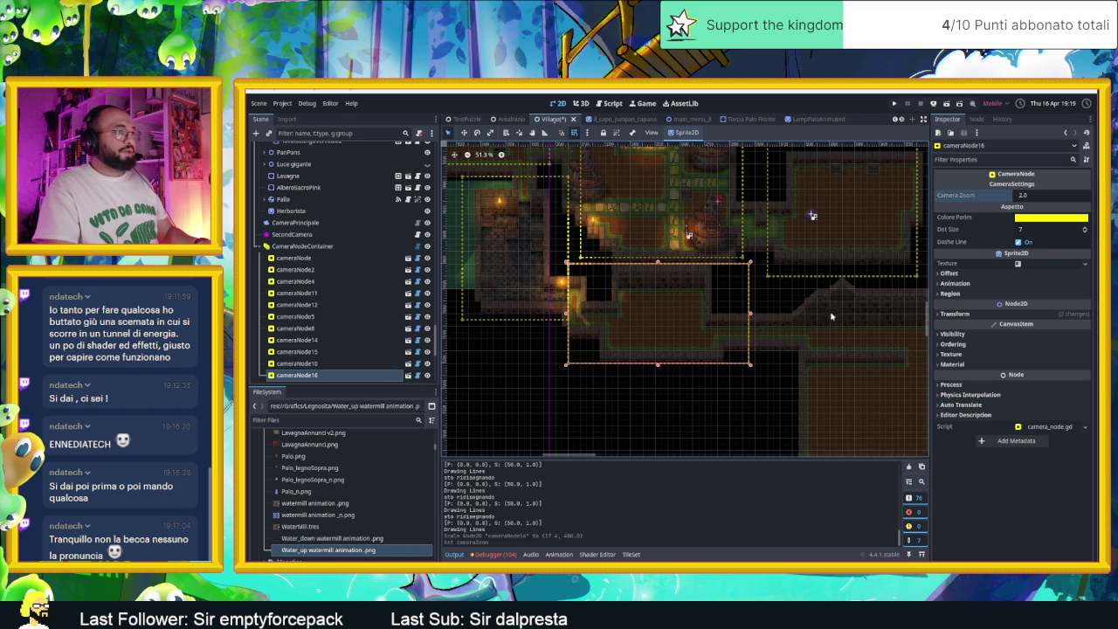
{"action": "scroll", "coordinate": [682, 267], "scroll_direction": "right", "scroll_amount": 5}
{"action": "scroll", "coordinate": [681, 267], "scroll_direction": "down", "scroll_amount": 2}
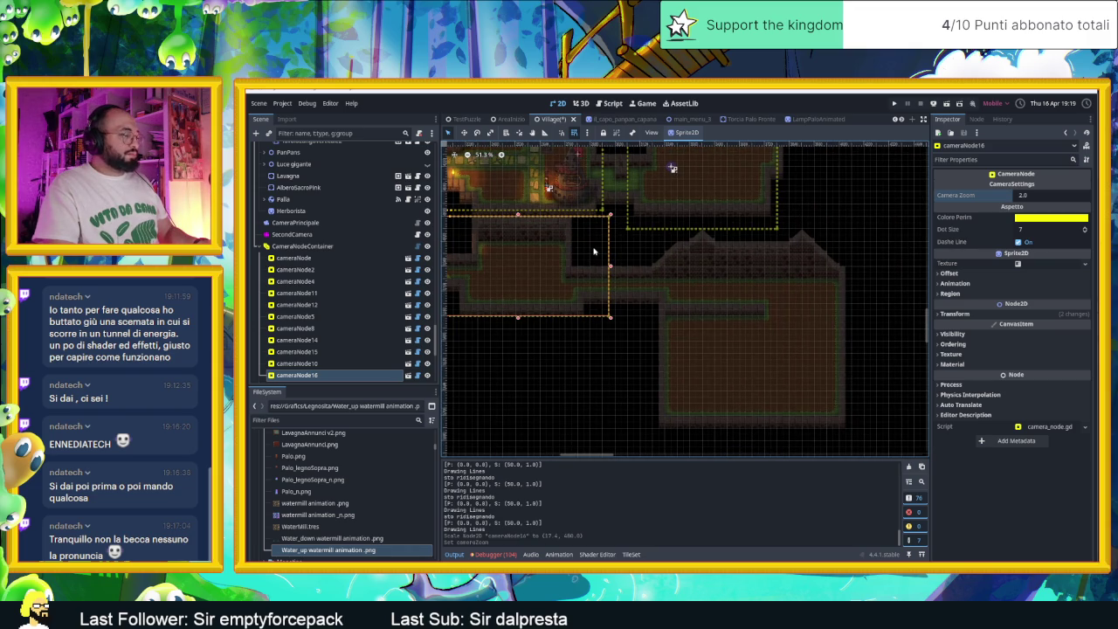
Duplicate it again over the roofed room, shrink it, set zoom 1.0, and run the game.
{"action": "key", "text": "ctrl+d"}
{"action": "mouse_move", "coordinate": [593, 251]}
{"action": "left_mouse_down"}
{"action": "mouse_move", "coordinate": [688, 274]}
{"action": "mouse_move", "coordinate": [839, 284]}
{"action": "mouse_move", "coordinate": [794, 275]}
{"action": "left_mouse_up"}
{"action": "left_click_drag", "start_coordinate": [822, 345], "coordinate": [762, 312]}
{"action": "double_click", "coordinate": [1022, 195]}
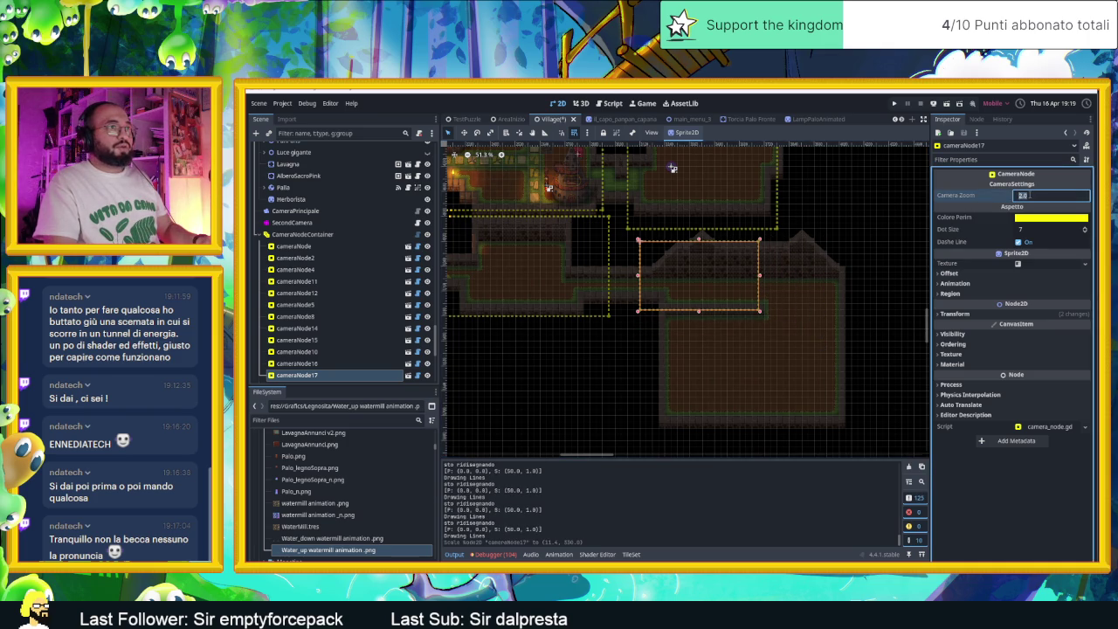
{"action": "type", "text": "1"}
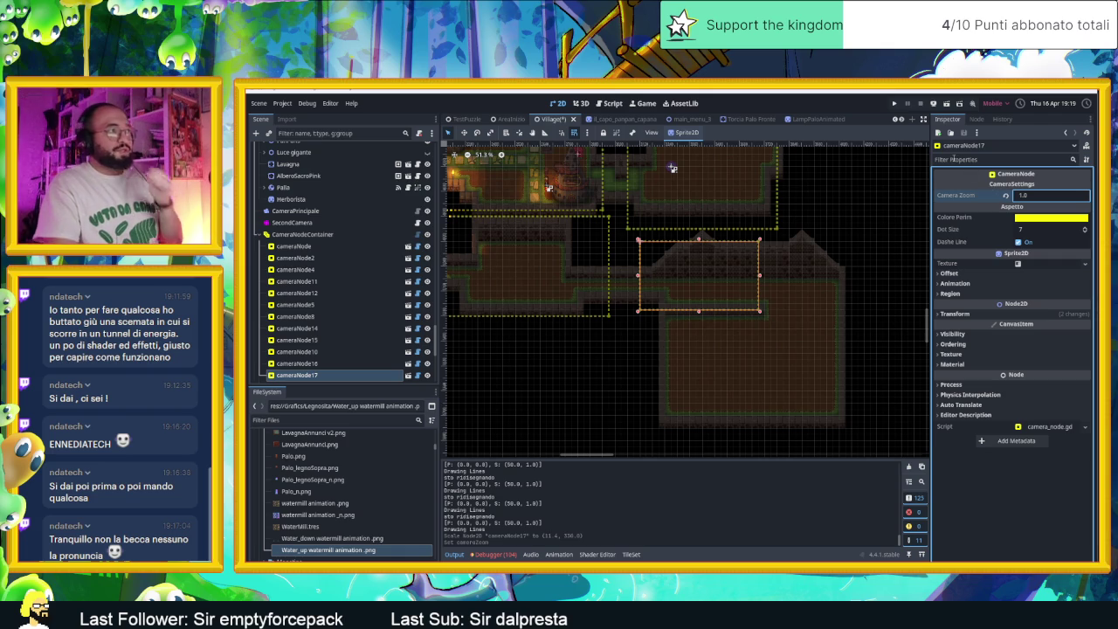
{"action": "left_click", "coordinate": [947, 105]}
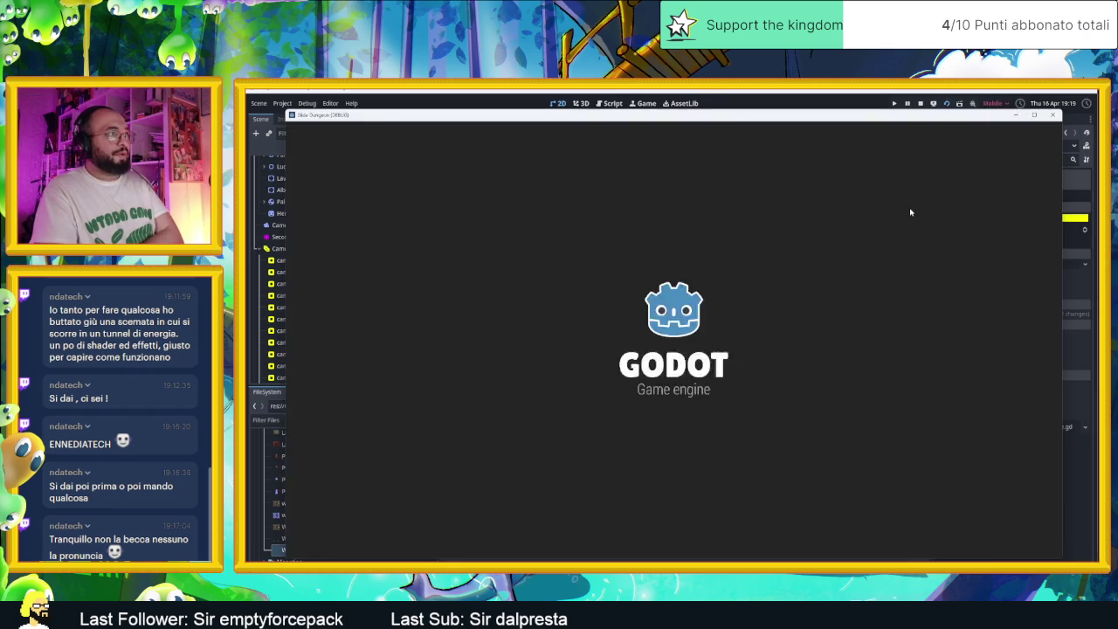
Walk and dash the player through several rooms, watching the camera follow.
{"action": "key", "text": "Up"}
{"action": "key", "text": "Left"}
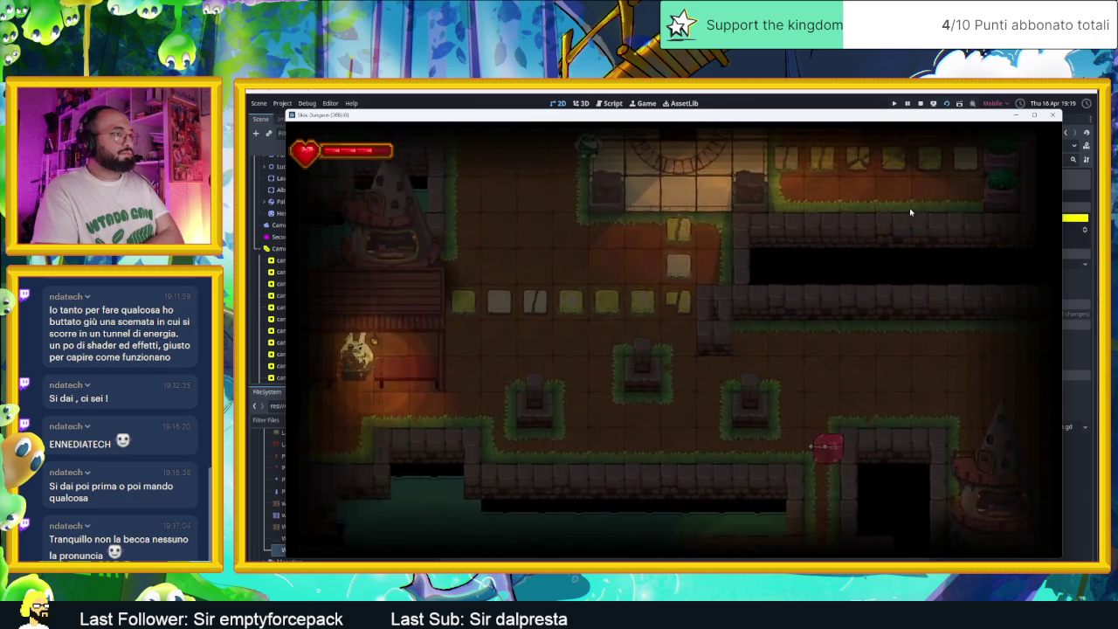
{"action": "key", "text": "Up"}
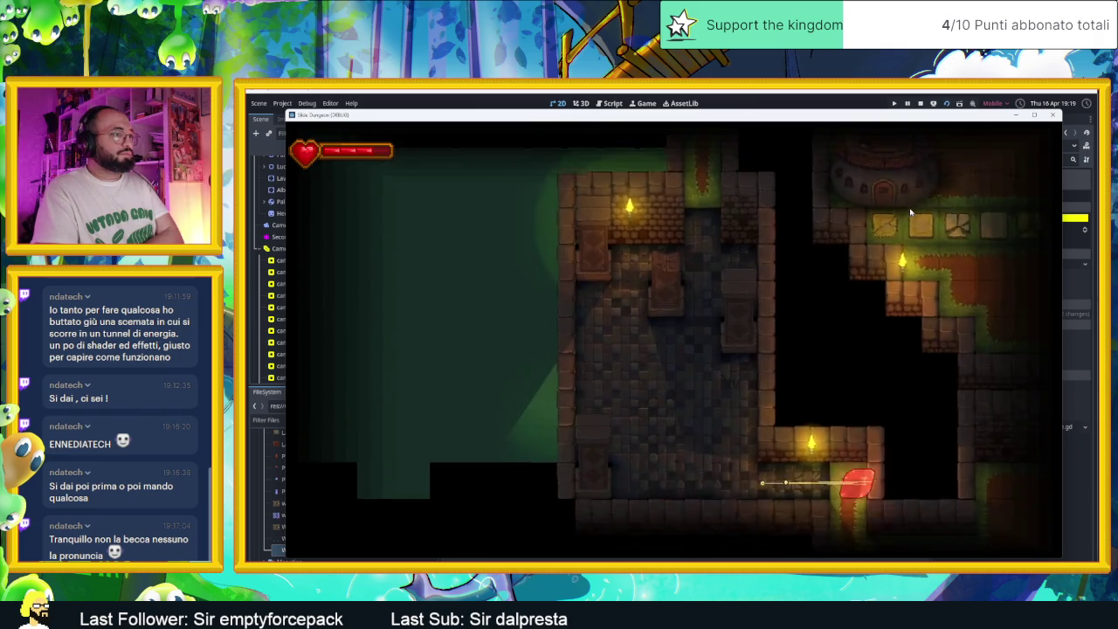
{"action": "key", "text": "Down"}
{"action": "key", "text": "Right"}
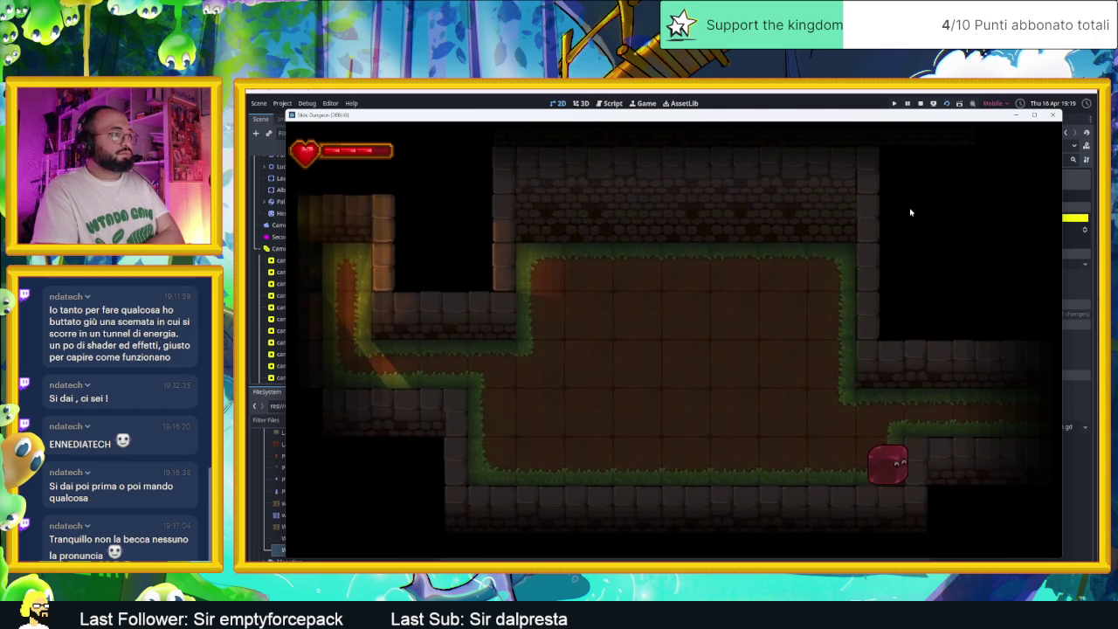
{"action": "key", "text": "Left"}
{"action": "key", "text": "Up"}
{"action": "key", "text": "Left"}
{"action": "key", "text": "Down"}
{"action": "key", "text": "Right"}
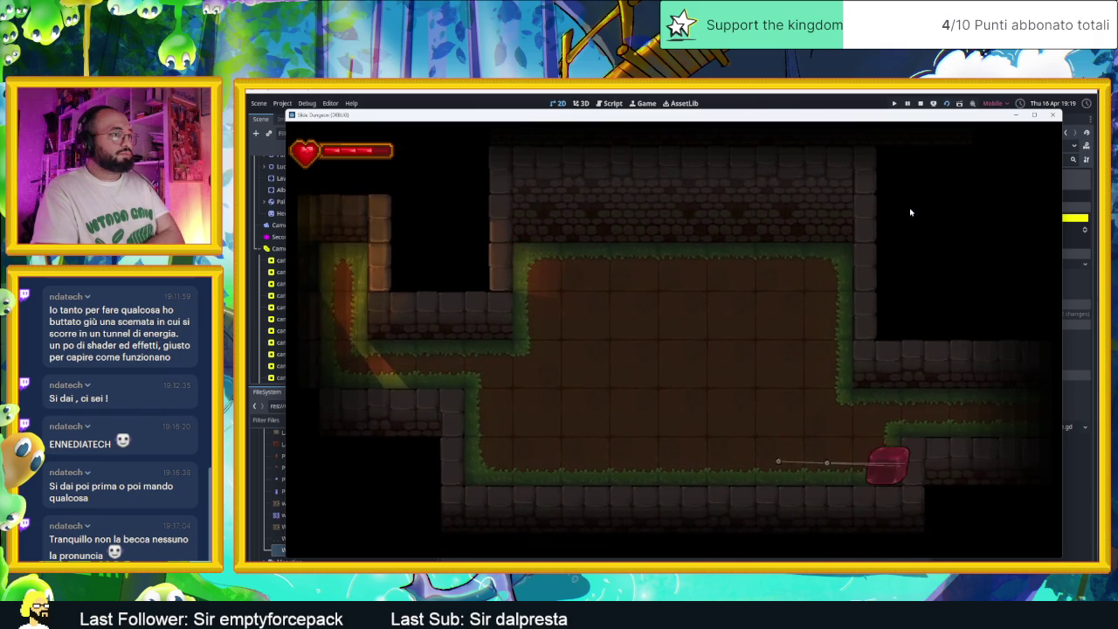
{"action": "key", "text": "Up"}
Move the player into the next room and along its right wall, then stop the game.
{"action": "key", "text": "Right"}
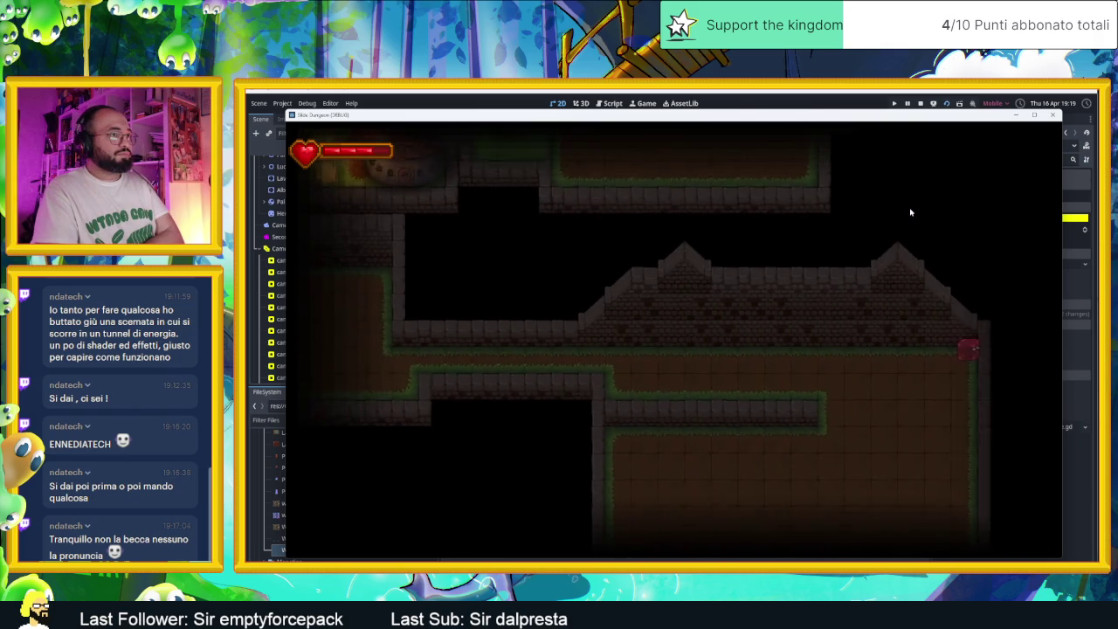
{"action": "key", "text": "Down"}
{"action": "key", "text": "Up"}
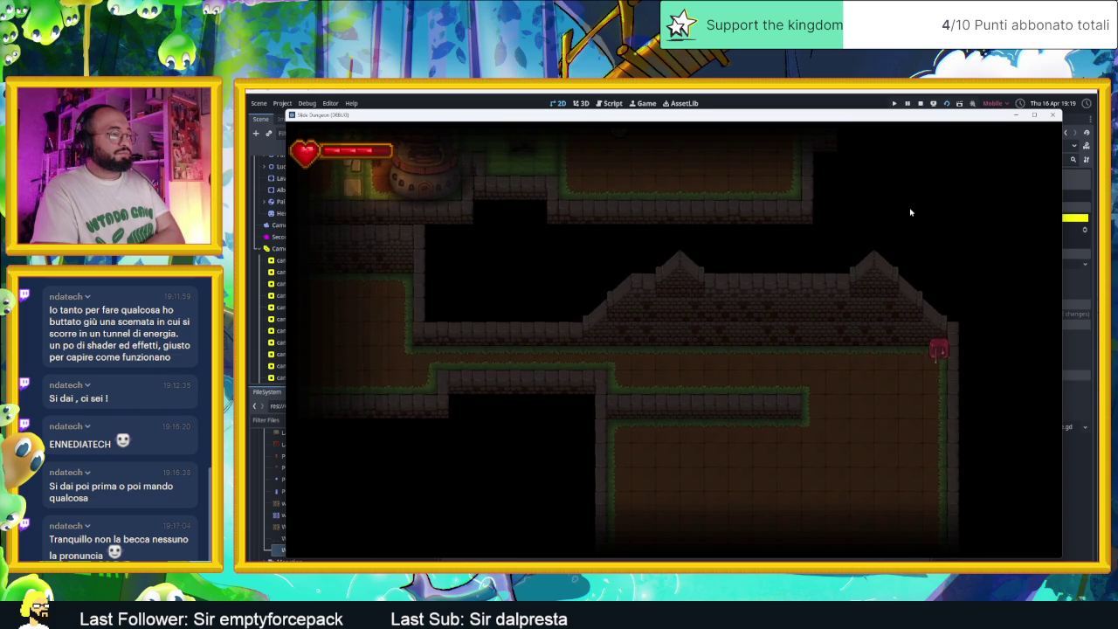
{"action": "key", "text": "Down"}
{"action": "key", "text": "Up"}
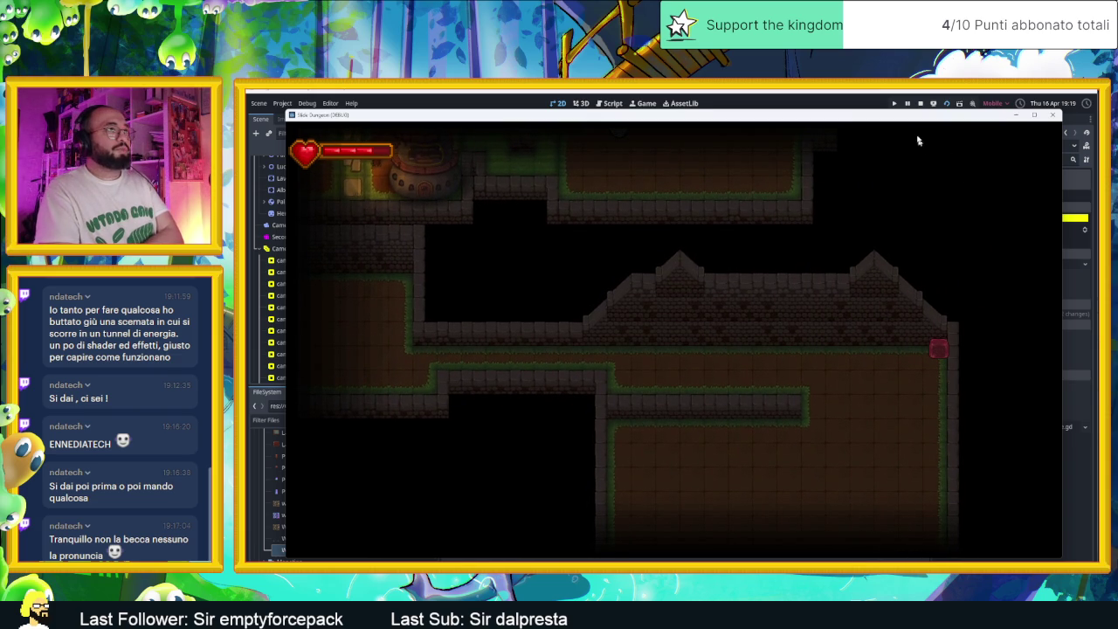
{"action": "left_click", "coordinate": [919, 104]}
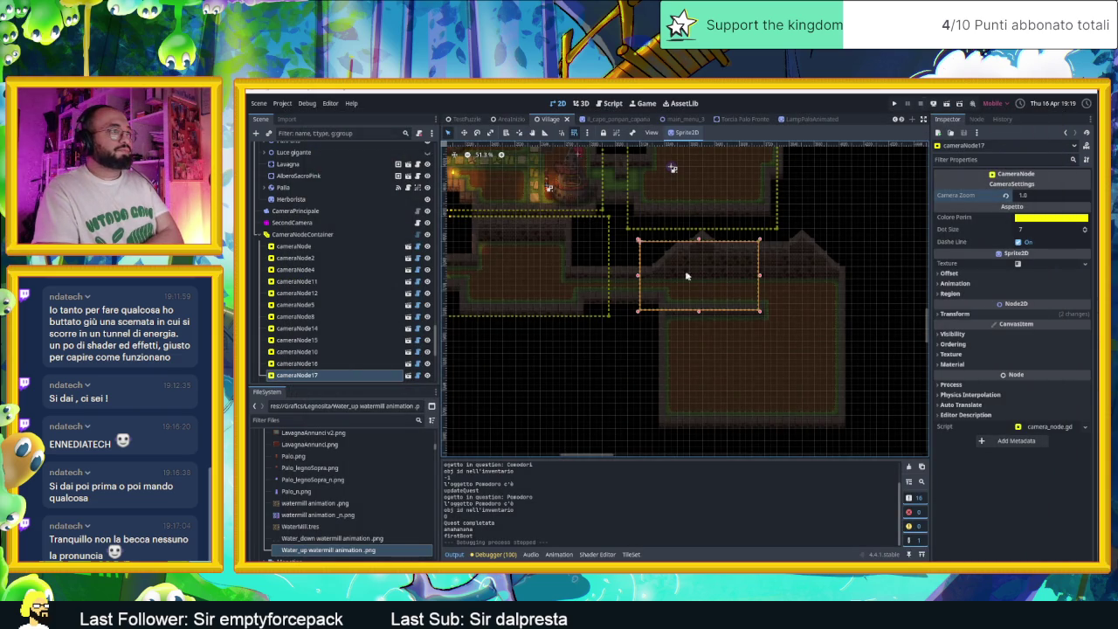
Lower cameraNode17's top edge, extend its bottom edge slightly, then save and rerun the scene.
{"action": "left_click_drag", "start_coordinate": [698, 242], "coordinate": [704, 277]}
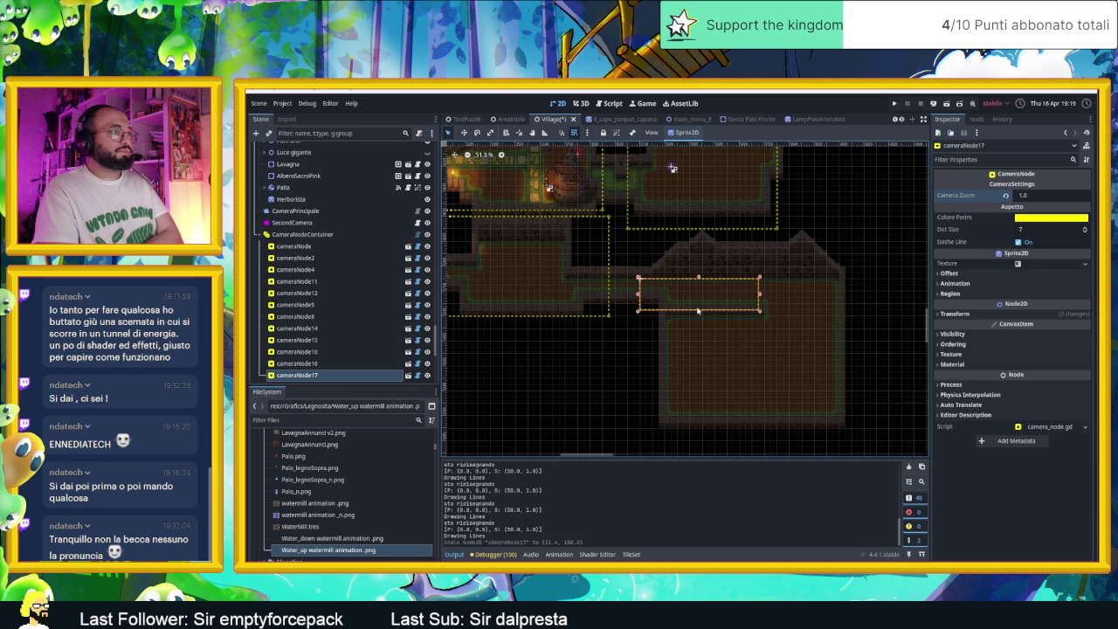
{"action": "left_click", "coordinate": [699, 317]}
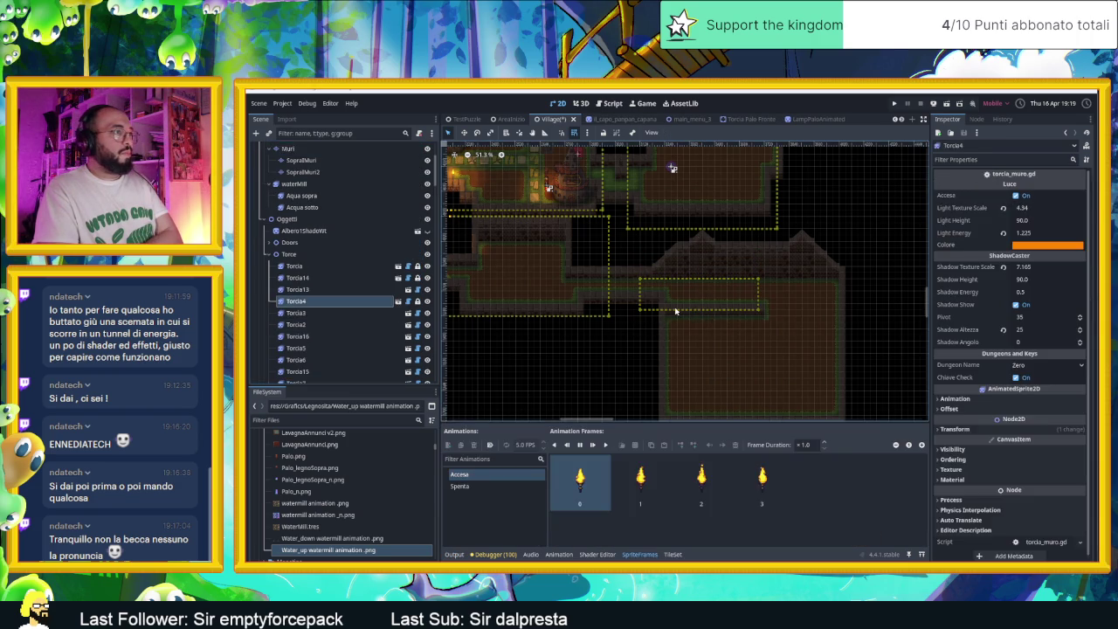
{"action": "left_click", "coordinate": [685, 315]}
{"action": "left_click_drag", "start_coordinate": [700, 312], "coordinate": [699, 315]}
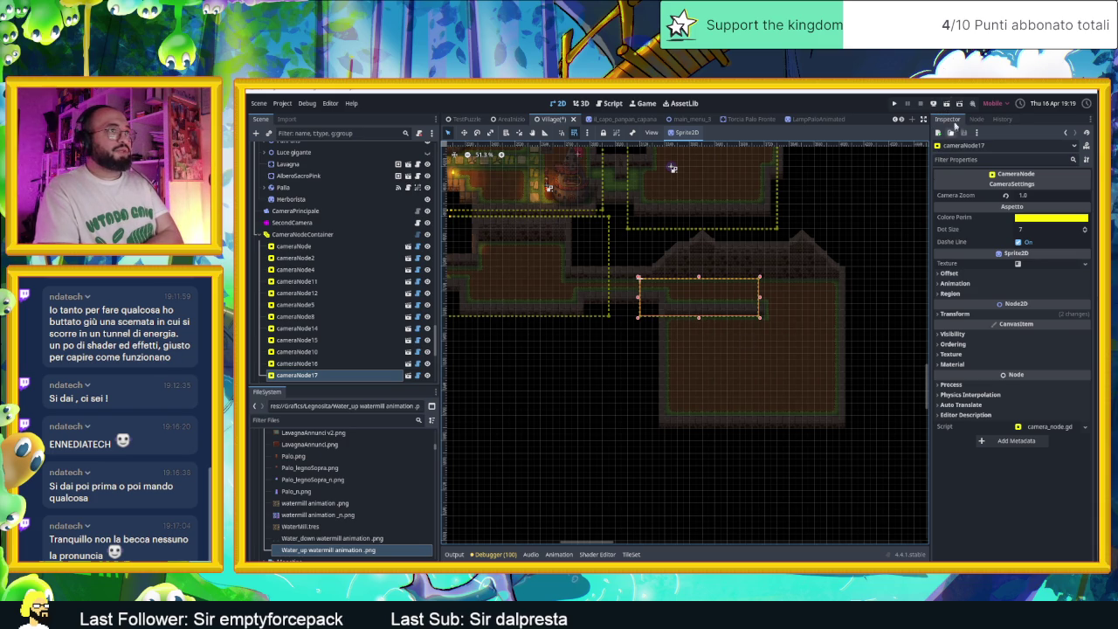
{"action": "left_click", "coordinate": [947, 105]}
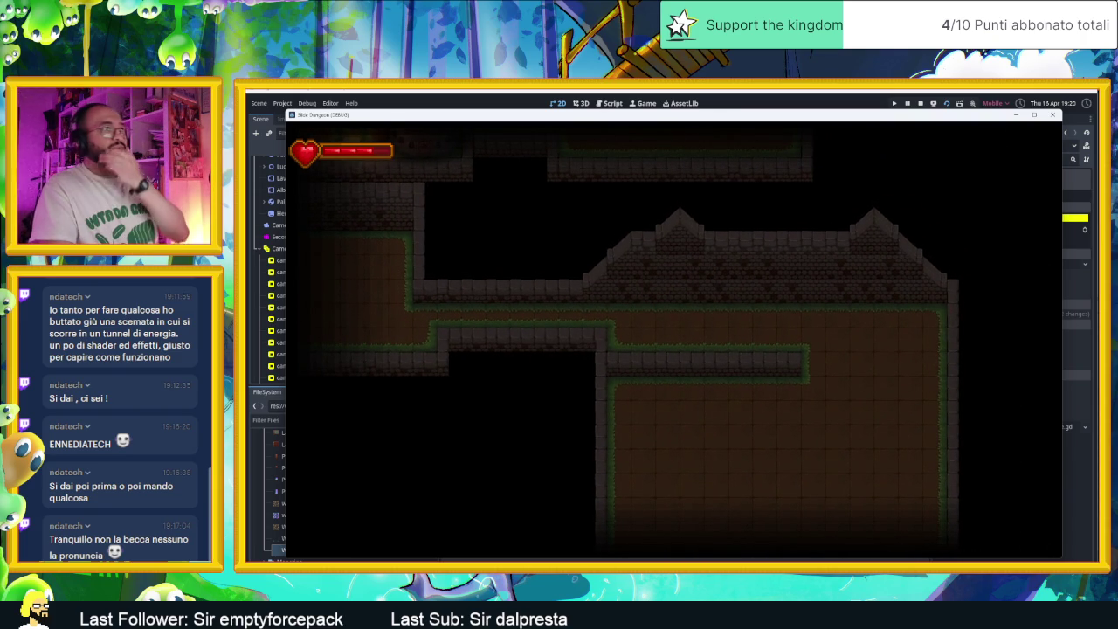
Stop the playtest to return to the Village scene editor.
{"action": "left_click", "coordinate": [921, 103]}
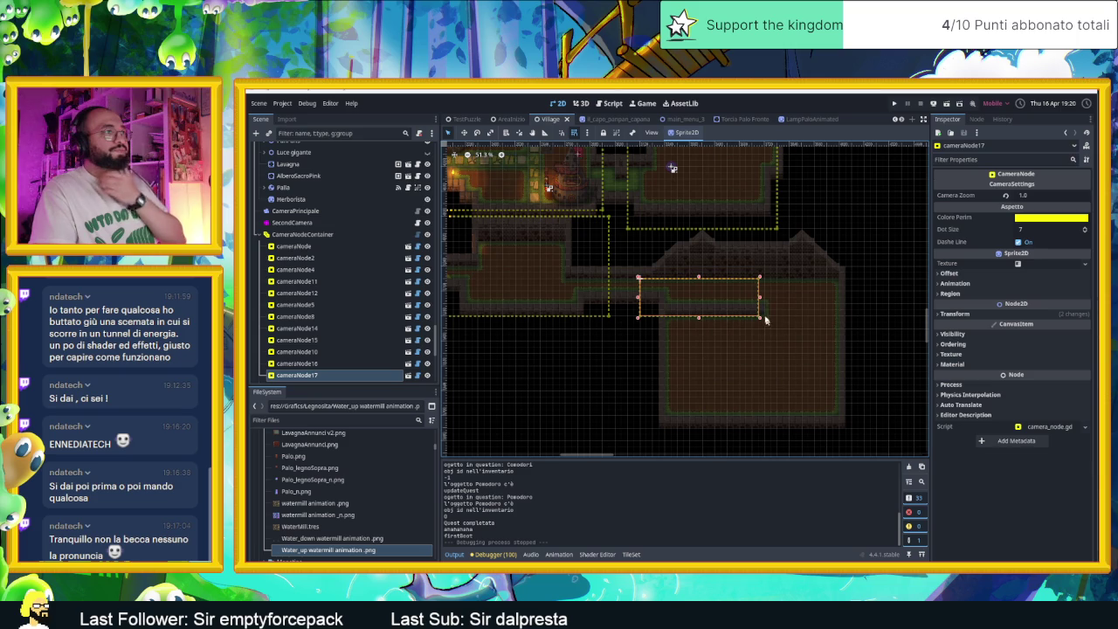
Duplicate the region as cameraNode18 over the large lower room, set zoom 1.5, and save.
{"action": "key", "text": "ctrl+d"}
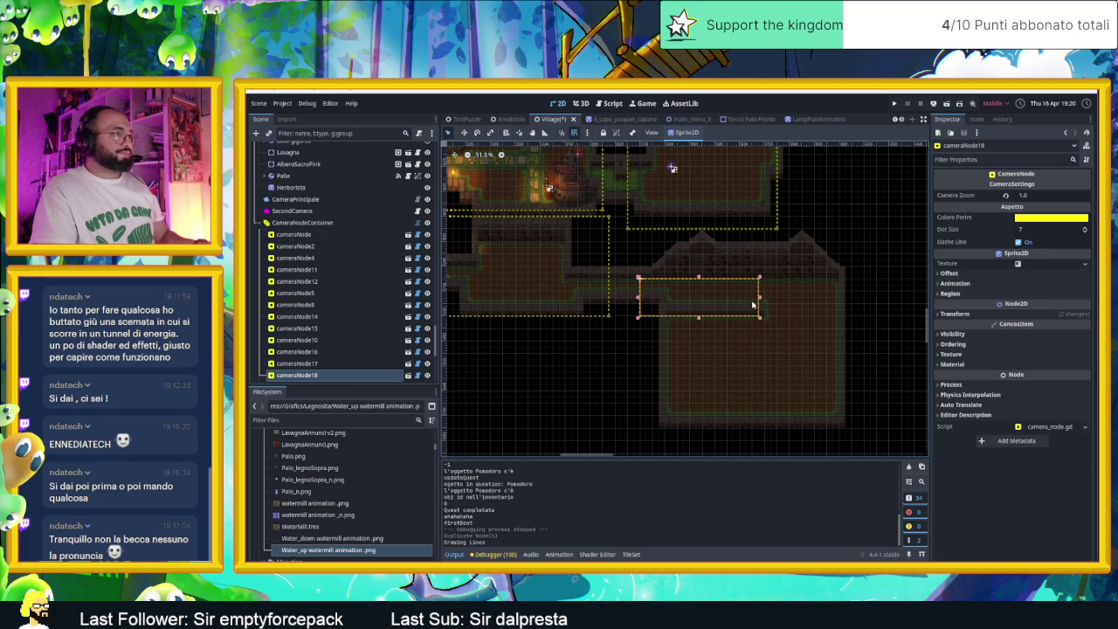
{"action": "left_click_drag", "start_coordinate": [736, 297], "coordinate": [802, 389]}
{"action": "mouse_move", "coordinate": [708, 372]}
{"action": "left_mouse_down"}
{"action": "mouse_move", "coordinate": [748, 365]}
{"action": "mouse_move", "coordinate": [812, 389]}
{"action": "left_mouse_up"}
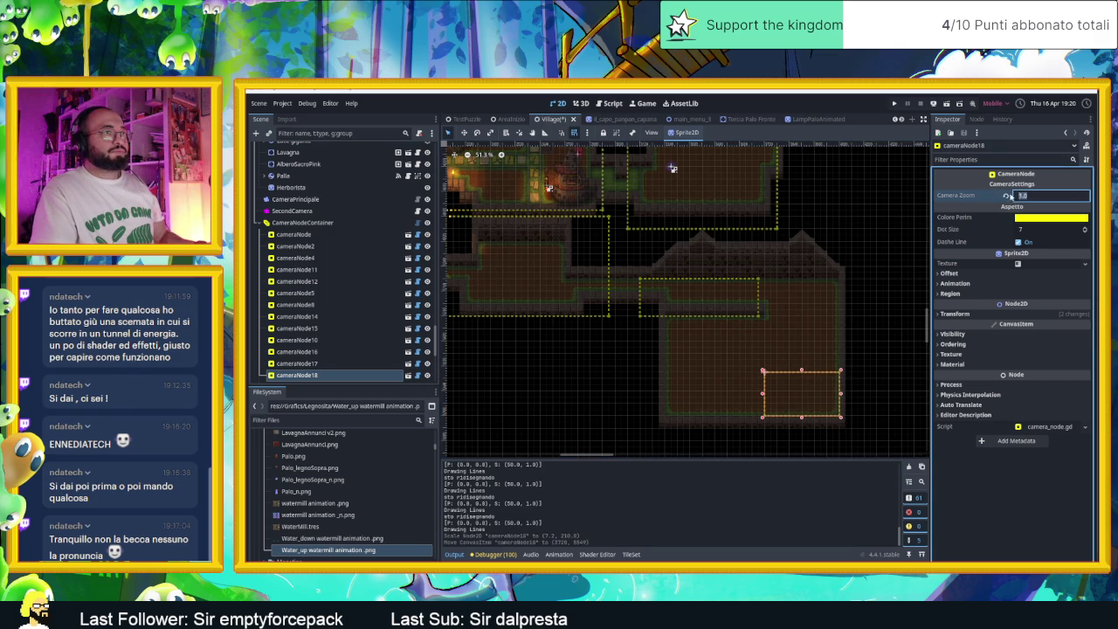
{"action": "left_click", "coordinate": [1006, 197]}
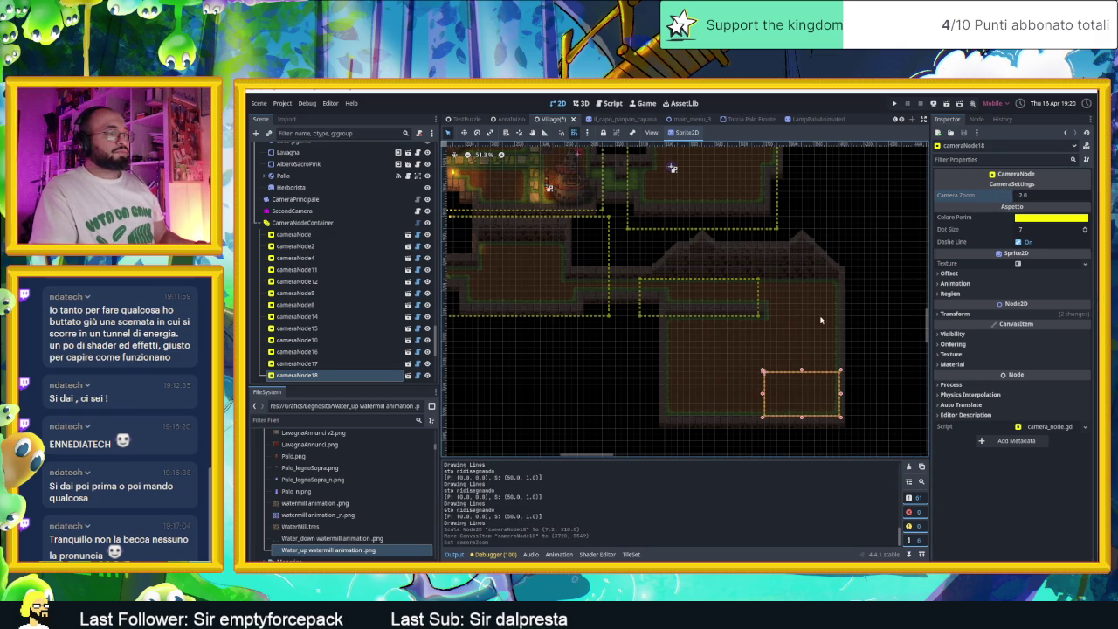
{"action": "left_click", "coordinate": [1034, 196]}
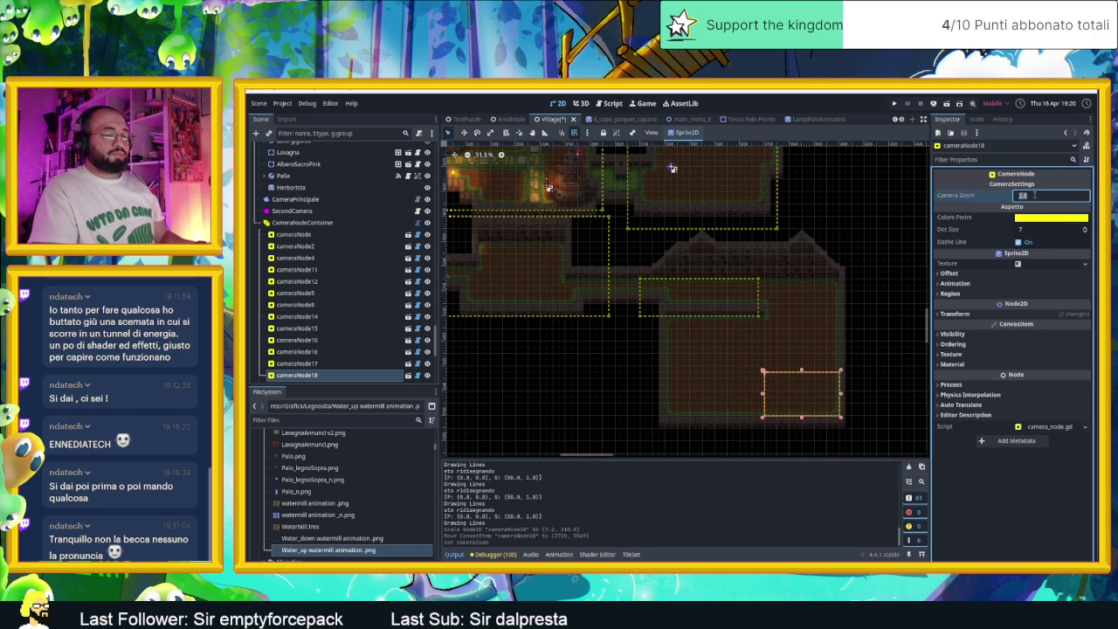
{"action": "type", "text": "1.5"}
{"action": "key", "text": "Return"}
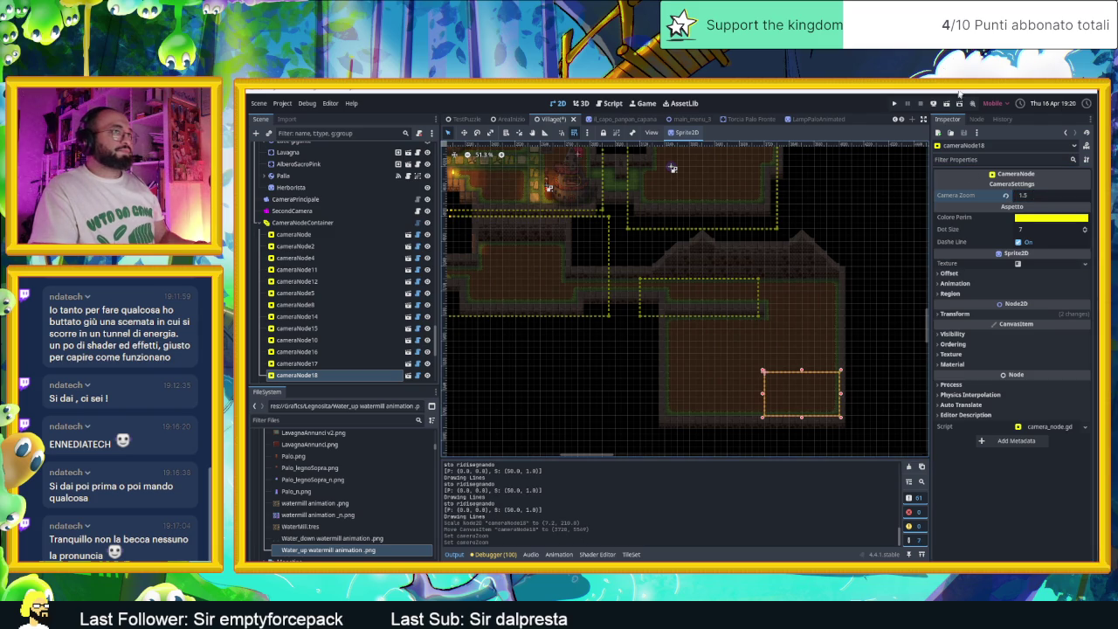
{"action": "key", "text": "ctrl+s"}
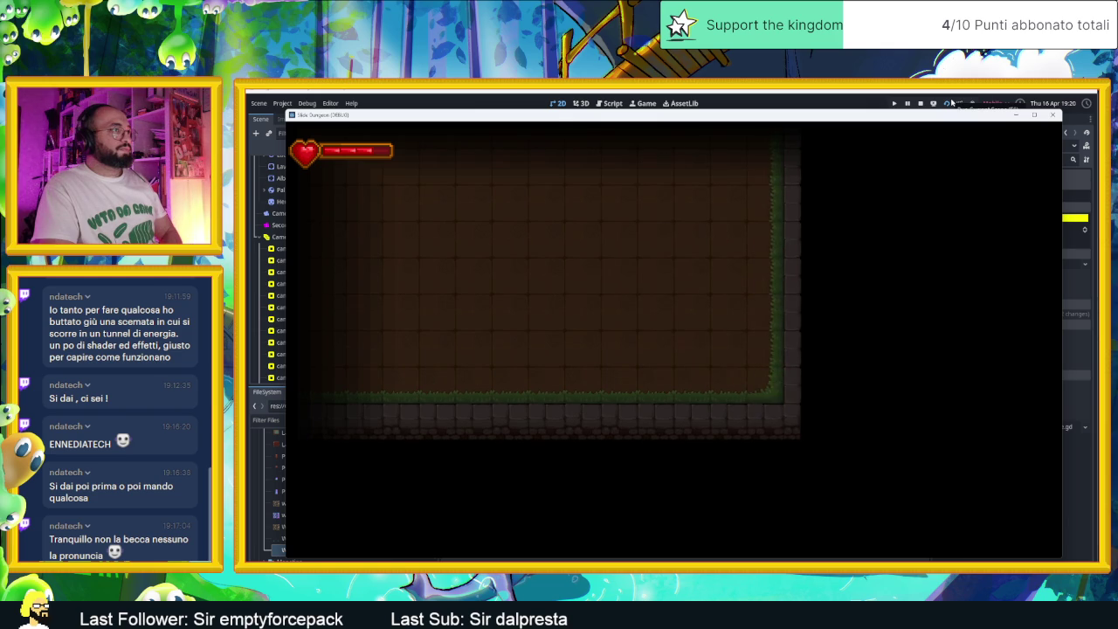
Walk the player right, left, then right through the dungeon rooms, and stop the game.
{"action": "key", "text": "Right"}
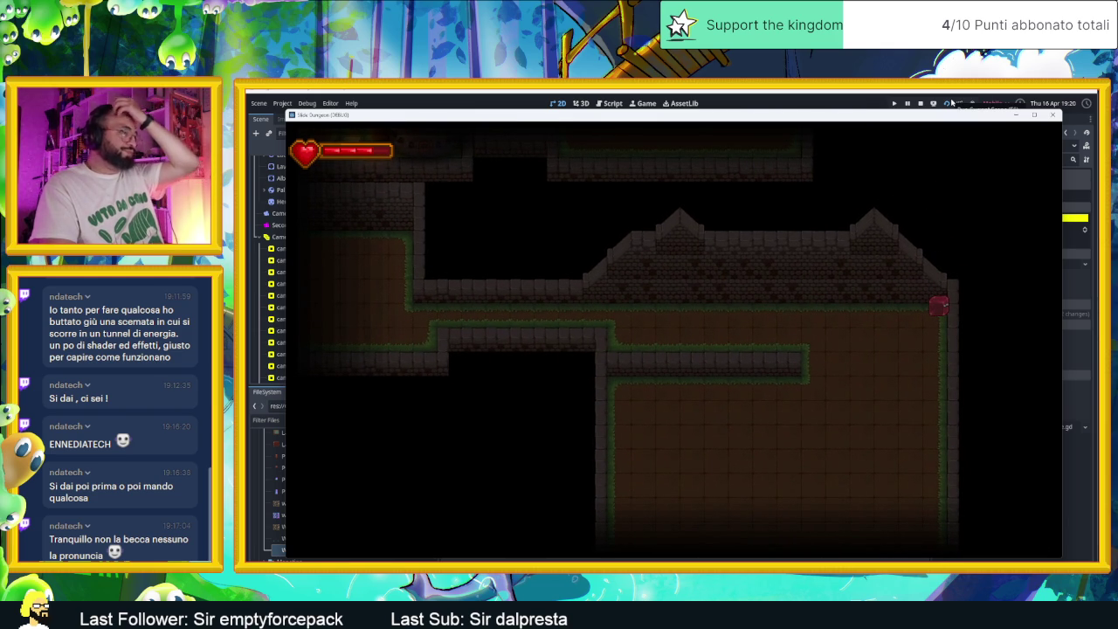
{"action": "key", "text": "Left"}
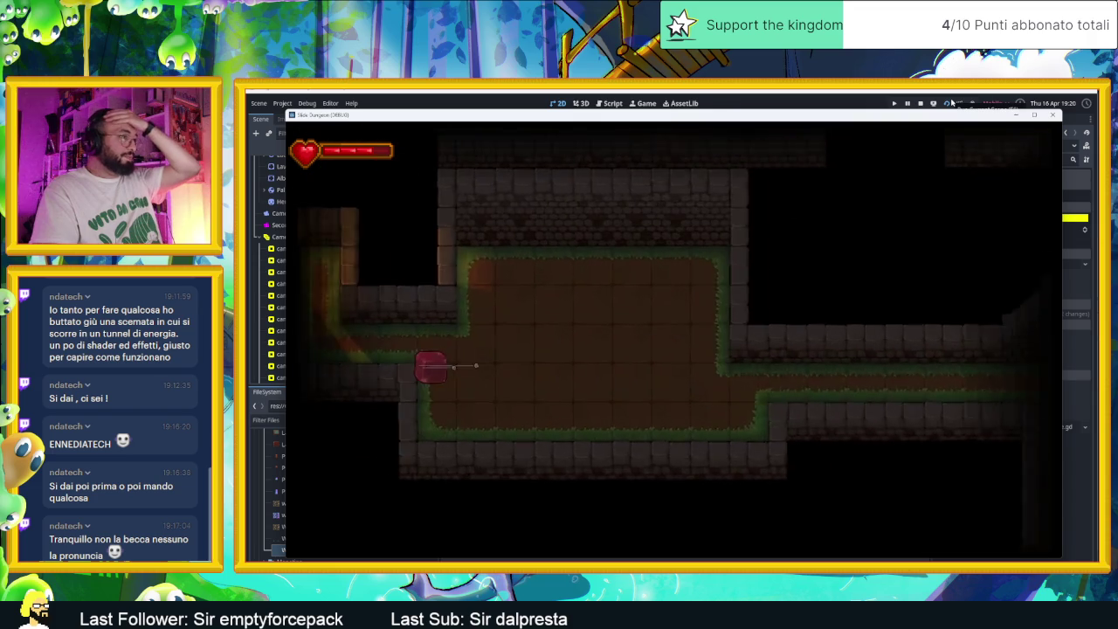
{"action": "key", "text": "Right"}
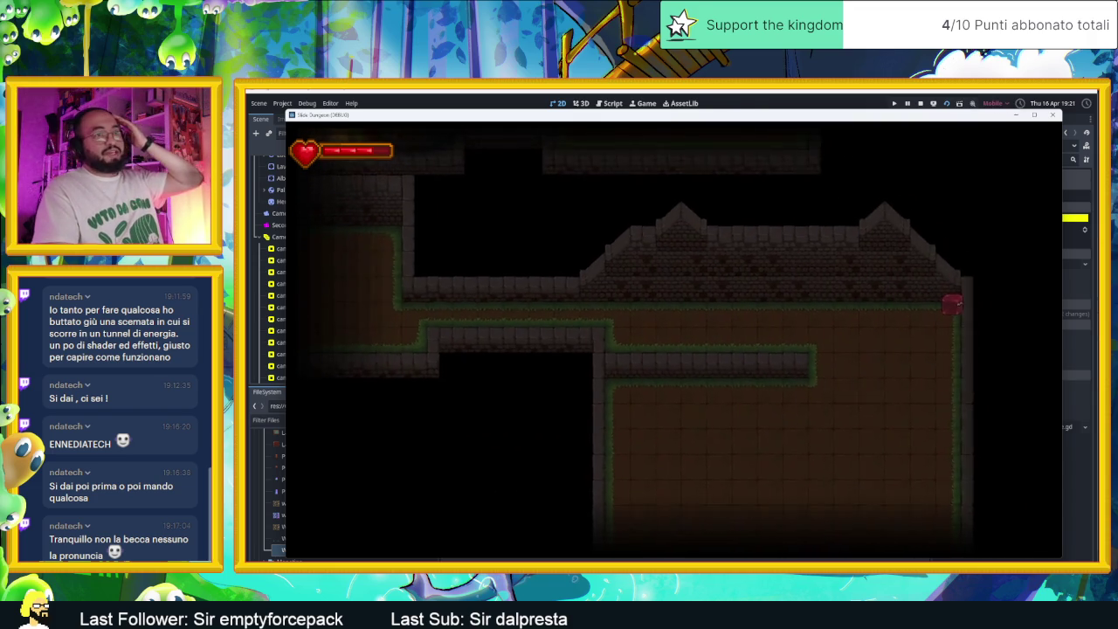
{"action": "left_click", "coordinate": [919, 103]}
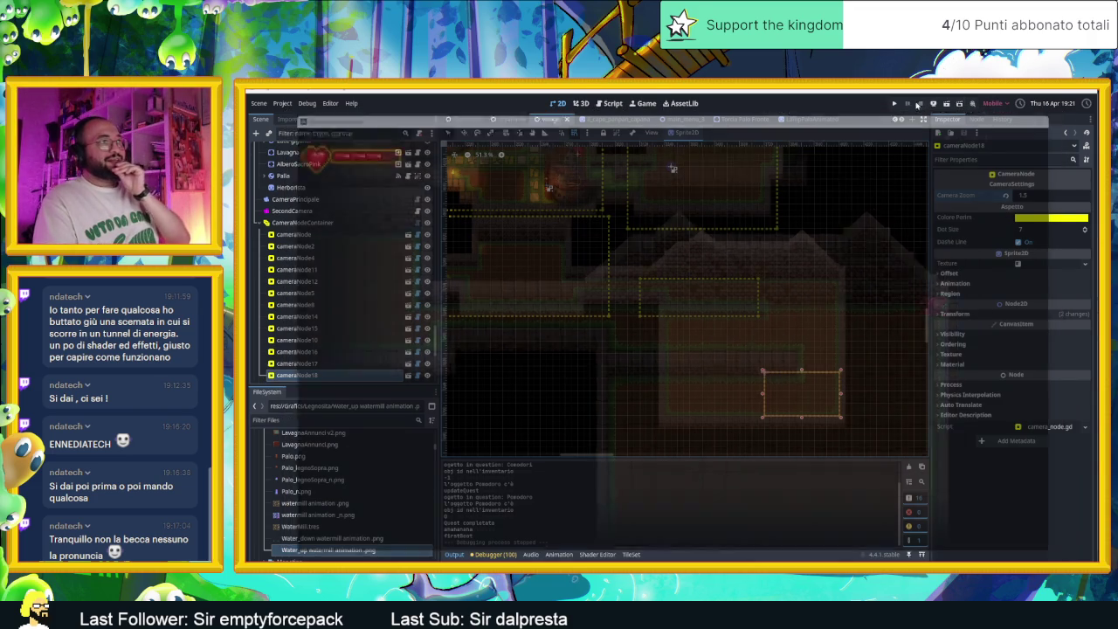
Drag cameraNode18's camera region to the right.
{"action": "left_click", "coordinate": [722, 317]}
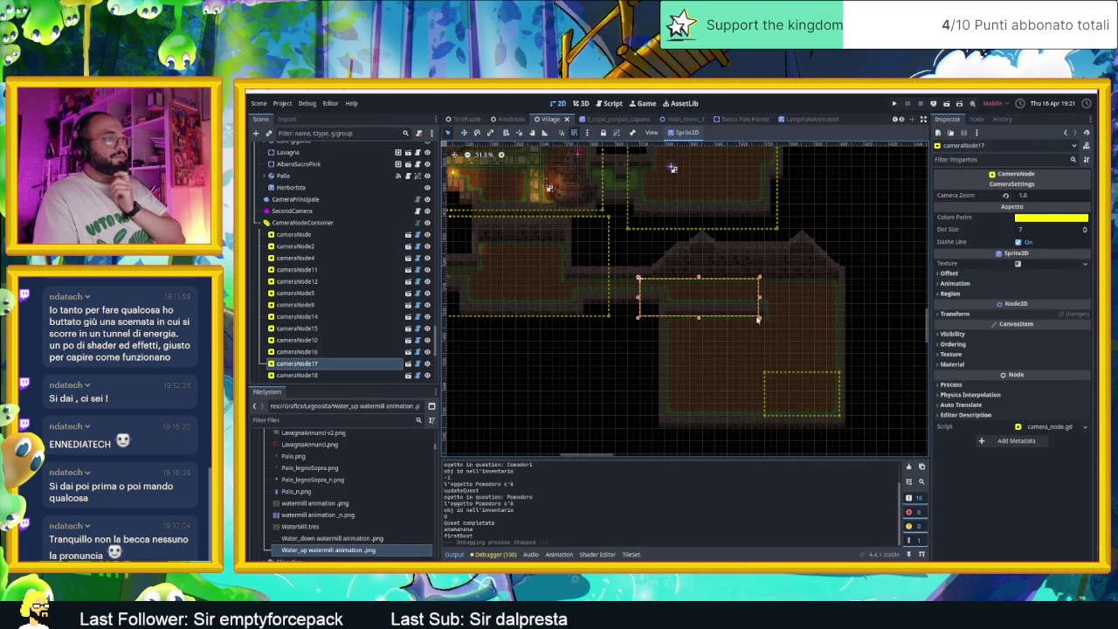
{"action": "left_click_drag", "start_coordinate": [802, 382], "coordinate": [898, 393]}
{"action": "scroll", "coordinate": [760, 297], "scroll_direction": "right", "scroll_amount": 3}
{"action": "scroll", "coordinate": [759, 297], "scroll_direction": "down", "scroll_amount": 2}
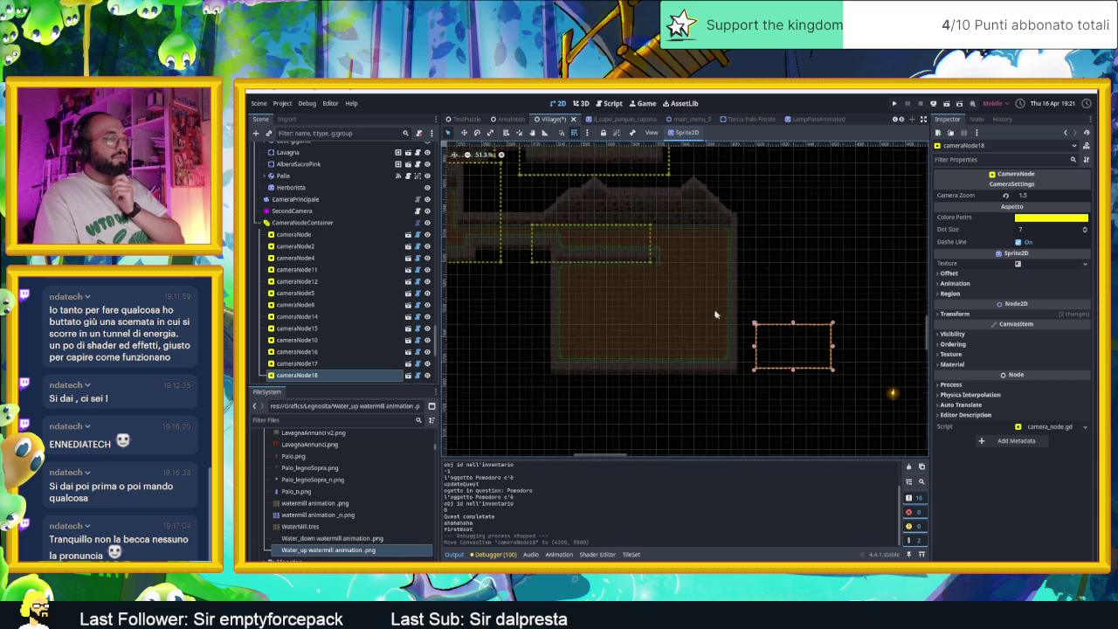
{"action": "left_click", "coordinate": [652, 266]}
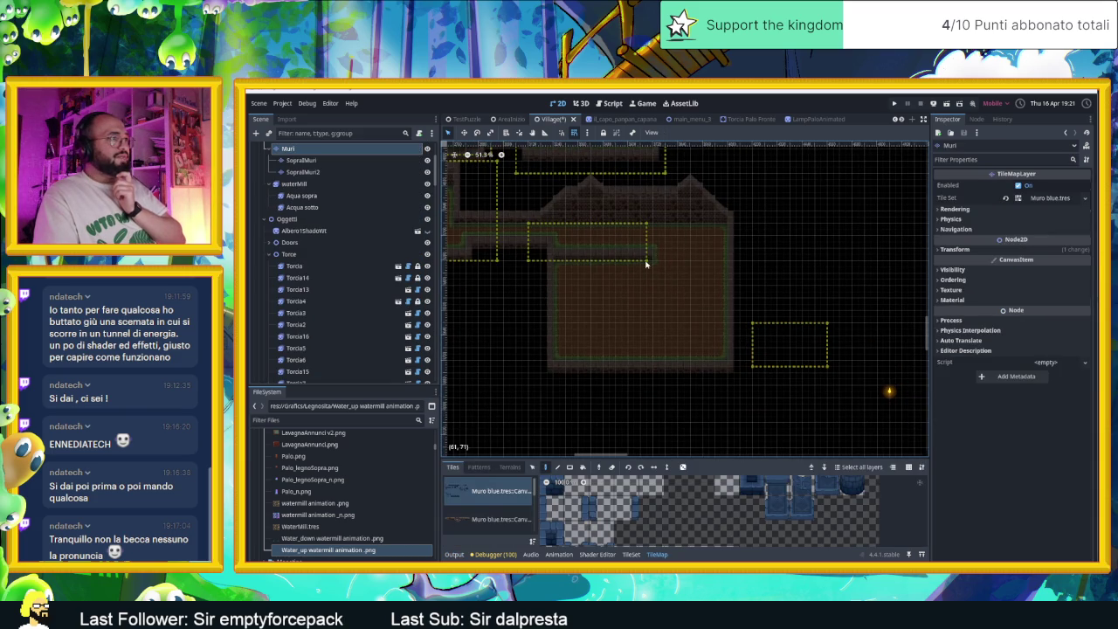
{"action": "left_click", "coordinate": [369, 312]}
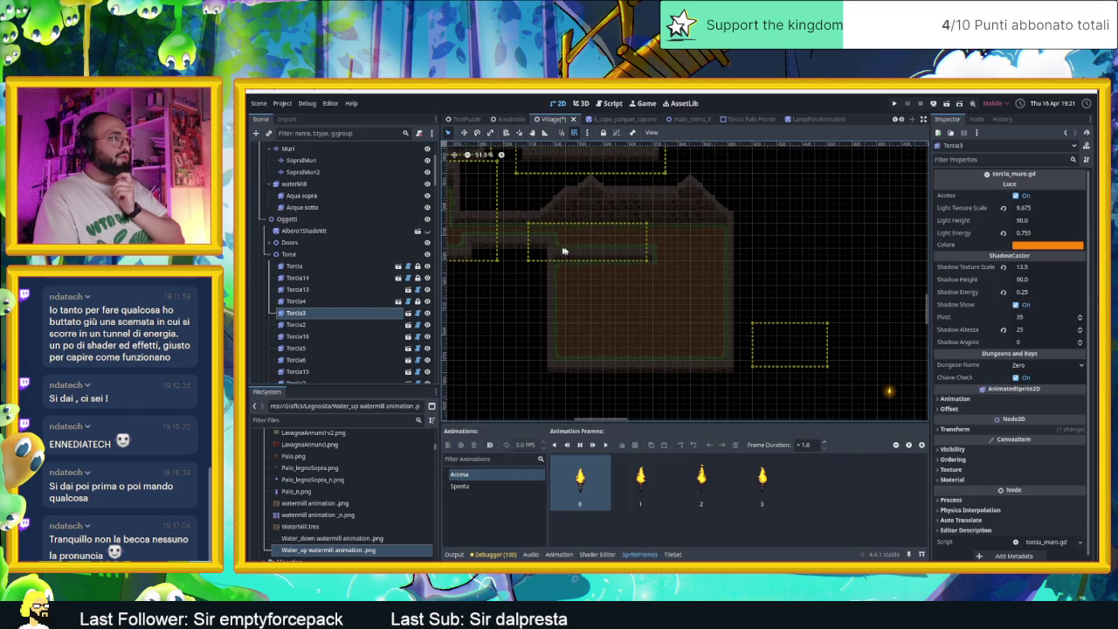
Stretch cameraNode17's region down, right and over the roof to frame the house, then save and run.
{"action": "left_click", "coordinate": [565, 250]}
{"action": "left_click_drag", "start_coordinate": [587, 262], "coordinate": [602, 355]}
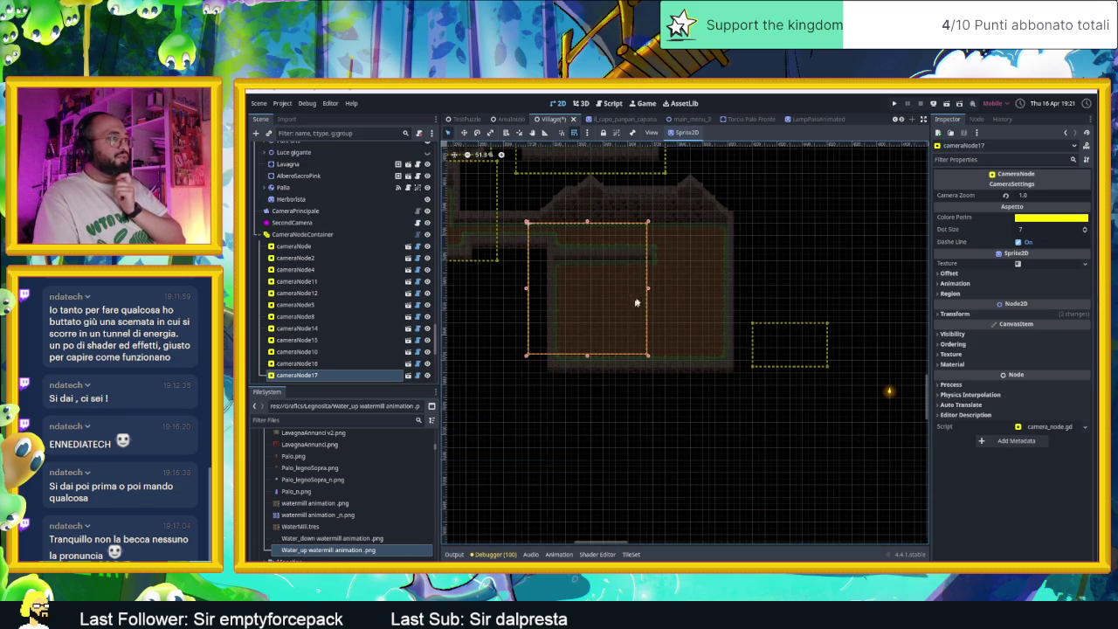
{"action": "left_click_drag", "start_coordinate": [647, 292], "coordinate": [736, 295]}
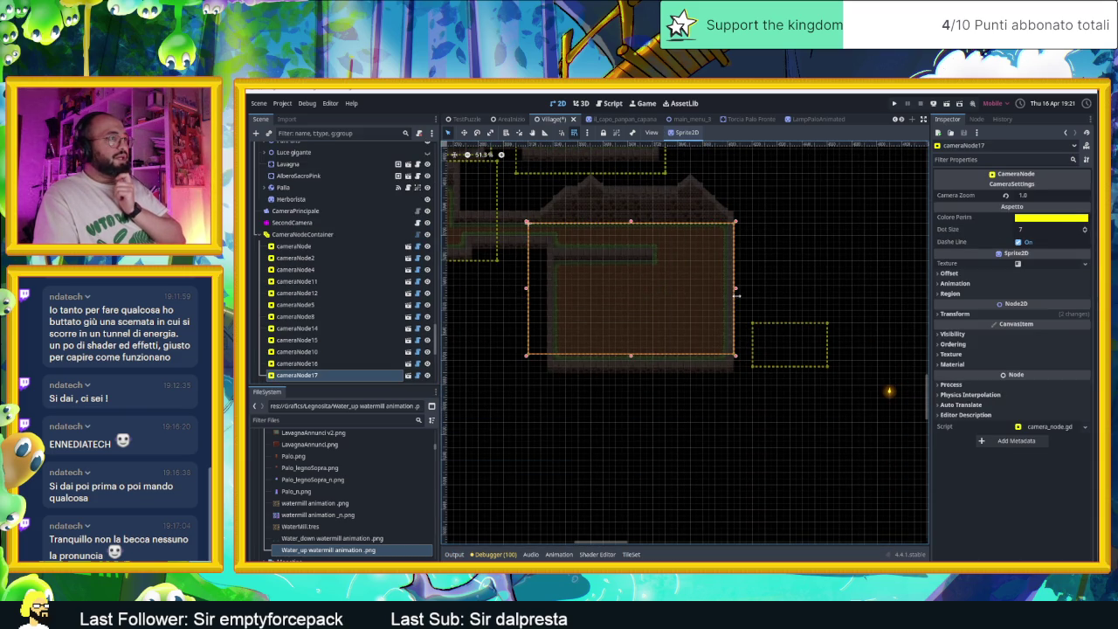
{"action": "left_click_drag", "start_coordinate": [634, 218], "coordinate": [636, 183]}
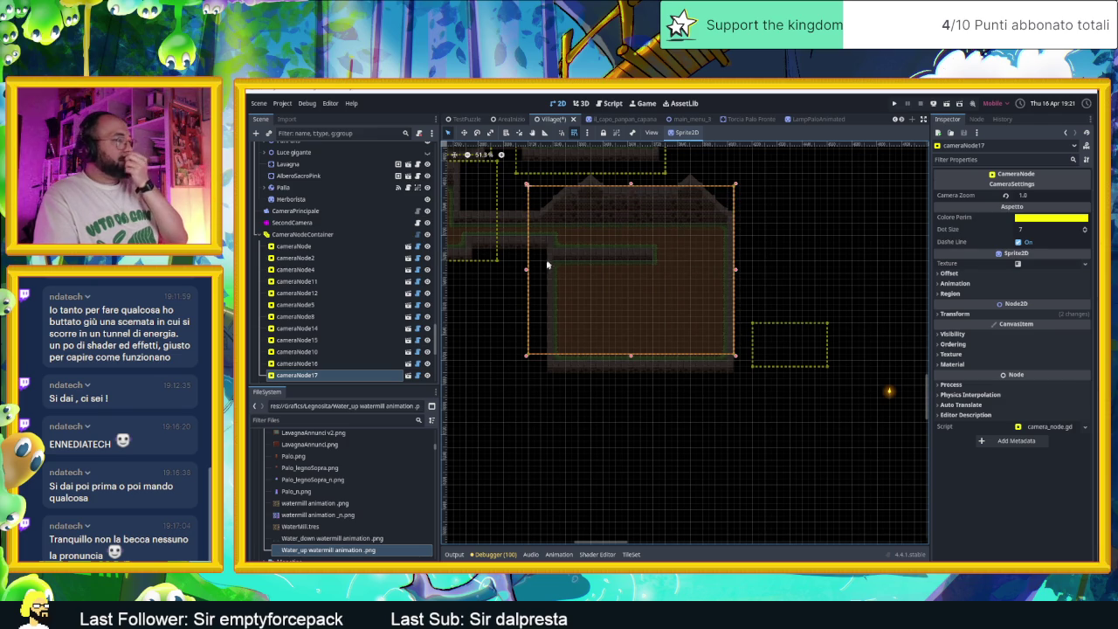
{"action": "left_click_drag", "start_coordinate": [528, 272], "coordinate": [531, 273]}
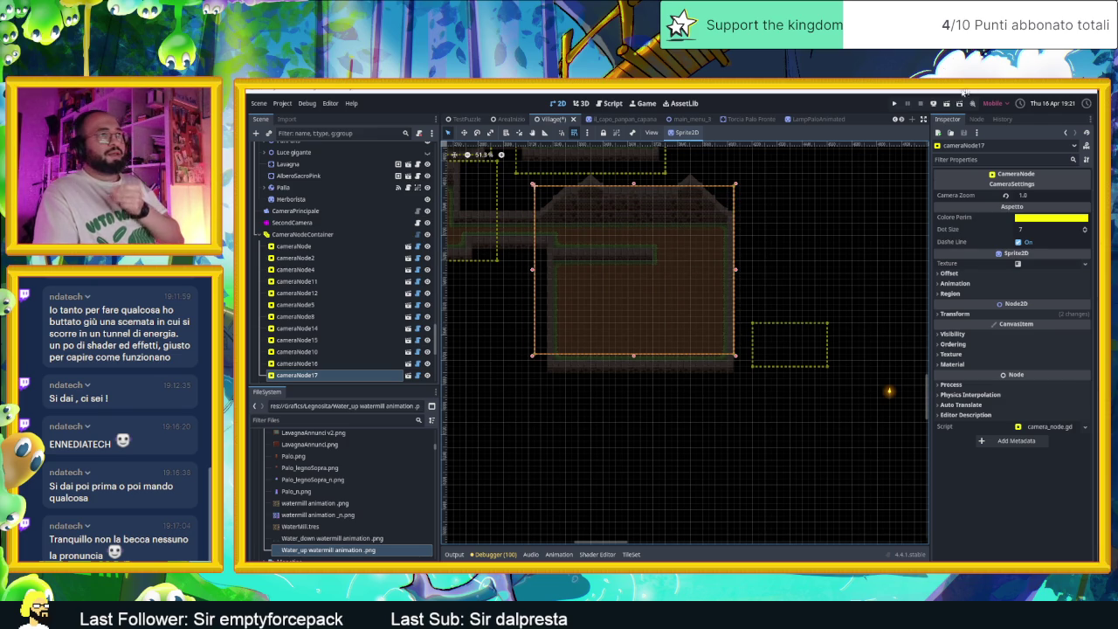
{"action": "left_click", "coordinate": [948, 103]}
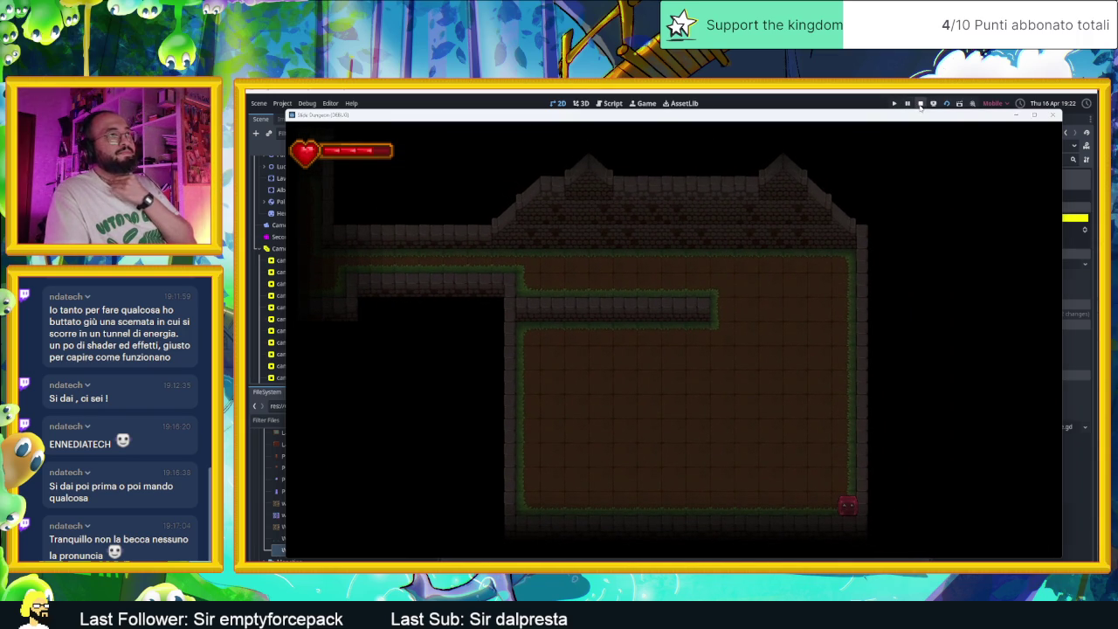
Stop the playtest after confirming the whole roofed room is framed.
{"action": "left_click", "coordinate": [919, 104]}
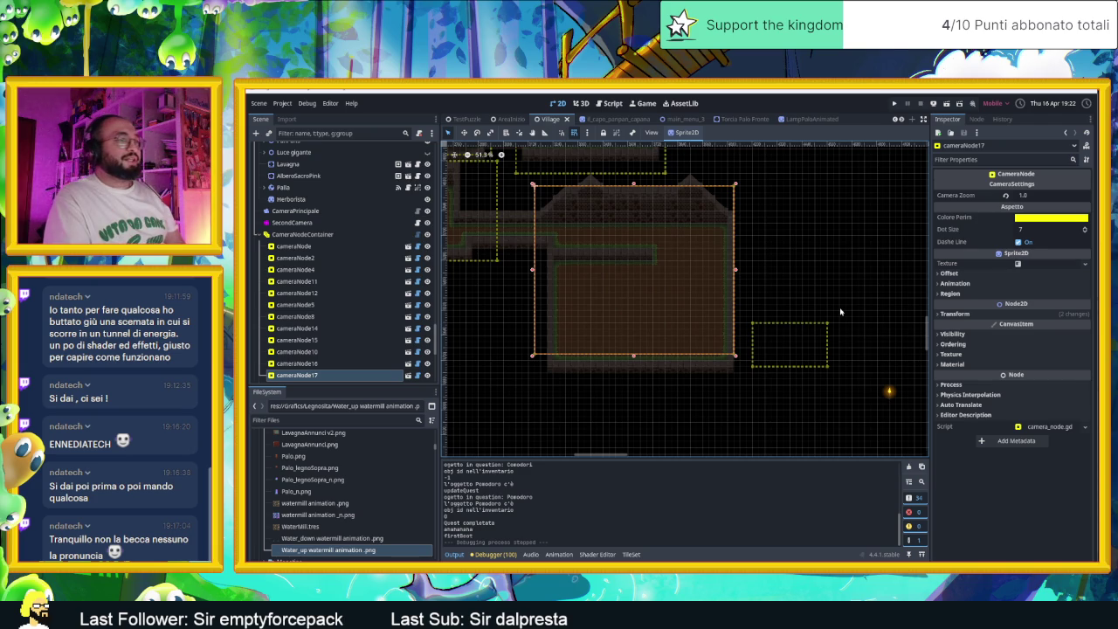
Move the wall torch Torcia7 onto the house's back wall.
{"action": "left_click", "coordinate": [888, 391]}
{"action": "mouse_move", "coordinate": [888, 391]}
{"action": "left_mouse_down"}
{"action": "mouse_move", "coordinate": [821, 358]}
{"action": "mouse_move", "coordinate": [669, 245]}
{"action": "mouse_move", "coordinate": [631, 241]}
{"action": "mouse_move", "coordinate": [638, 253]}
{"action": "mouse_move", "coordinate": [628, 204]}
{"action": "left_mouse_up"}
{"action": "scroll", "coordinate": [626, 205], "scroll_direction": "up", "scroll_amount": 6}
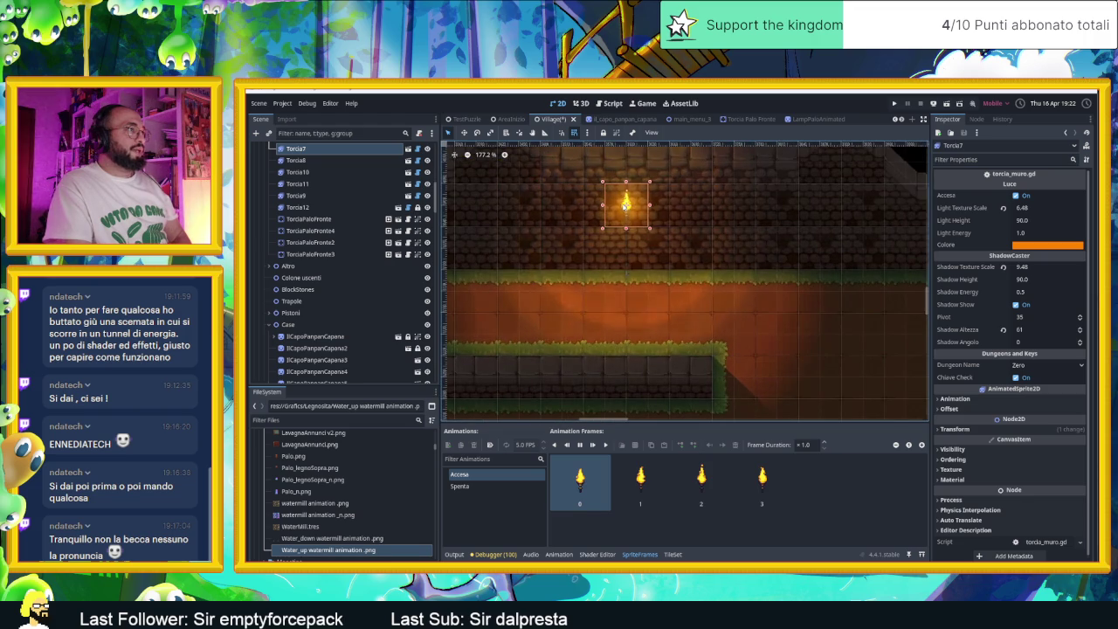
{"action": "scroll", "coordinate": [625, 205], "scroll_direction": "down", "scroll_amount": 3}
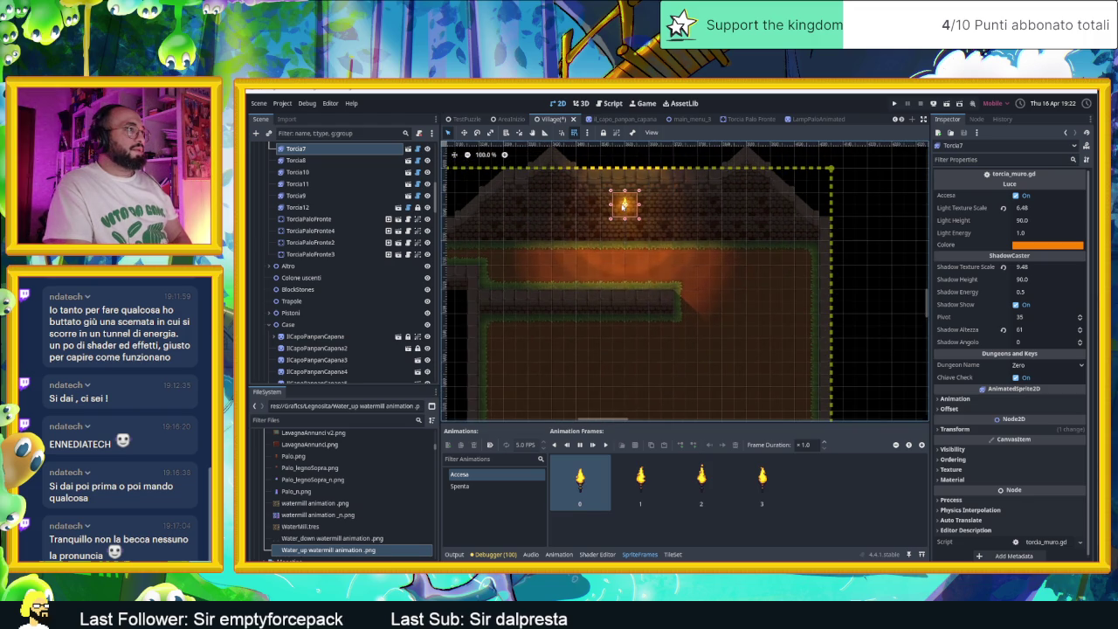
{"action": "left_click", "coordinate": [622, 206]}
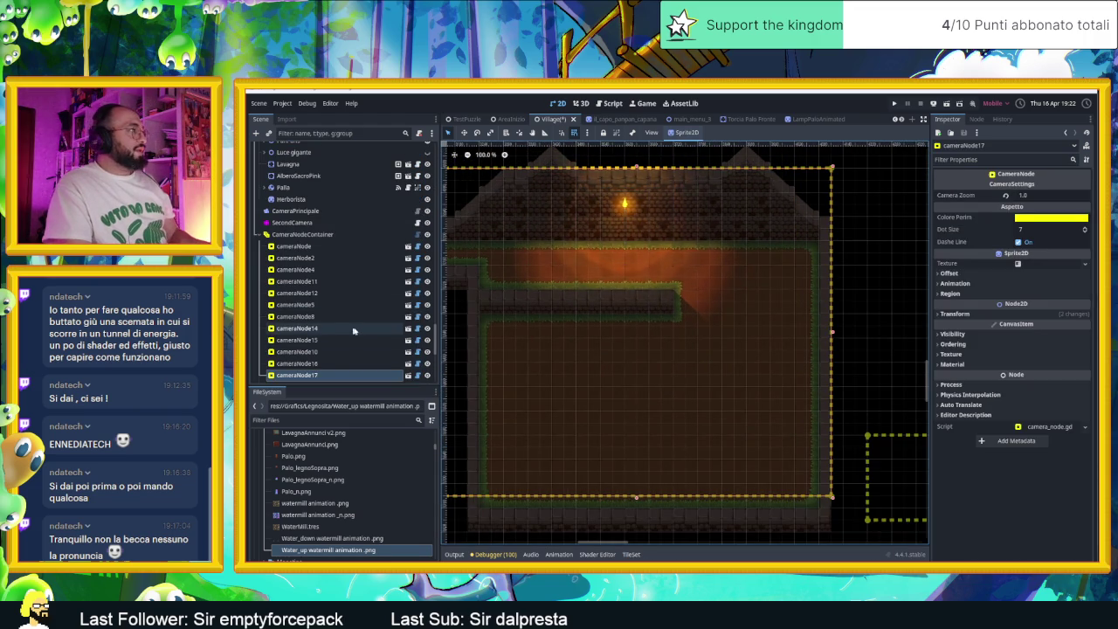
{"action": "left_click", "coordinate": [624, 204]}
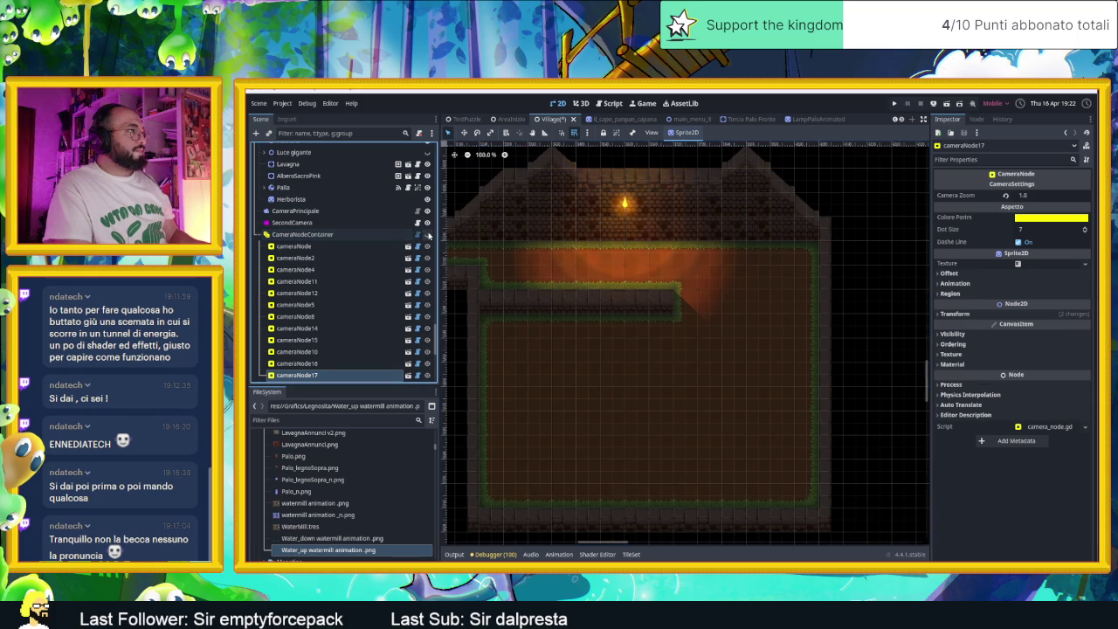
{"action": "mouse_move", "coordinate": [625, 205]}
{"action": "left_mouse_down"}
{"action": "mouse_move", "coordinate": [551, 204]}
{"action": "mouse_move", "coordinate": [758, 202]}
{"action": "mouse_move", "coordinate": [708, 332]}
{"action": "mouse_move", "coordinate": [662, 303]}
{"action": "mouse_move", "coordinate": [745, 203]}
{"action": "left_mouse_up"}
Duplicate the torch with Ctrl+D so a second torch hangs on the other side.
{"action": "key", "text": "ctrl+d"}
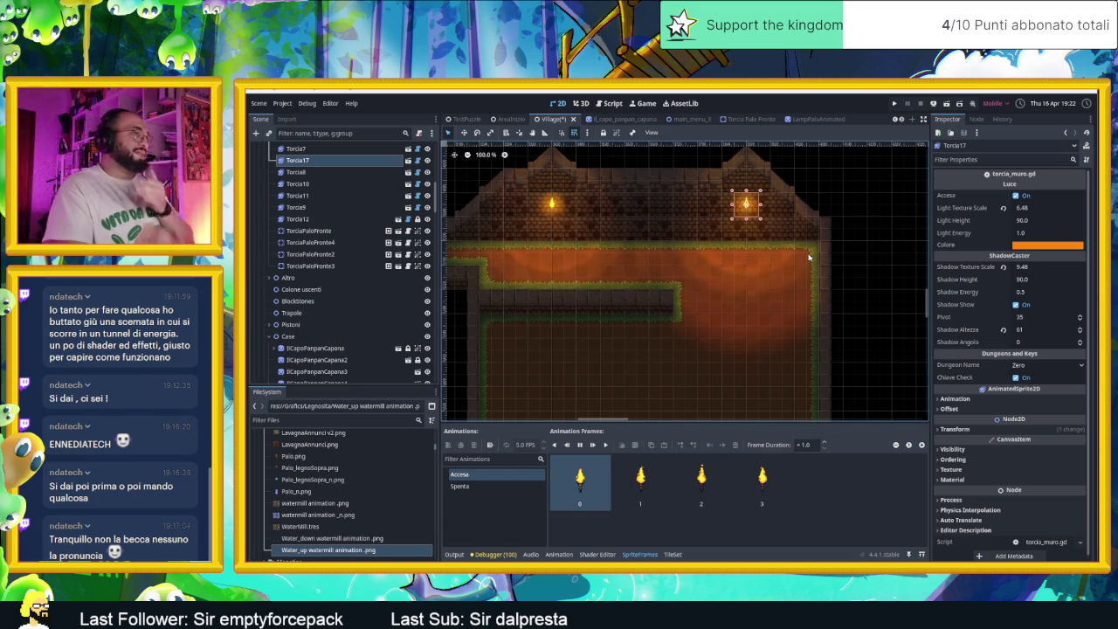
{"action": "scroll", "coordinate": [794, 261], "scroll_direction": "down", "scroll_amount": 3}
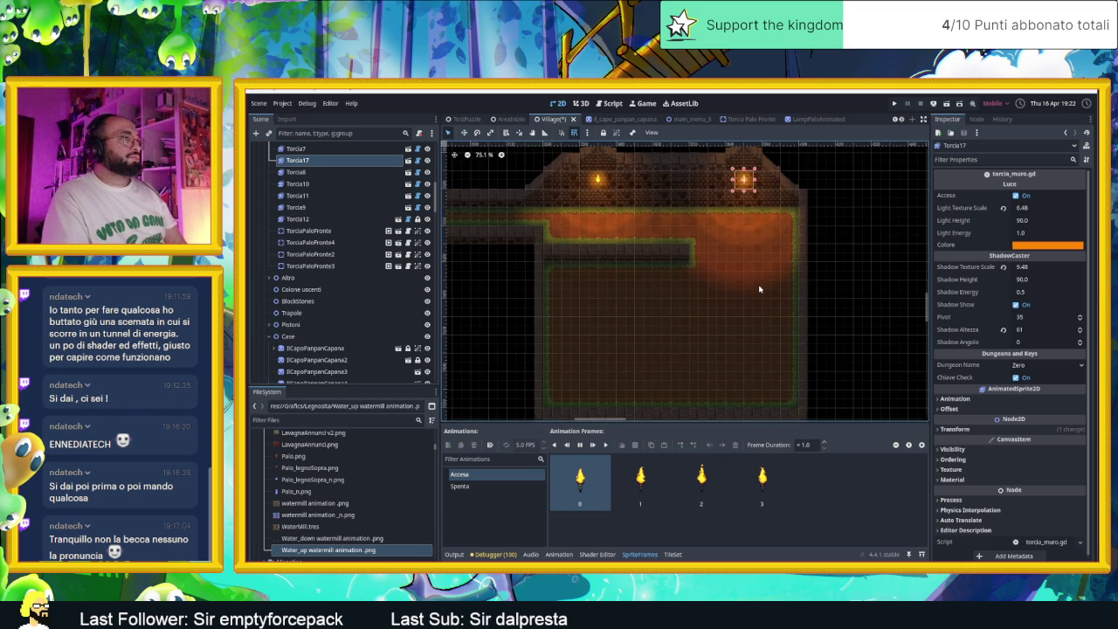
{"action": "scroll", "coordinate": [712, 286], "scroll_direction": "down", "scroll_amount": 5}
{"action": "scroll", "coordinate": [600, 280], "scroll_direction": "up", "scroll_amount": 8}
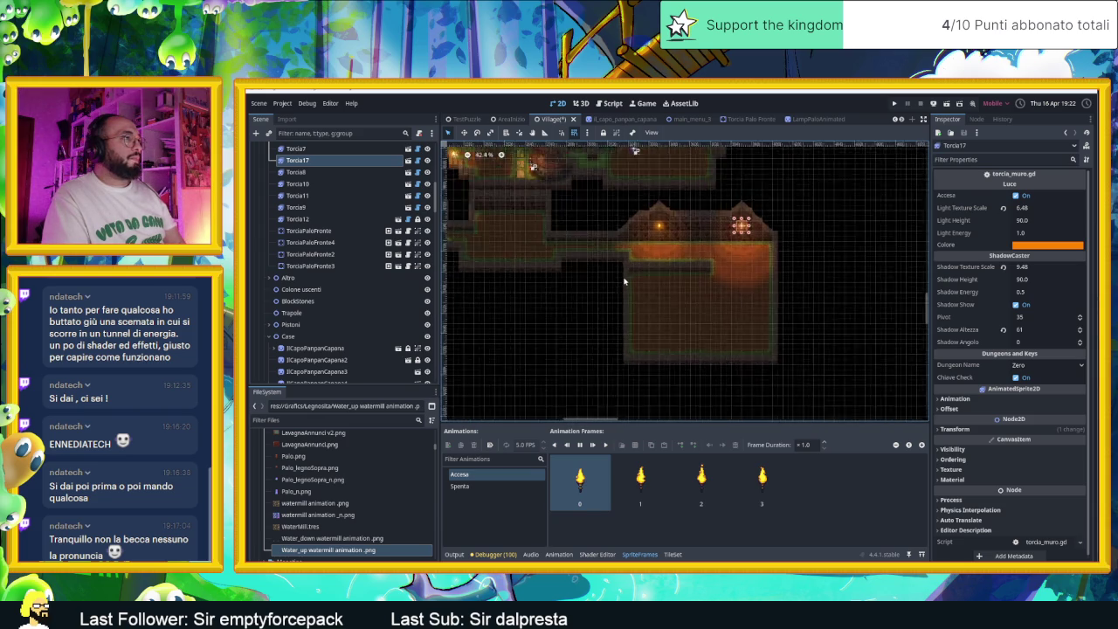
{"action": "scroll", "coordinate": [784, 254], "scroll_direction": "up", "scroll_amount": 3}
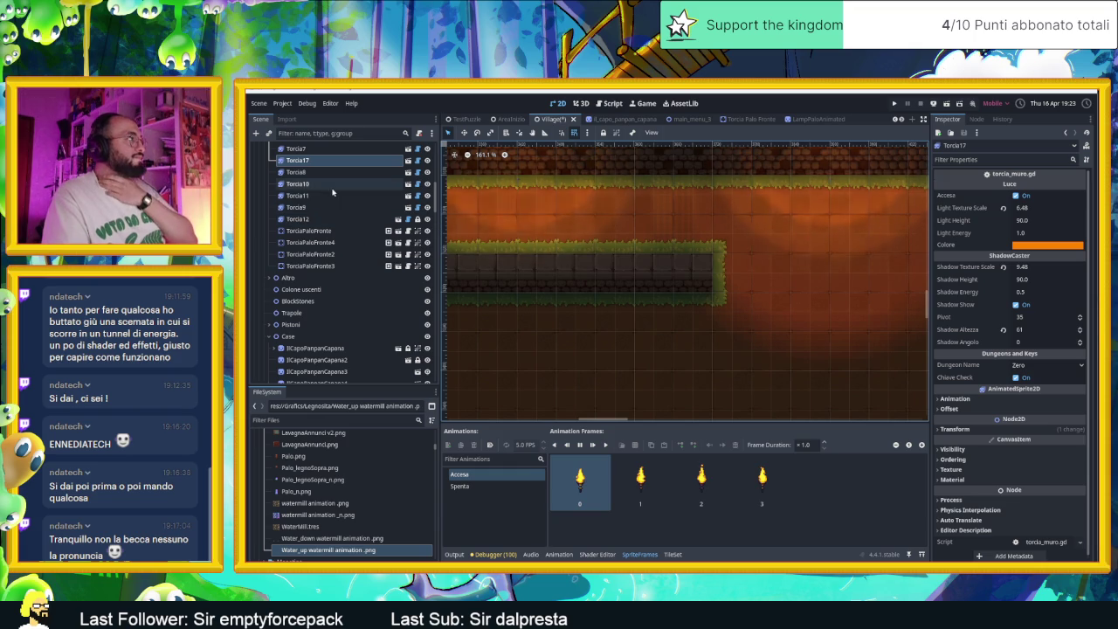
{"action": "scroll", "coordinate": [341, 234], "scroll_direction": "down", "scroll_amount": 5}
{"action": "scroll", "coordinate": [544, 270], "scroll_direction": "down", "scroll_amount": 4}
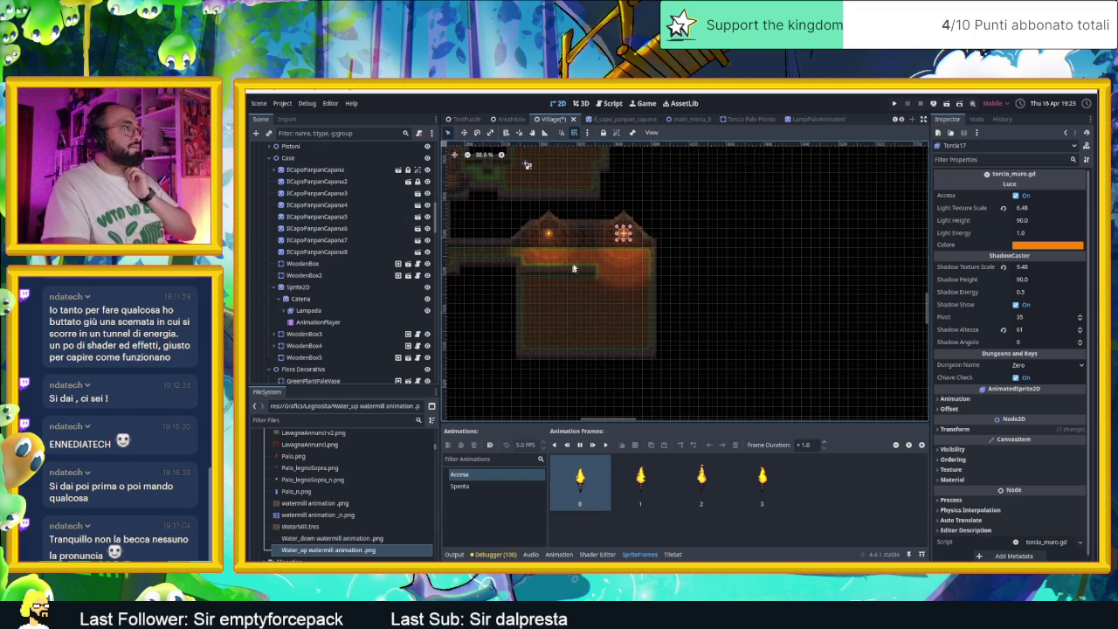
Drag the standing torch TorciaPaloFronte4 into the house beside the inner wall's end.
{"action": "mouse_move", "coordinate": [564, 244]}
{"action": "left_mouse_down"}
{"action": "mouse_move", "coordinate": [569, 279]}
{"action": "mouse_move", "coordinate": [759, 241]}
{"action": "mouse_move", "coordinate": [800, 382]}
{"action": "left_mouse_up"}
{"action": "mouse_move", "coordinate": [813, 197]}
{"action": "left_mouse_down"}
{"action": "mouse_move", "coordinate": [883, 360]}
{"action": "mouse_move", "coordinate": [917, 524]}
{"action": "mouse_move", "coordinate": [885, 519]}
{"action": "mouse_move", "coordinate": [667, 367]}
{"action": "mouse_move", "coordinate": [644, 382]}
{"action": "mouse_move", "coordinate": [744, 354]}
{"action": "mouse_move", "coordinate": [774, 329]}
{"action": "left_mouse_up"}
{"action": "scroll", "coordinate": [775, 328], "scroll_direction": "up", "scroll_amount": 7}
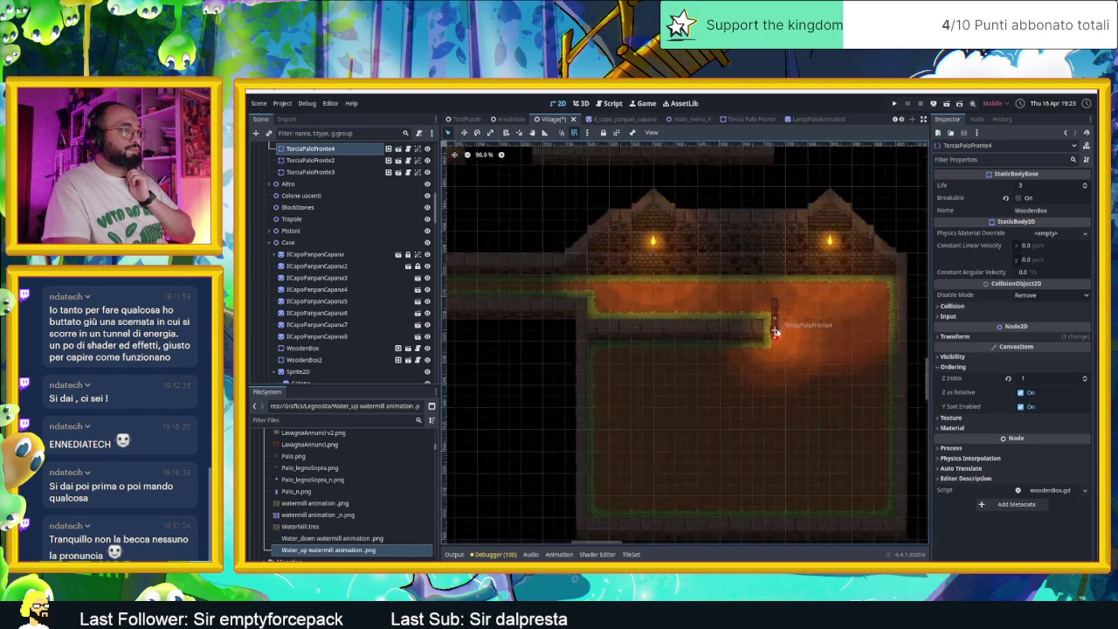
{"action": "scroll", "coordinate": [820, 324], "scroll_direction": "down", "scroll_amount": 2}
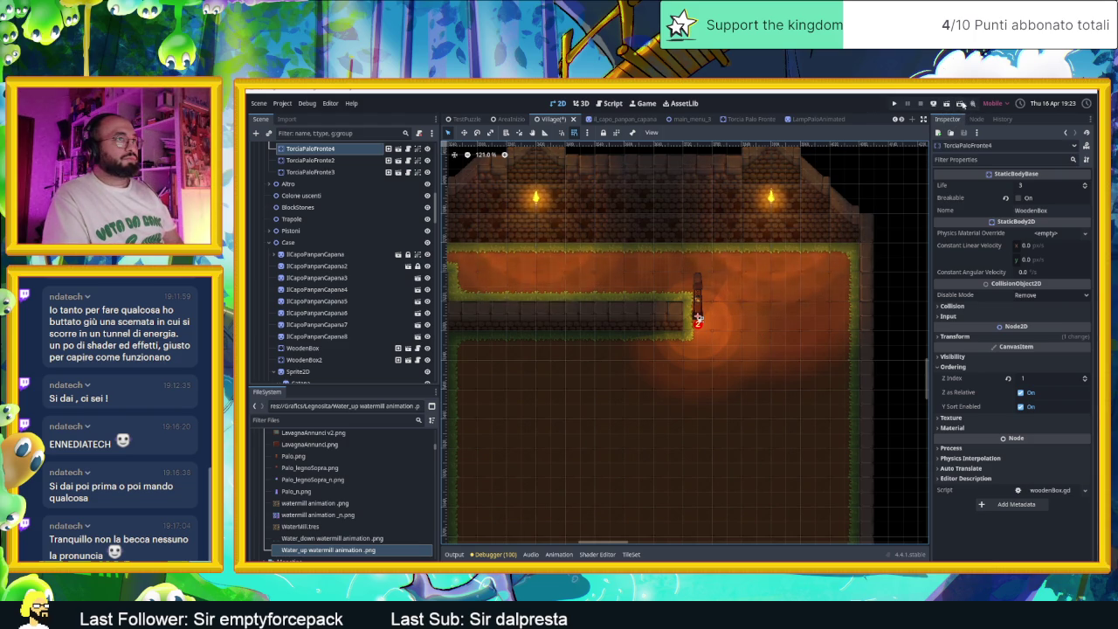
{"action": "key", "text": "ctrl+shift+o"}
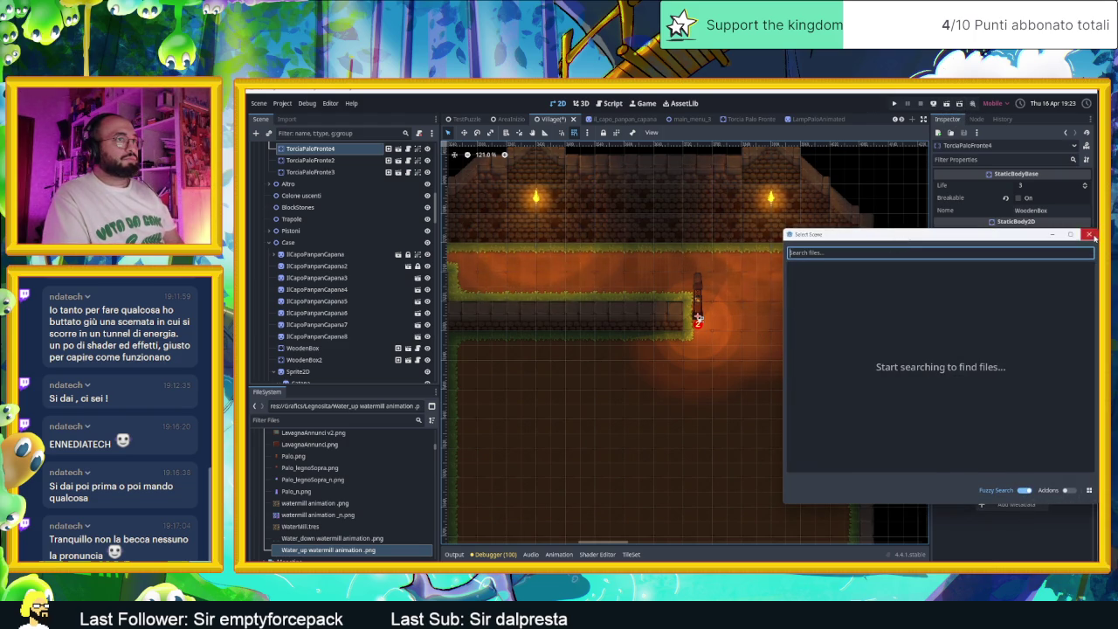
Run the Village scene, walk the slime up, left and right into the torch-lit room, then stop.
{"action": "left_click", "coordinate": [1089, 234]}
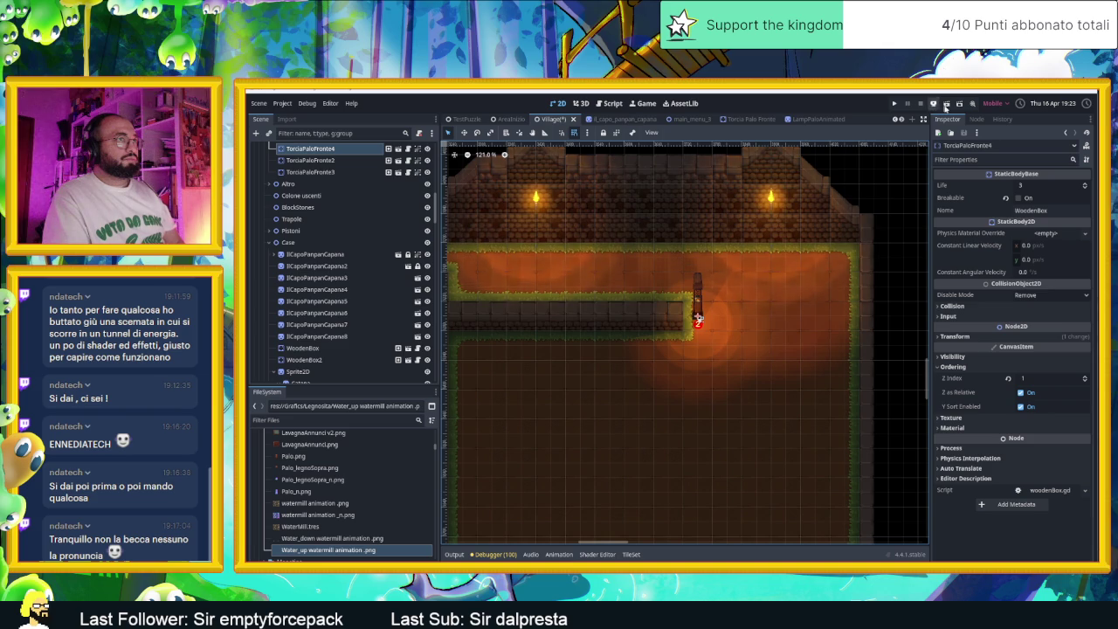
{"action": "left_click", "coordinate": [933, 104]}
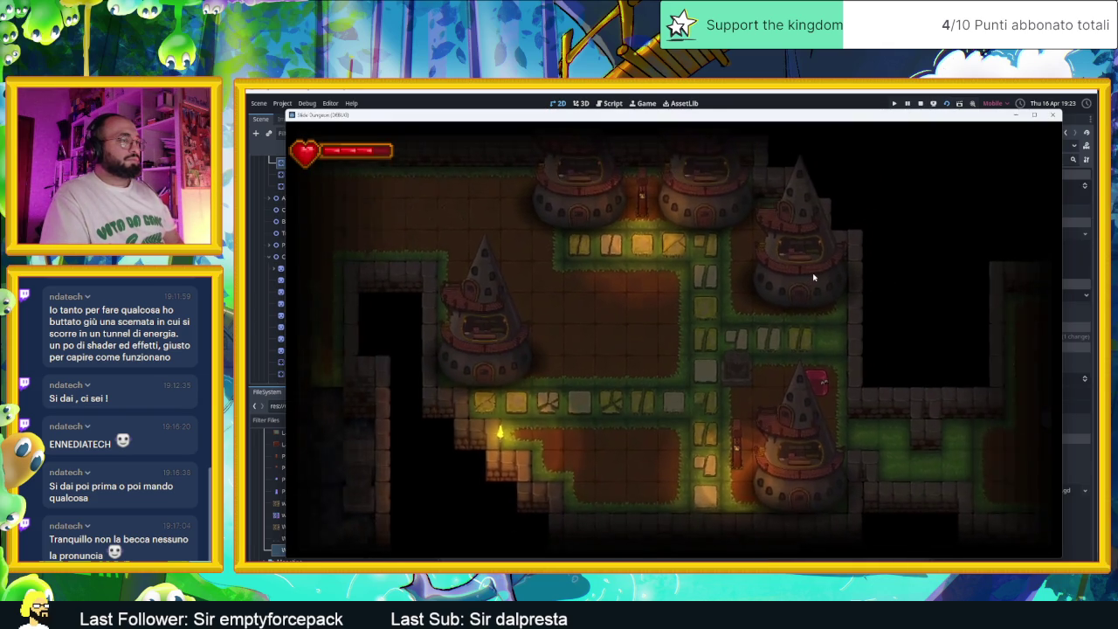
{"action": "key", "text": "Up"}
{"action": "key", "text": "Left"}
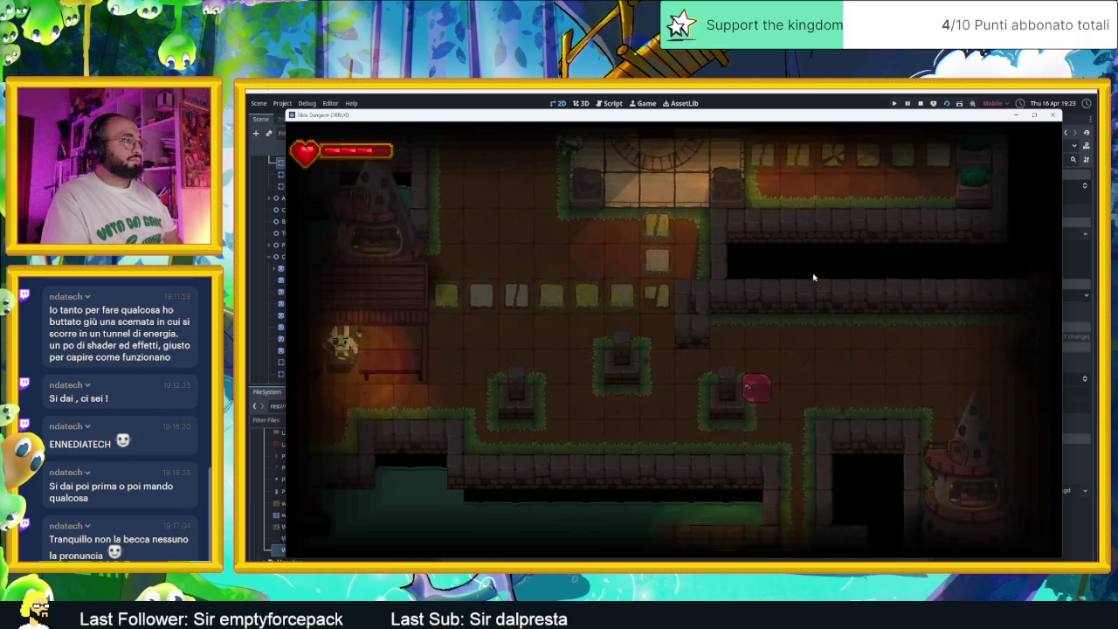
{"action": "key", "text": "Up"}
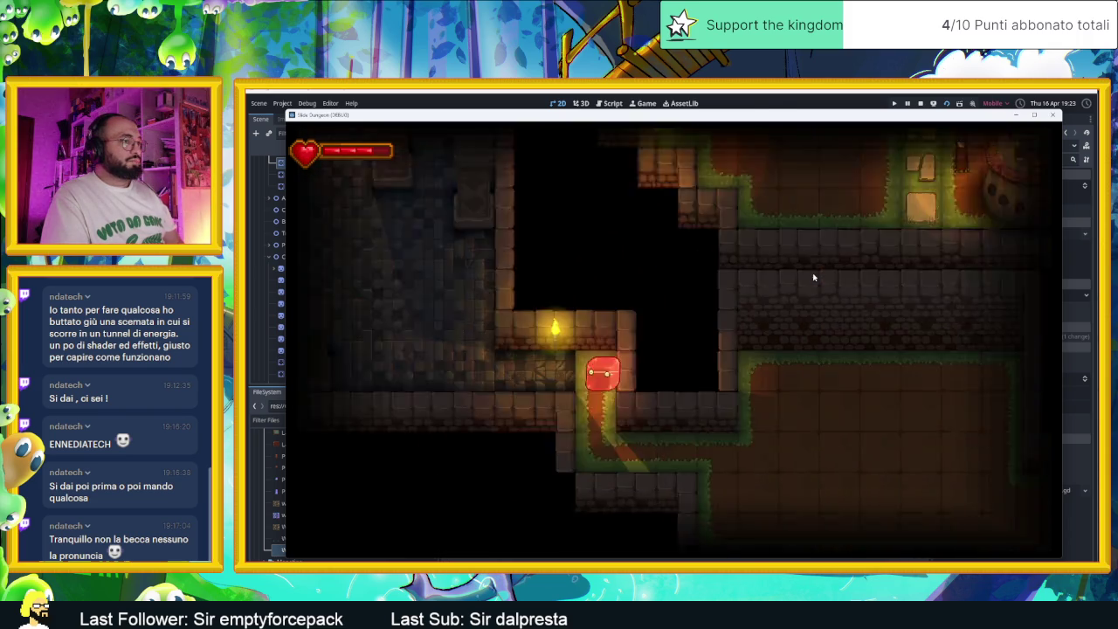
{"action": "key", "text": "Right"}
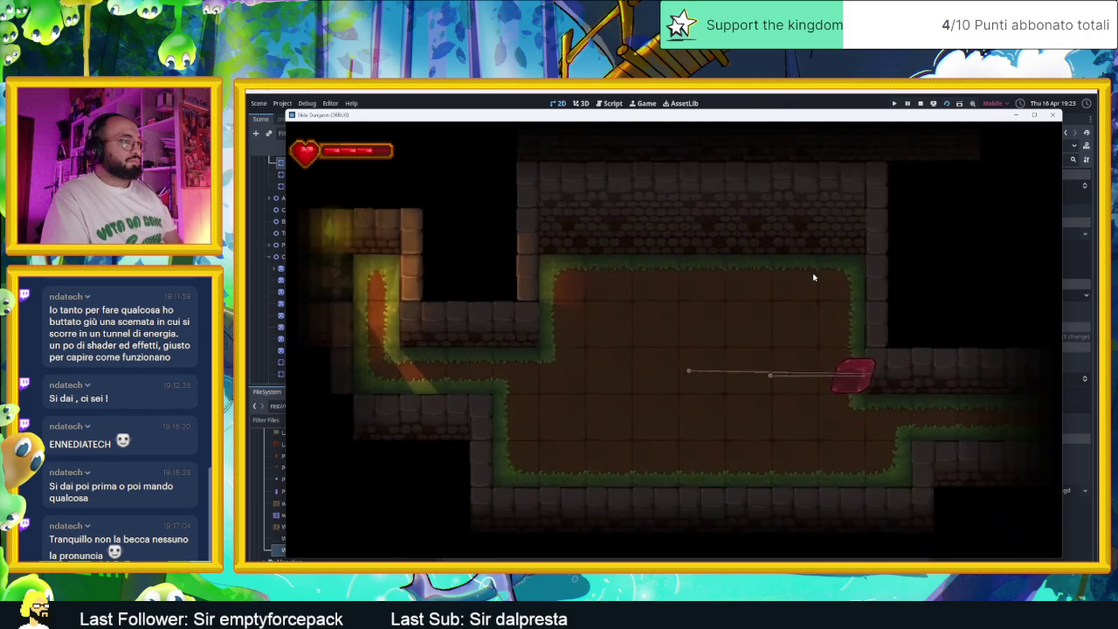
{"action": "key", "text": "Up"}
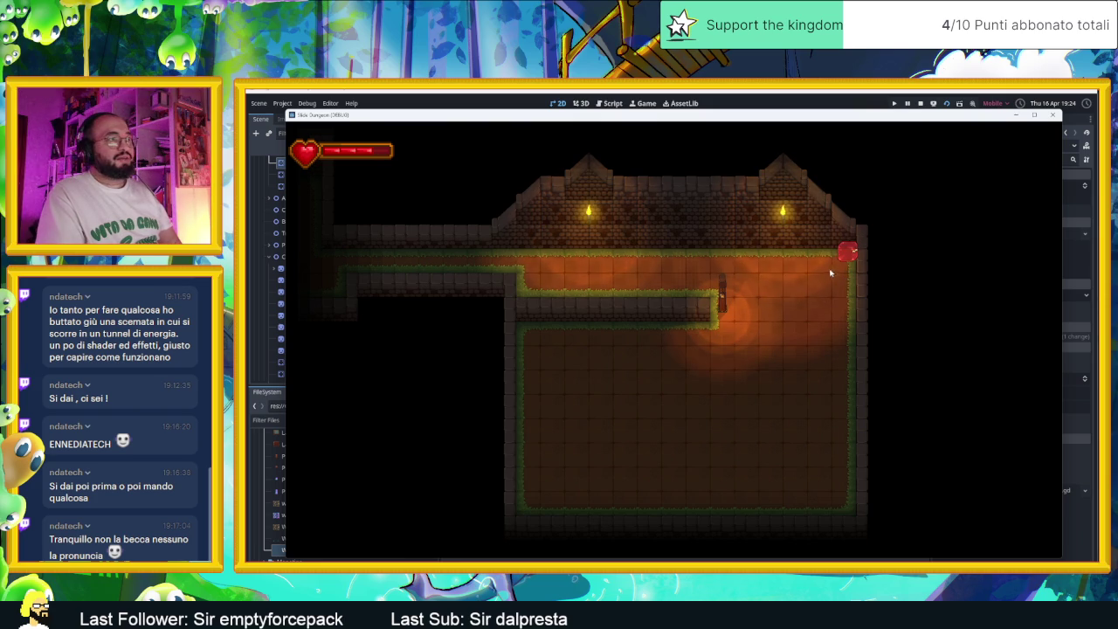
{"action": "left_click", "coordinate": [1052, 115]}
{"action": "scroll", "coordinate": [812, 262], "scroll_direction": "down", "scroll_amount": 3}
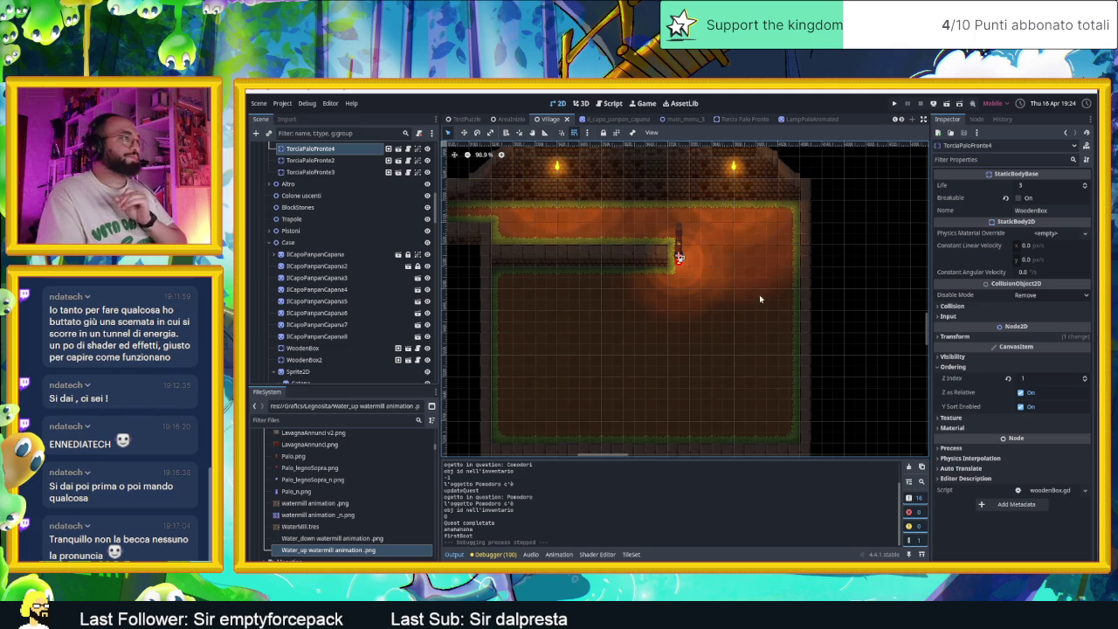
{"action": "left_click_drag", "start_coordinate": [759, 294], "coordinate": [804, 274]}
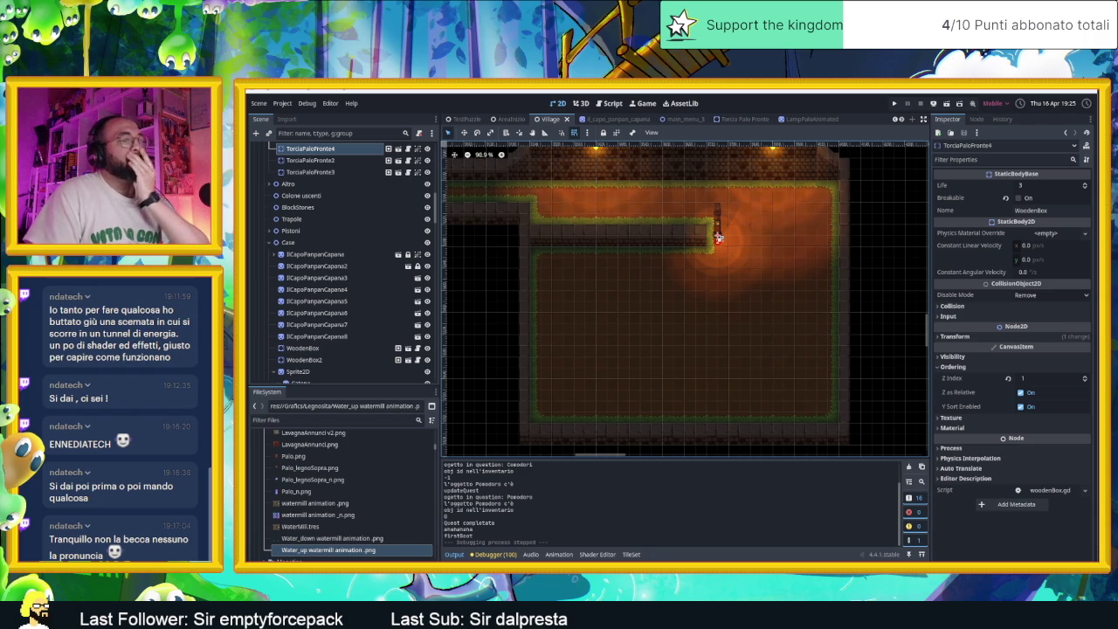
{"action": "key", "text": "alt+Tab"}
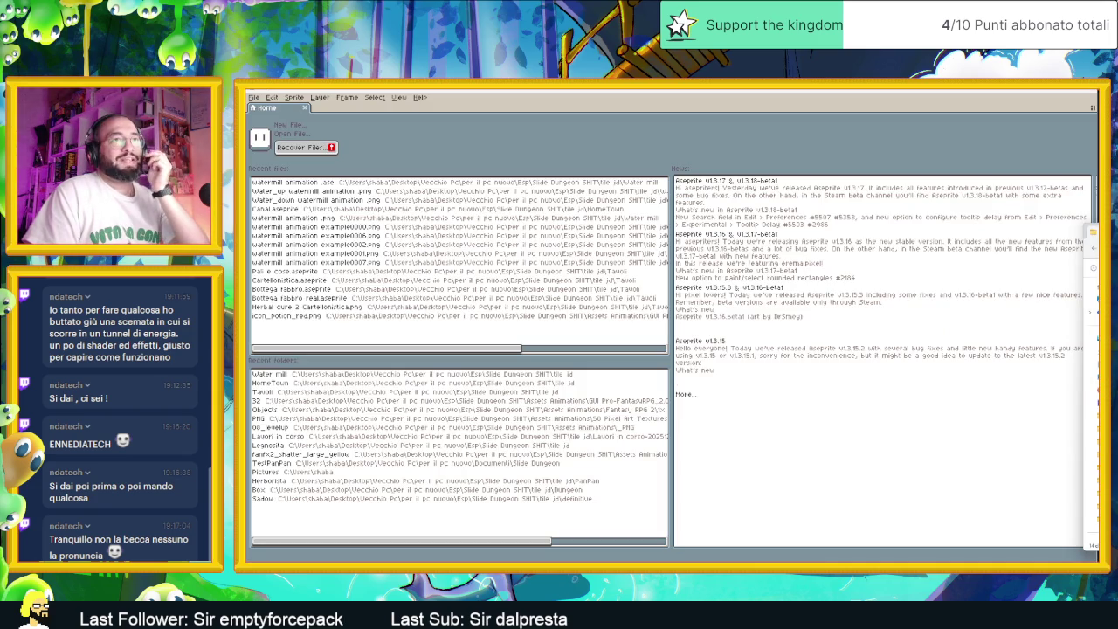
Minimize Aseprite and hide the Water mill folder window to reveal Godot.
{"action": "key", "text": "alt+Tab"}
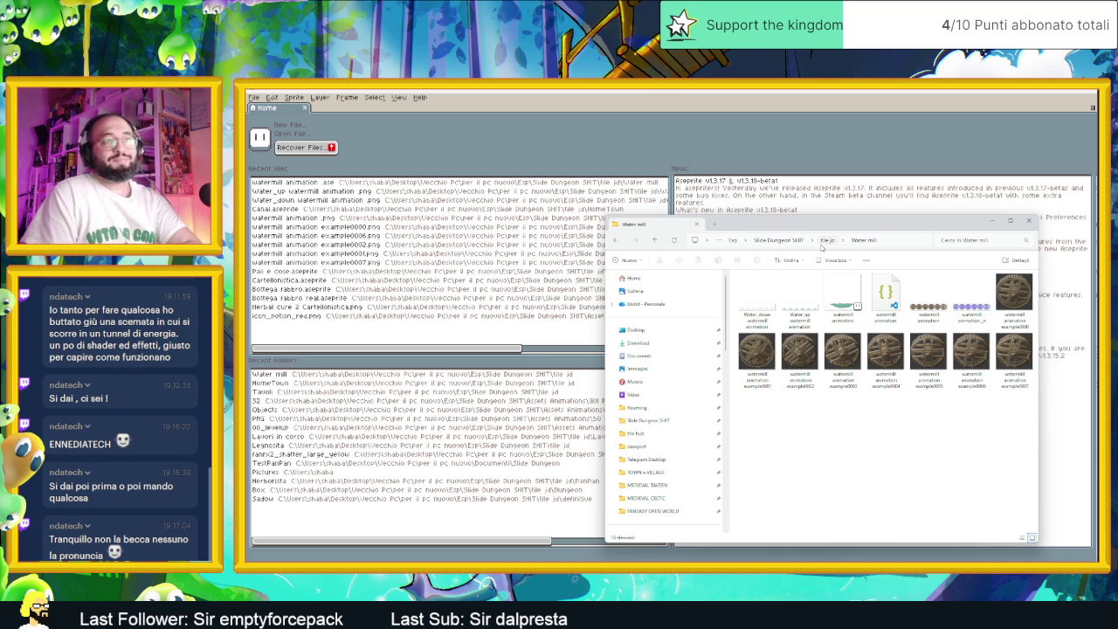
{"action": "left_click", "coordinate": [1082, 92]}
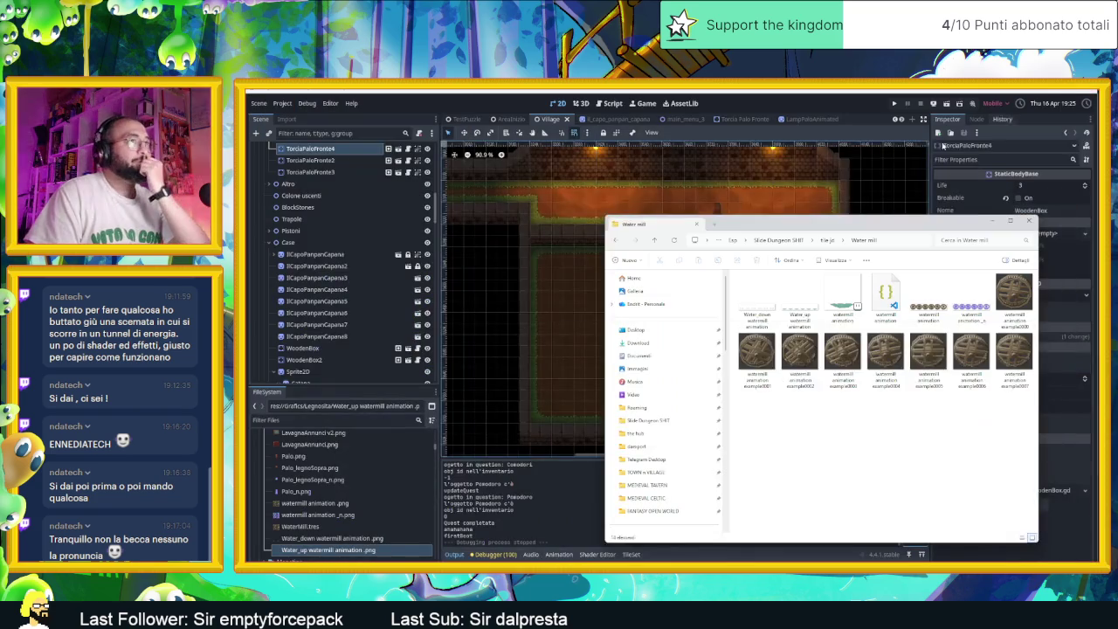
{"action": "left_click", "coordinate": [873, 122]}
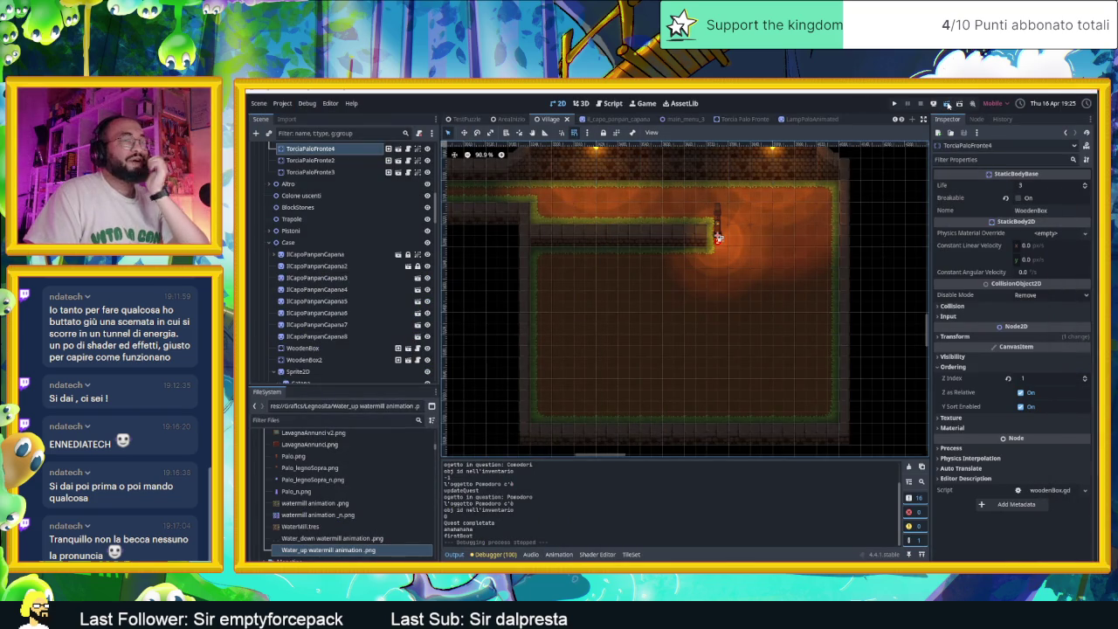
Run the Village scene again to playtest it.
{"action": "left_click", "coordinate": [946, 104]}
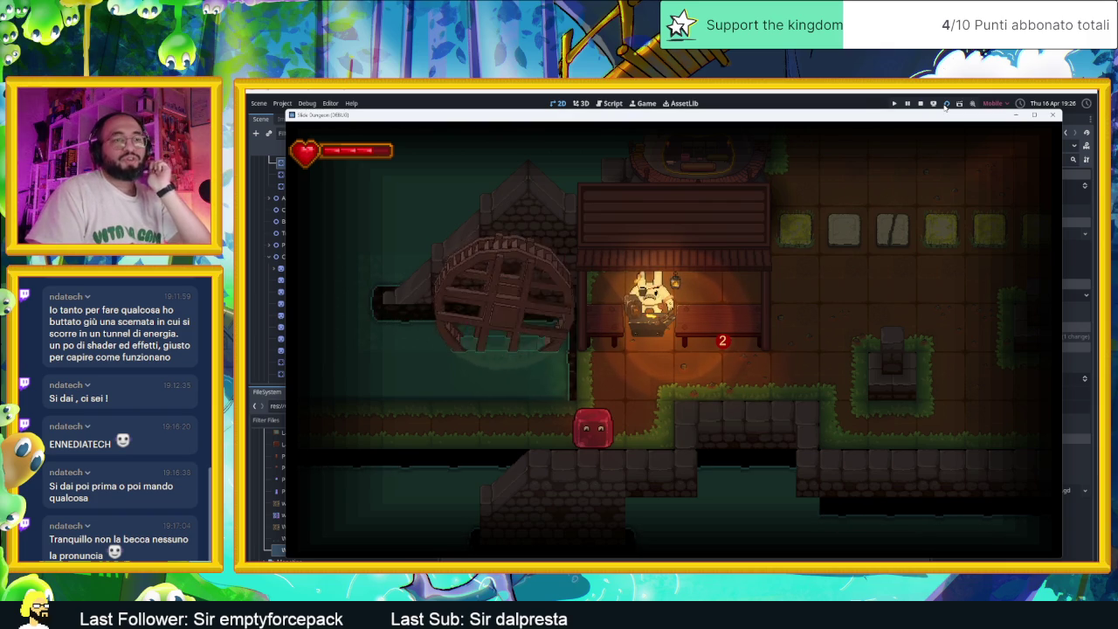
Walk the slime up to the bunny village chief and go through the whole dialogue with E.
{"action": "key", "text": "Right"}
{"action": "key", "text": "Up"}
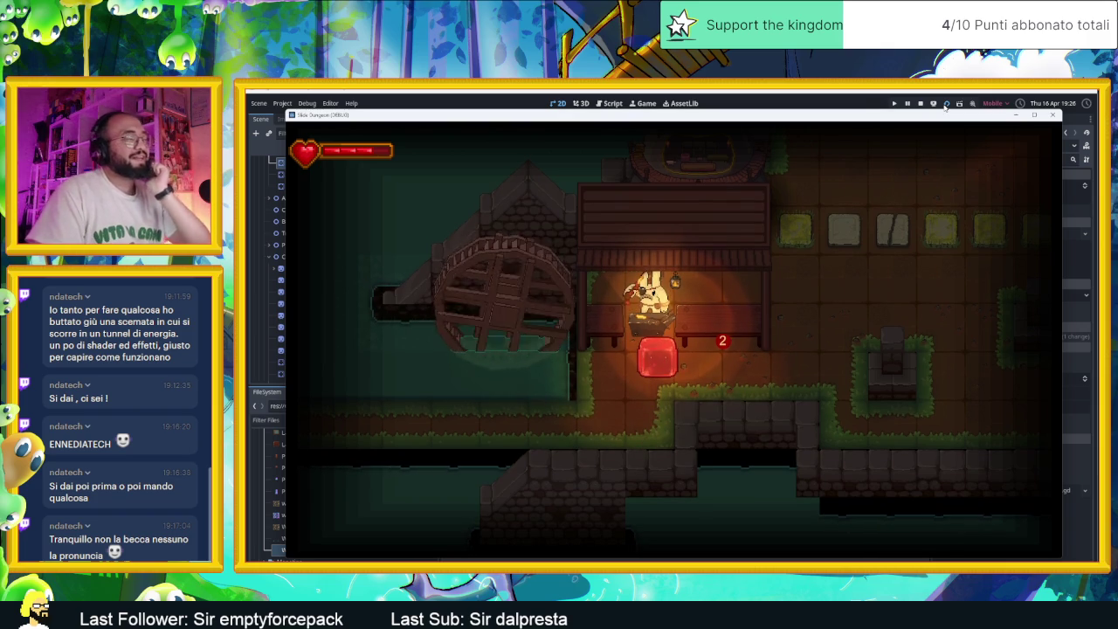
{"action": "key", "text": "e"}
{"action": "key", "text": "e"}
{"action": "key", "text": "e"}
{"action": "key", "text": "e"}
{"action": "key", "text": "e"}
{"action": "key", "text": "e"}
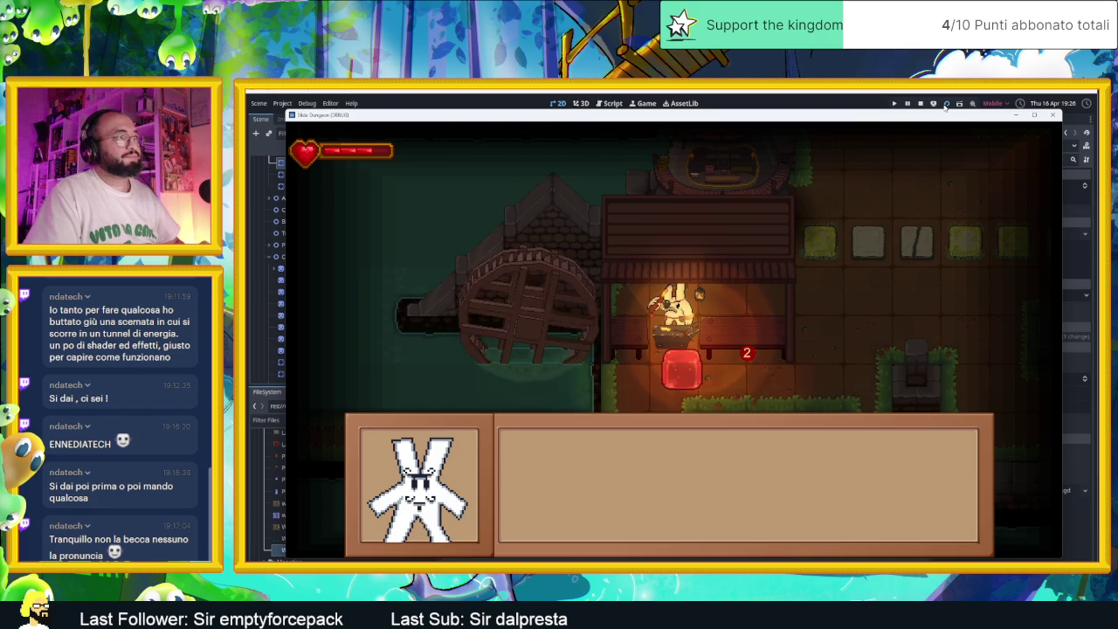
{"action": "key", "text": "e"}
{"action": "key", "text": "e"}
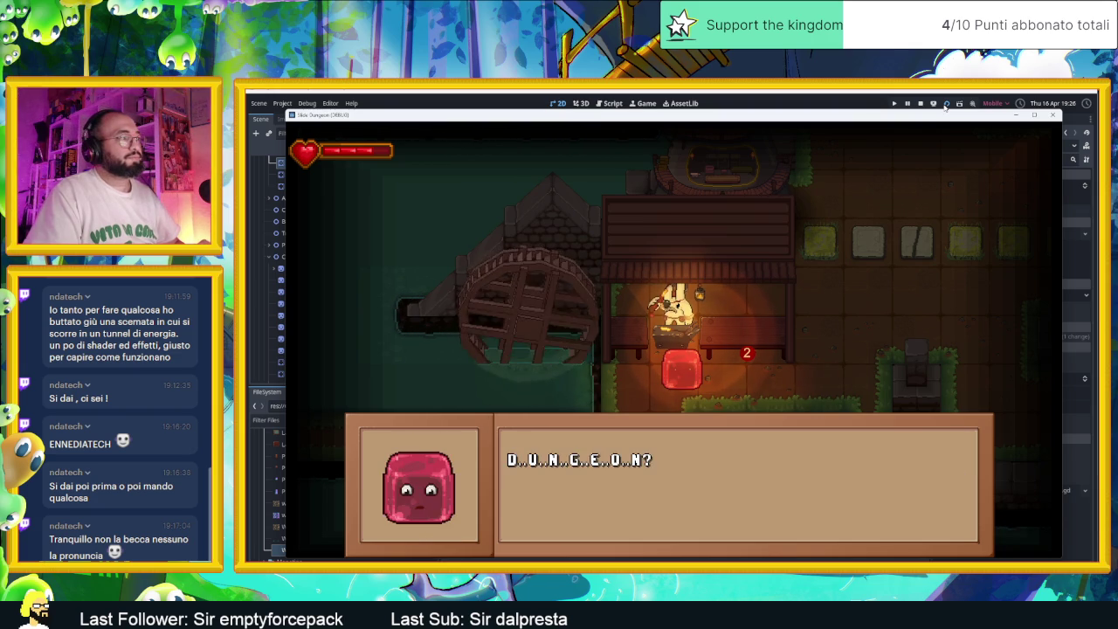
{"action": "key", "text": "e"}
{"action": "key", "text": "e"}
{"action": "key", "text": "e"}
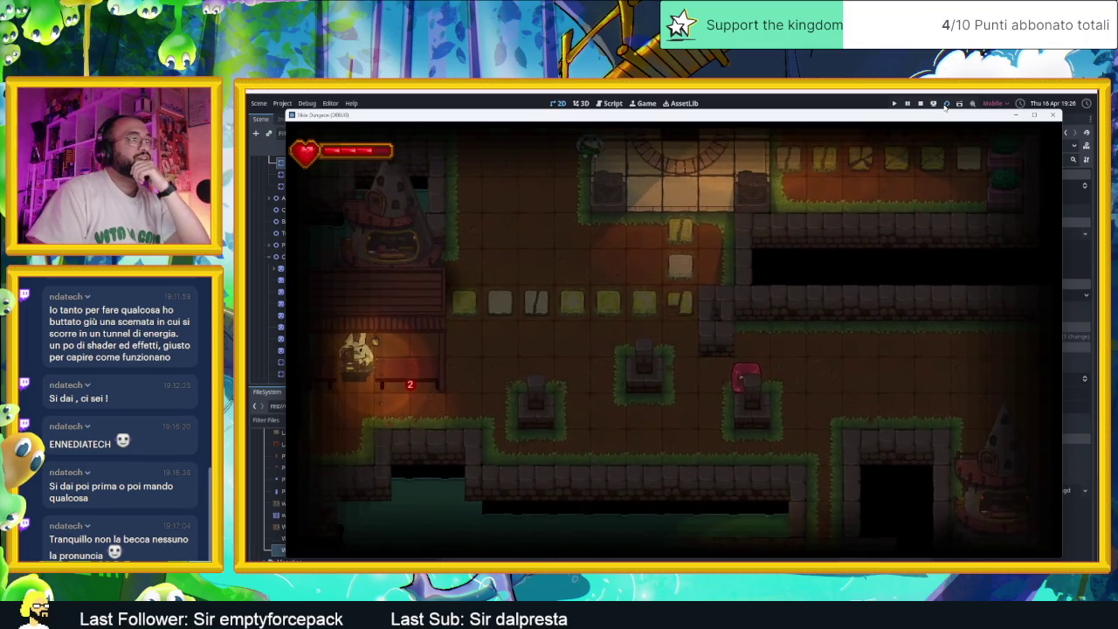
Leave through the lower-right doorway and walk the slime right through the next rooms.
{"action": "key", "text": "d"}
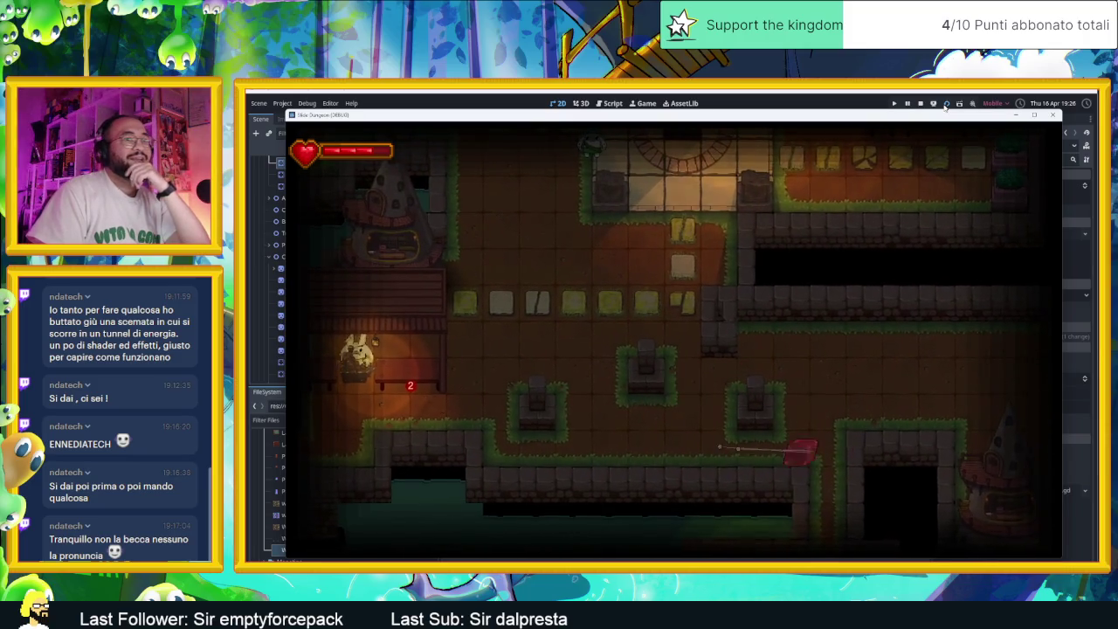
{"action": "key", "text": "s"}
{"action": "key", "text": "d"}
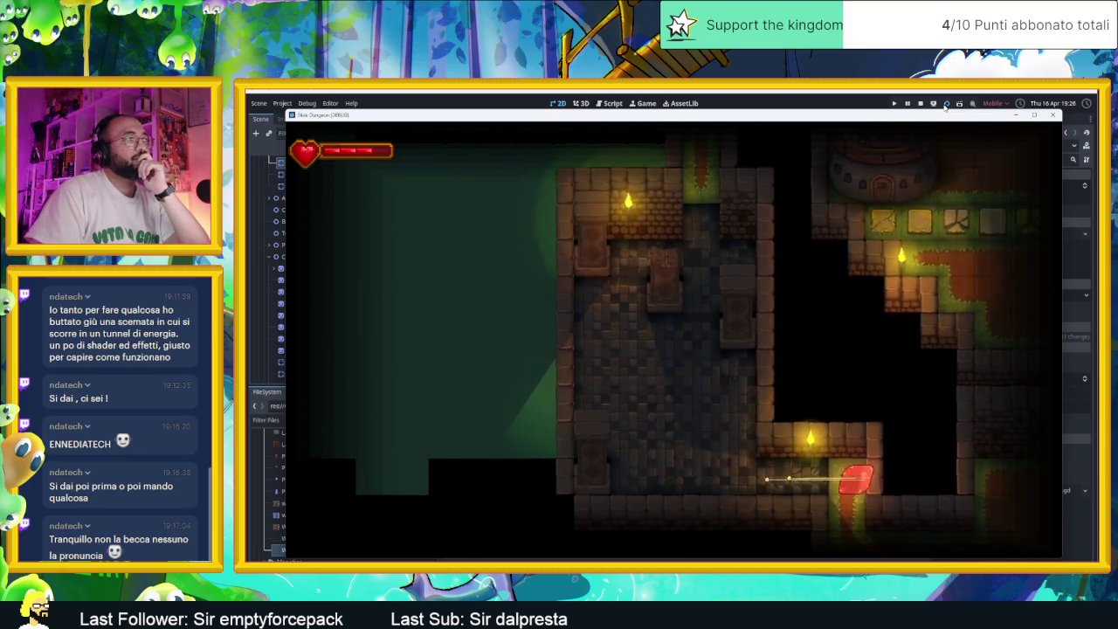
{"action": "key", "text": "w"}
{"action": "key", "text": "d"}
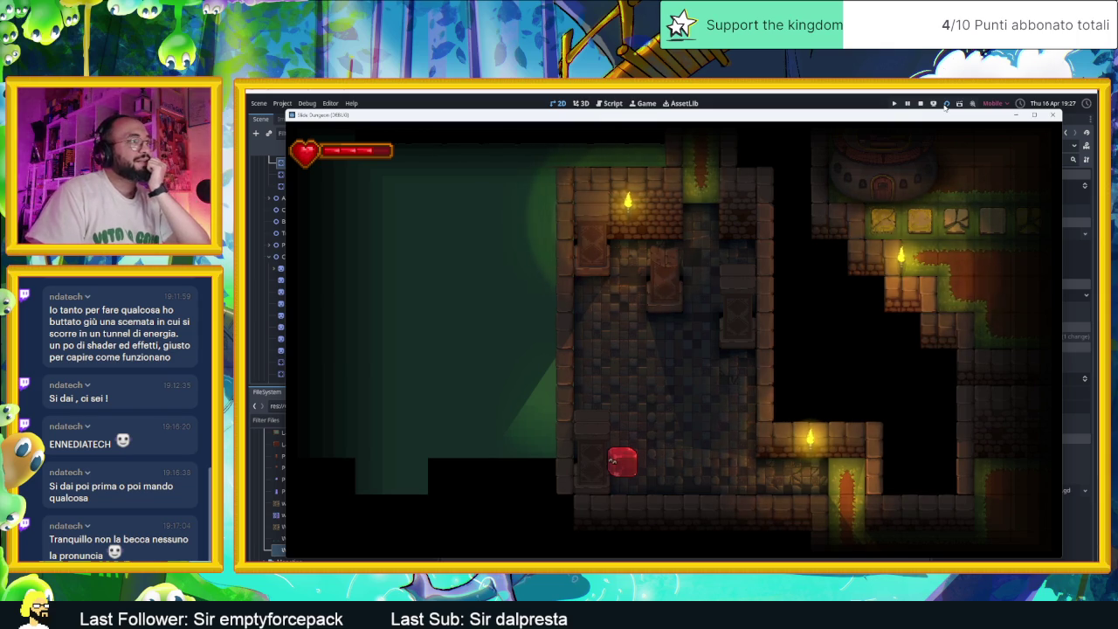
{"action": "key", "text": "d"}
{"action": "key", "text": "d"}
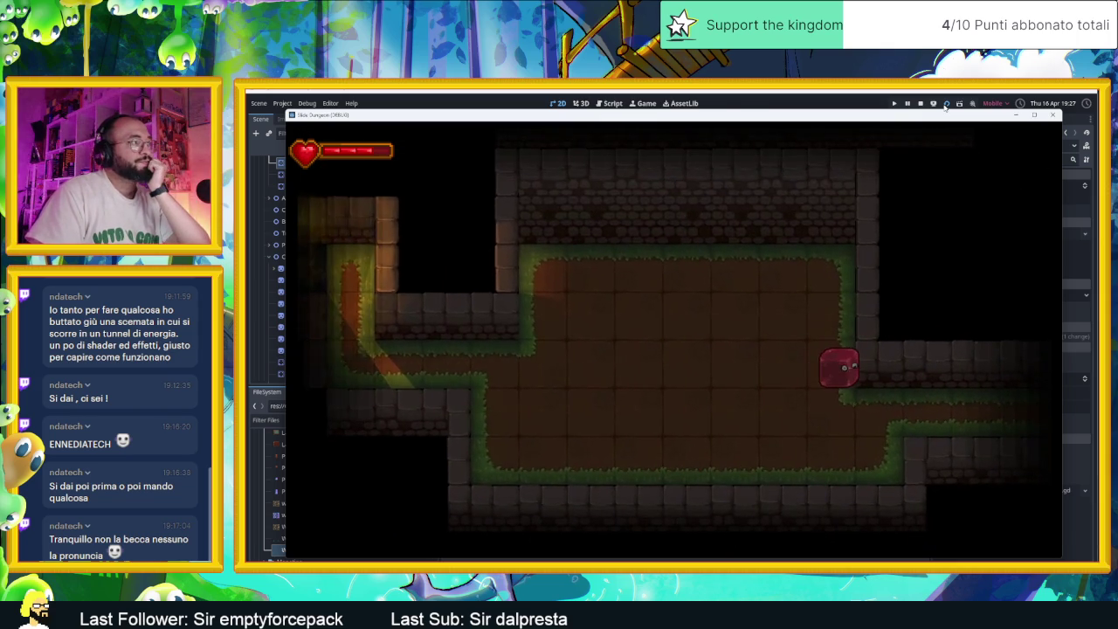
Cross the room, climb the right ledge into the torch-lit room, then stop the game.
{"action": "key", "text": "a"}
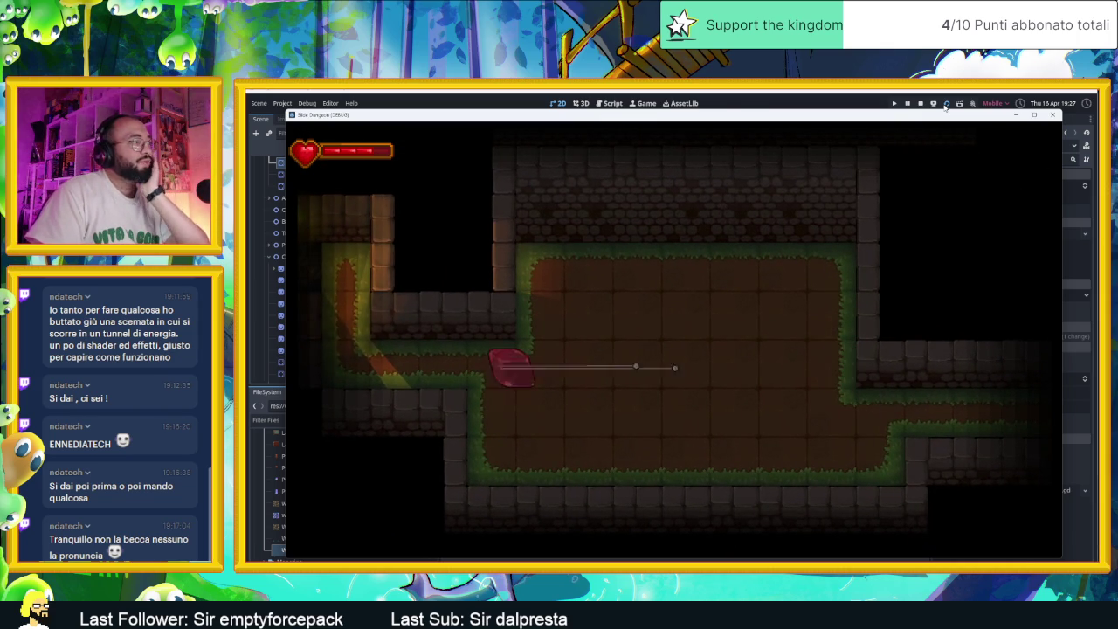
{"action": "key", "text": "d"}
{"action": "key", "text": "s"}
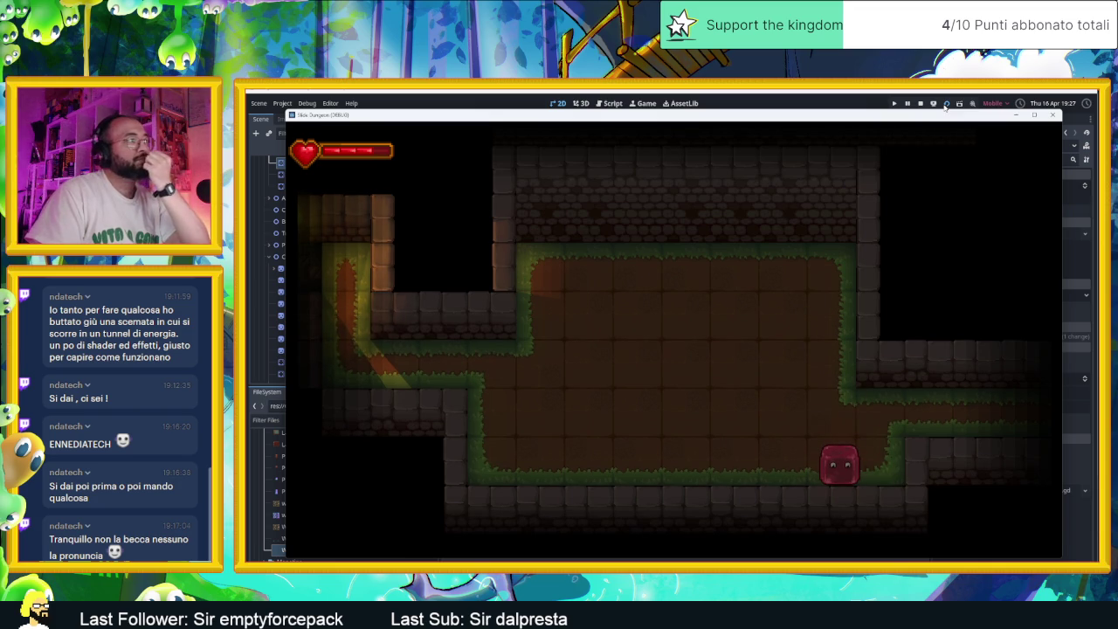
{"action": "key", "text": "d"}
{"action": "key", "text": "w"}
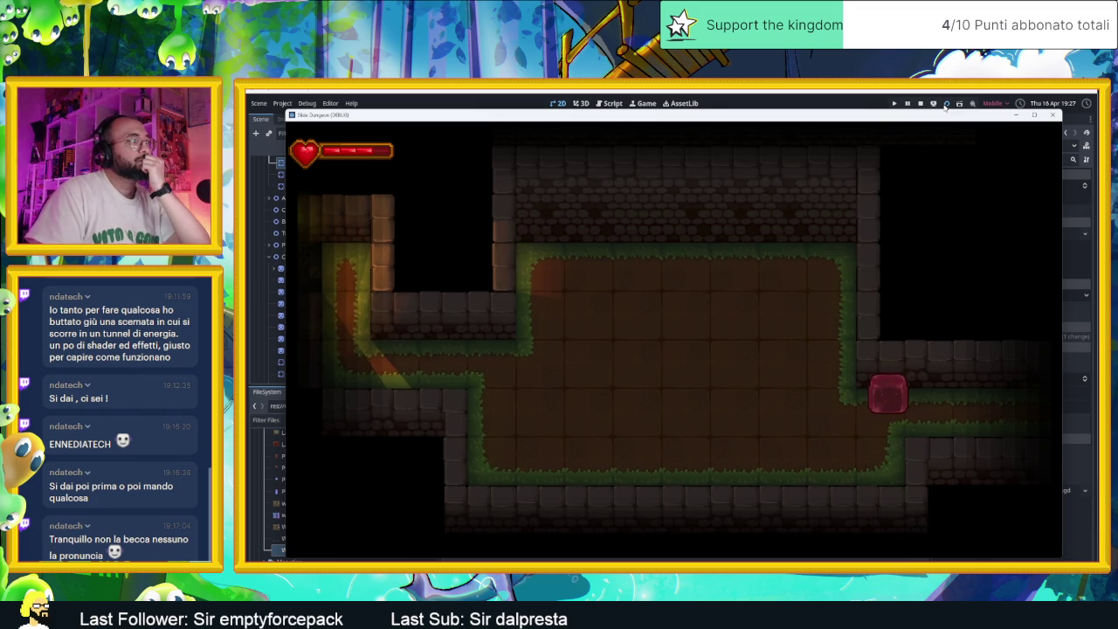
{"action": "key", "text": "d"}
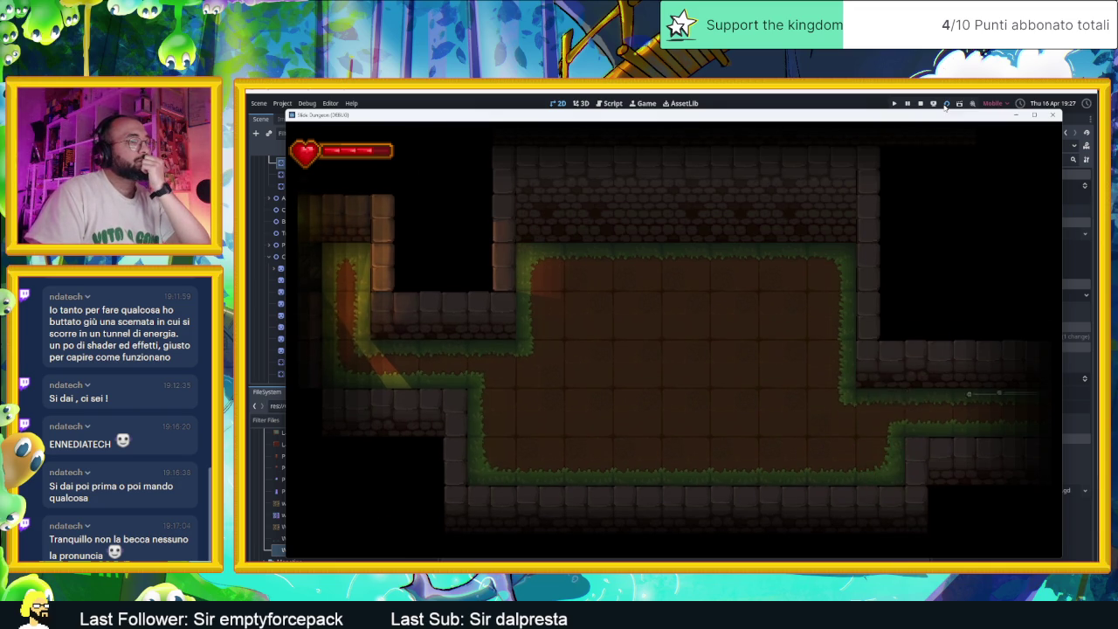
{"action": "key", "text": "s"}
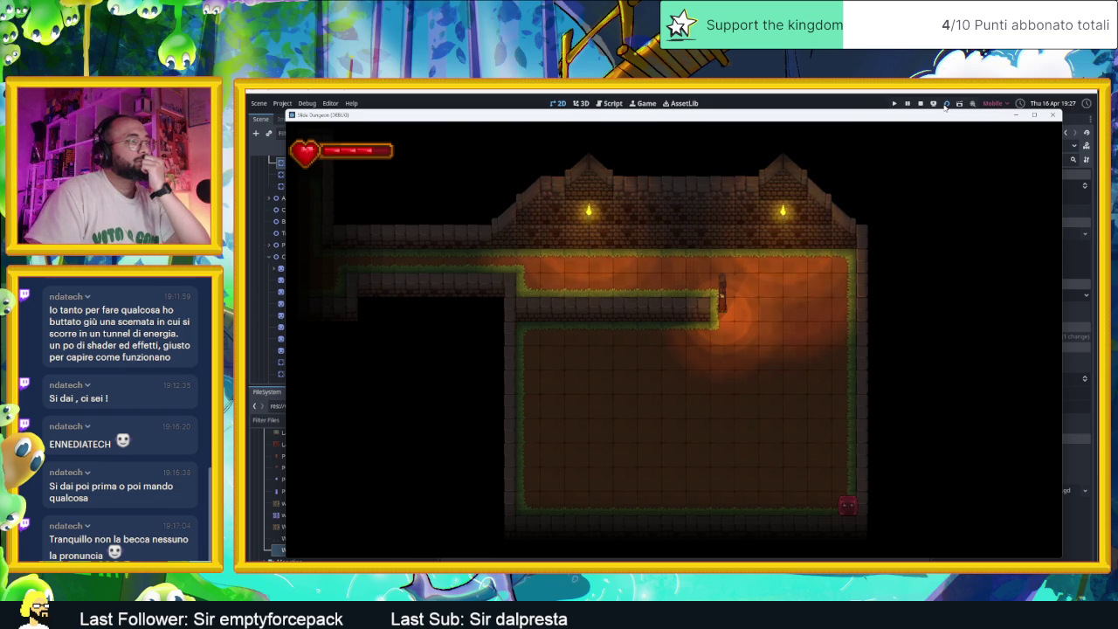
{"action": "left_click", "coordinate": [920, 103]}
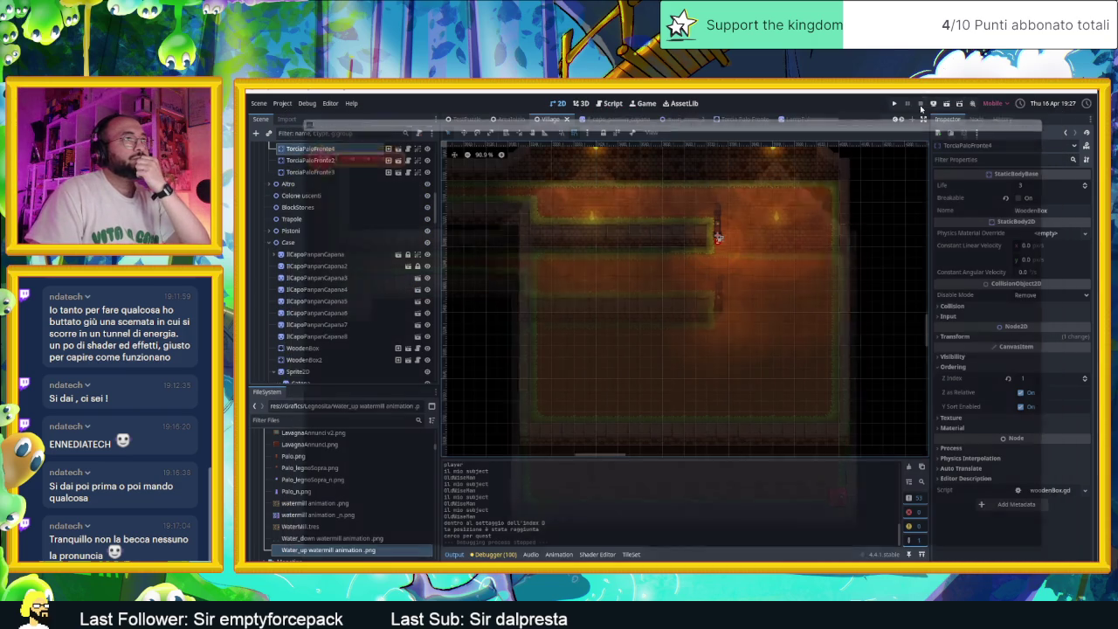
Minimize the Godot editor and close the Water mill folder window.
{"action": "scroll", "coordinate": [829, 251], "scroll_direction": "down", "scroll_amount": 1}
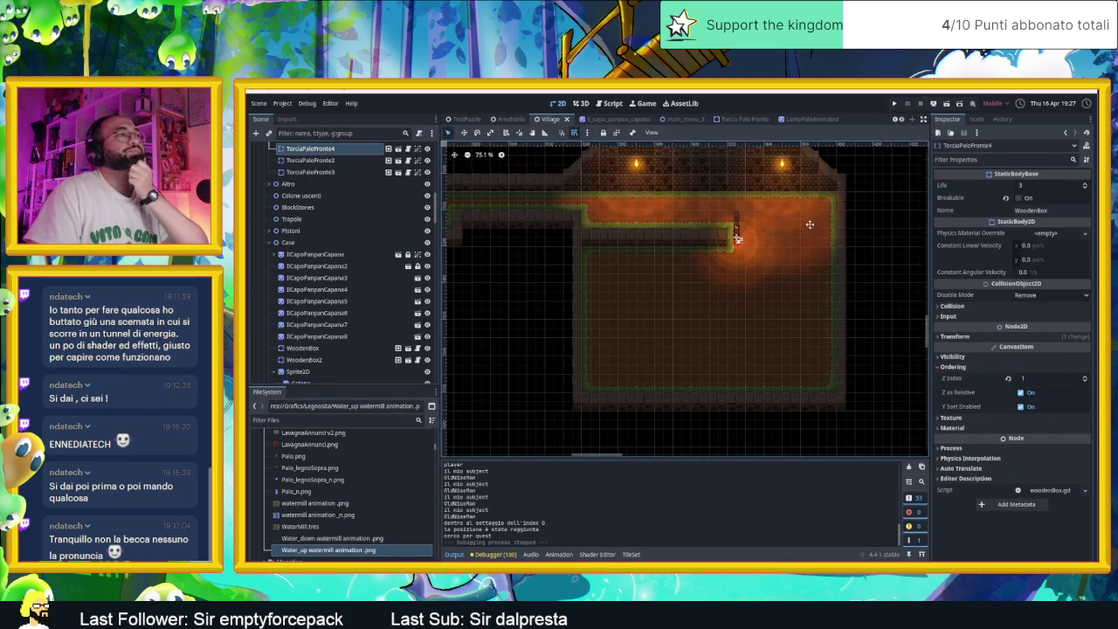
{"action": "left_click_drag", "start_coordinate": [809, 225], "coordinate": [802, 277]}
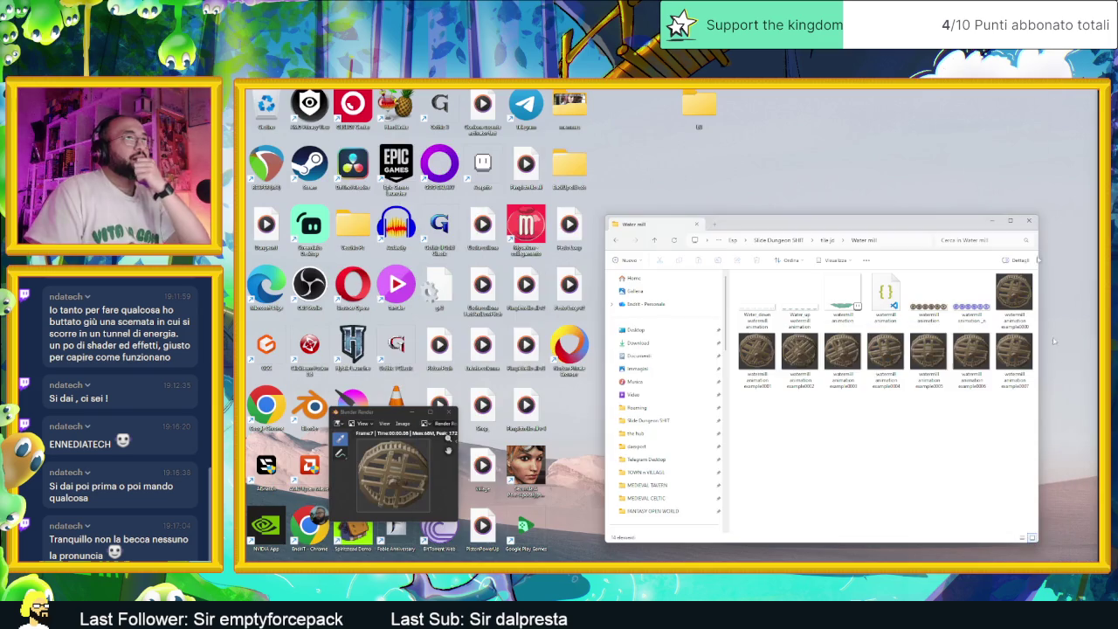
{"action": "left_click", "coordinate": [1051, 92]}
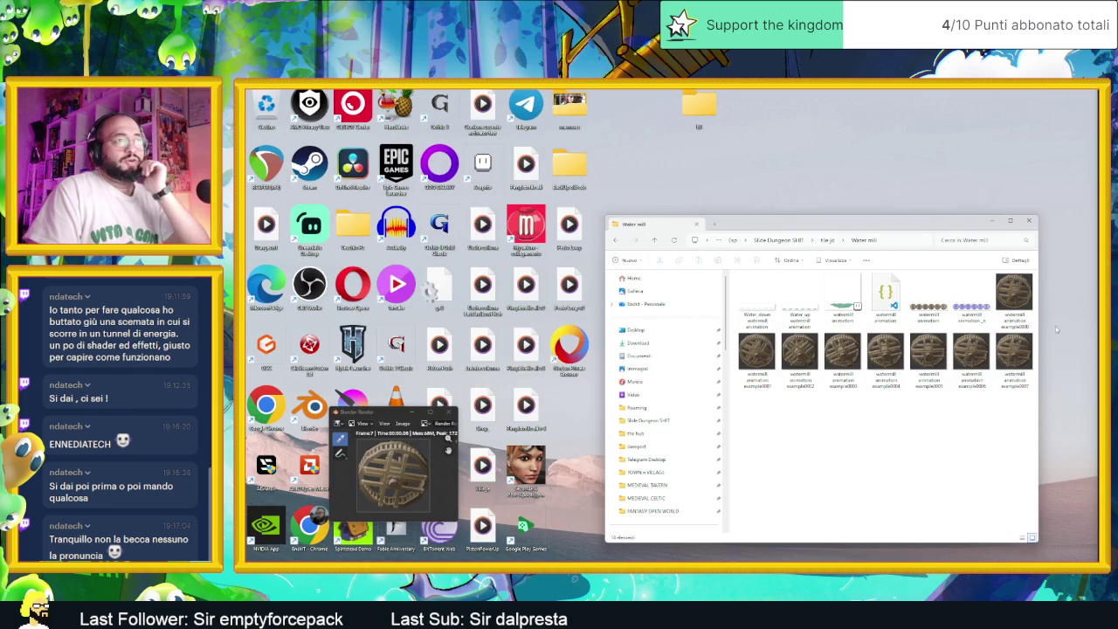
{"action": "left_click", "coordinate": [1029, 221]}
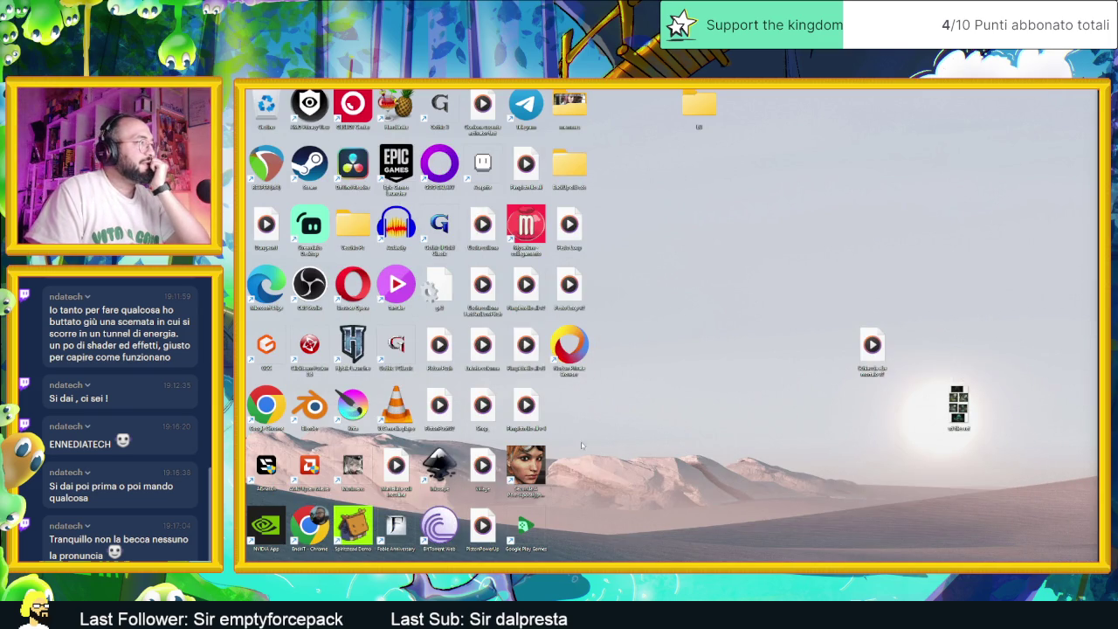
Quit Blender without saving the waterwheel scene, then switch to Discord.
{"action": "key", "text": "alt+Tab"}
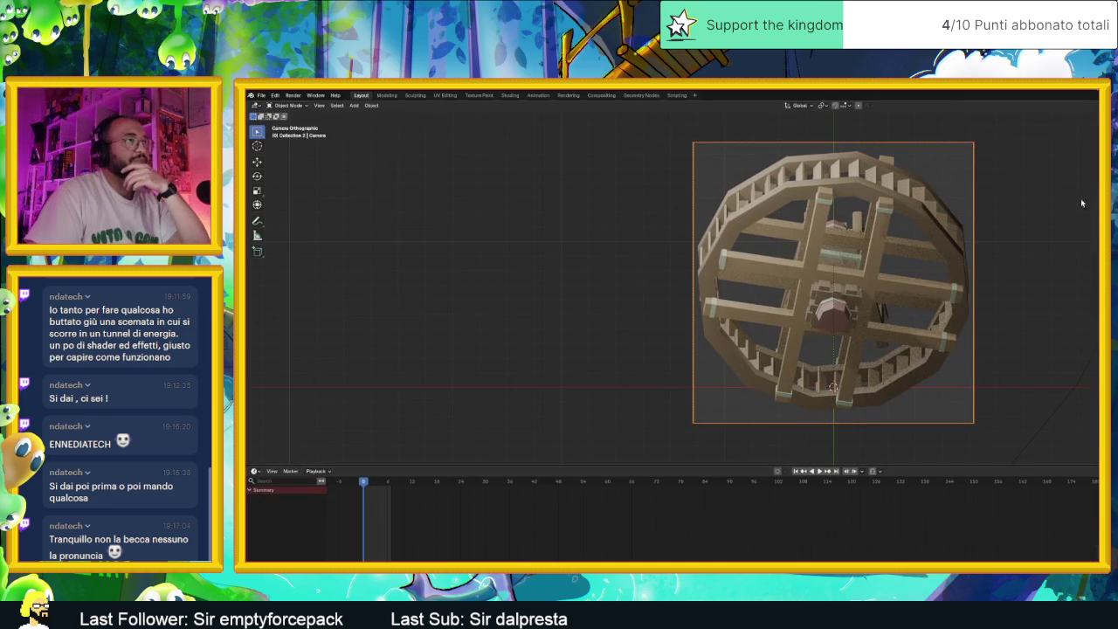
{"action": "key", "text": "ctrl+q"}
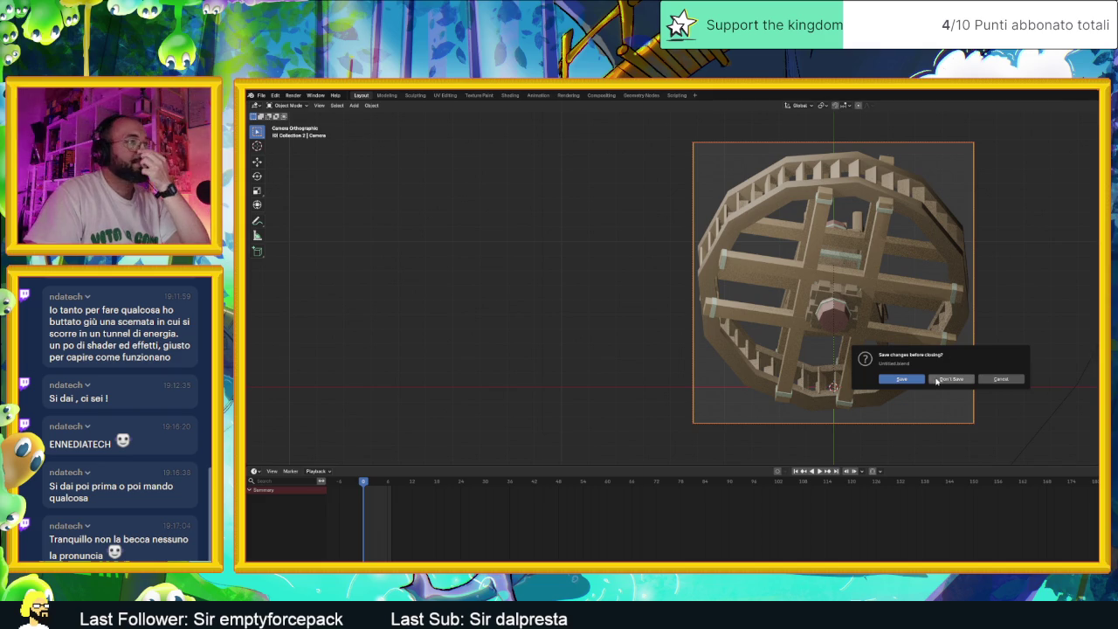
{"action": "left_click", "coordinate": [951, 379]}
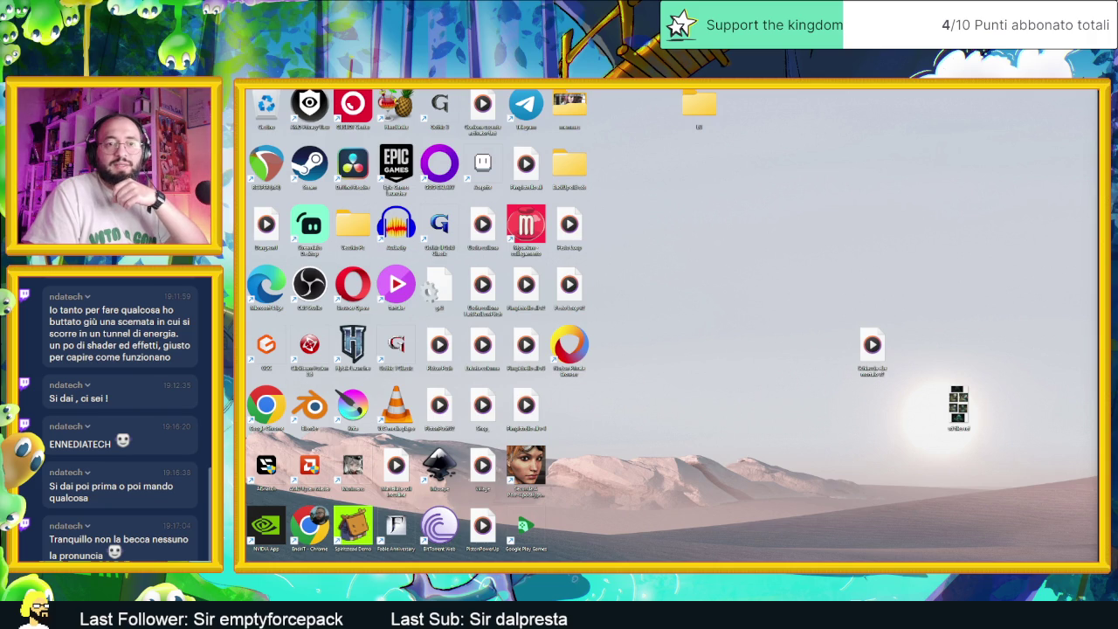
{"action": "key", "text": "alt+Tab"}
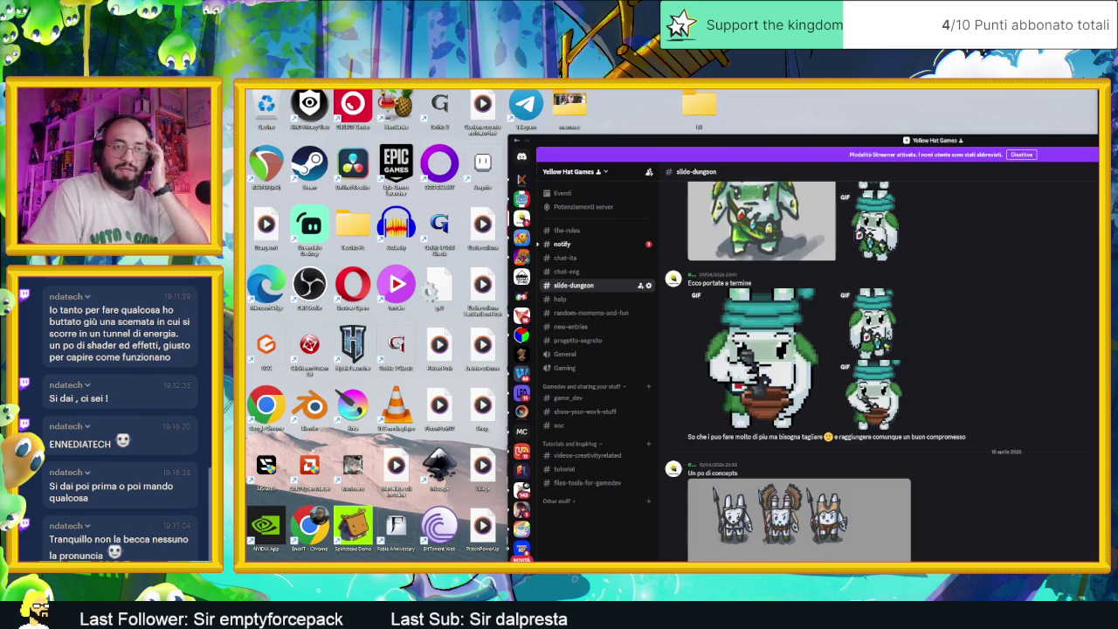
Scroll to the 'Un po di concepts' post, enlarge its image, and shift the viewer left.
{"action": "scroll", "coordinate": [871, 498], "scroll_direction": "down", "scroll_amount": 3}
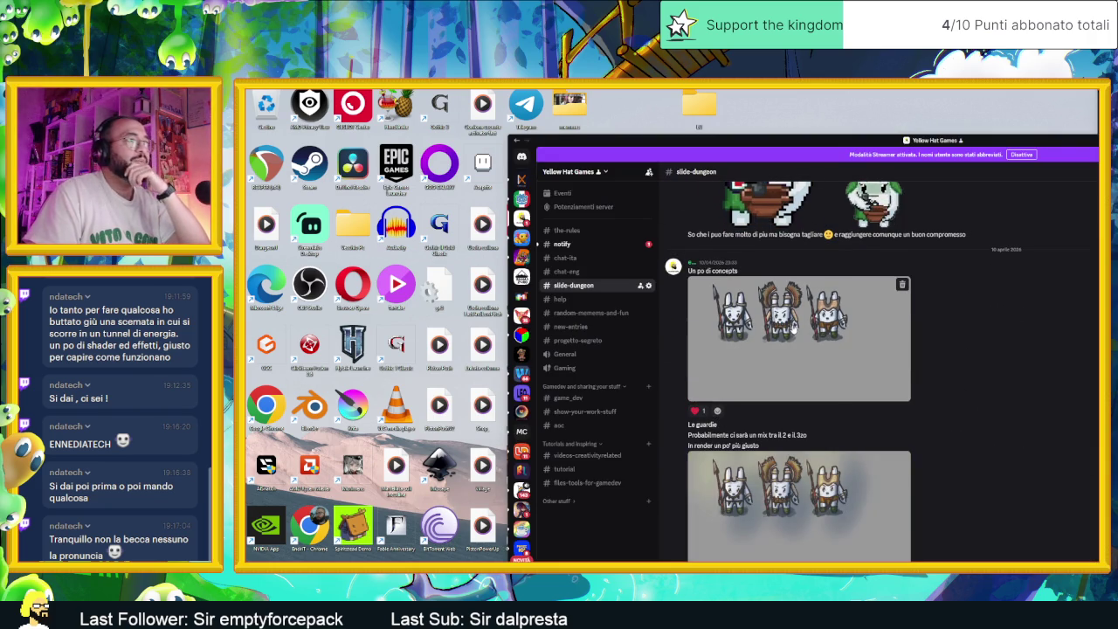
{"action": "scroll", "coordinate": [852, 498], "scroll_direction": "down", "scroll_amount": 5}
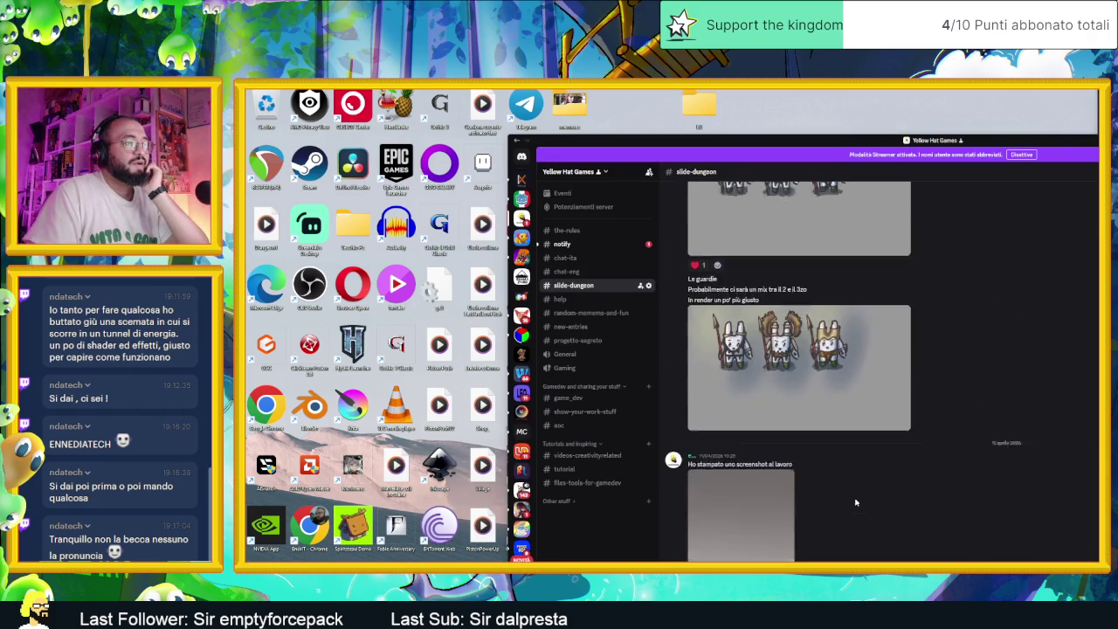
{"action": "scroll", "coordinate": [855, 503], "scroll_direction": "down", "scroll_amount": 10}
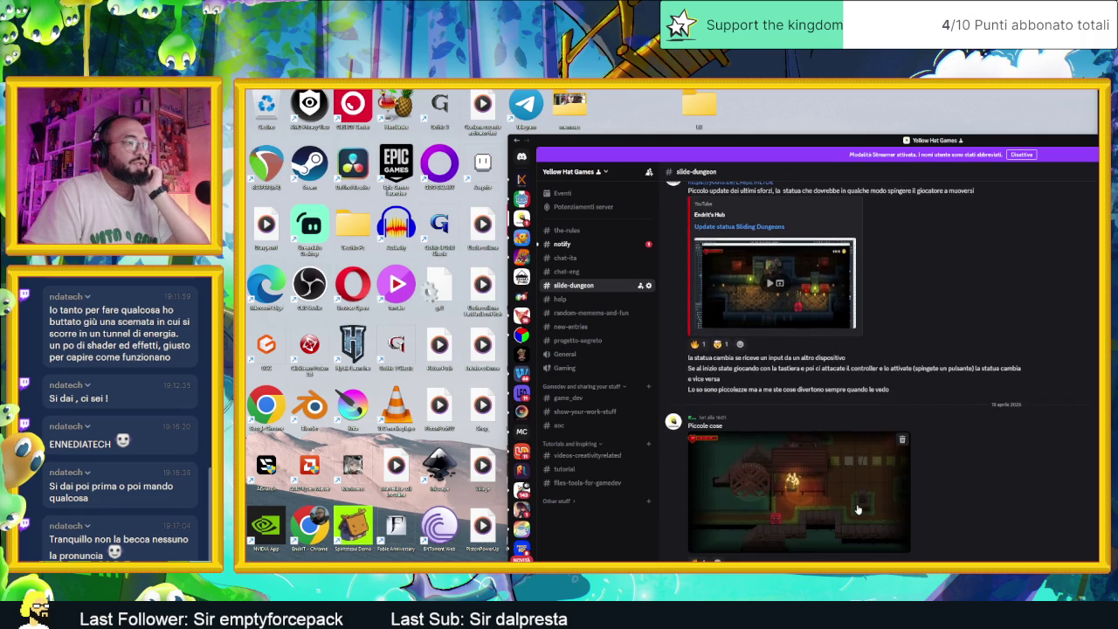
{"action": "scroll", "coordinate": [855, 502], "scroll_direction": "up", "scroll_amount": 15}
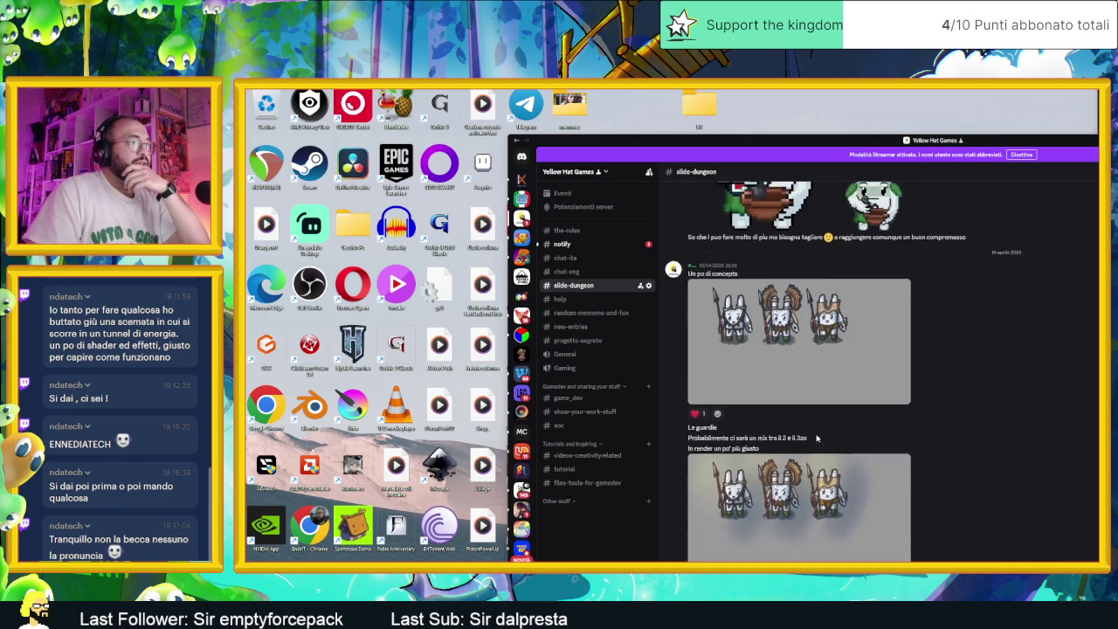
{"action": "scroll", "coordinate": [817, 420], "scroll_direction": "up", "scroll_amount": 1}
{"action": "left_click", "coordinate": [826, 390]}
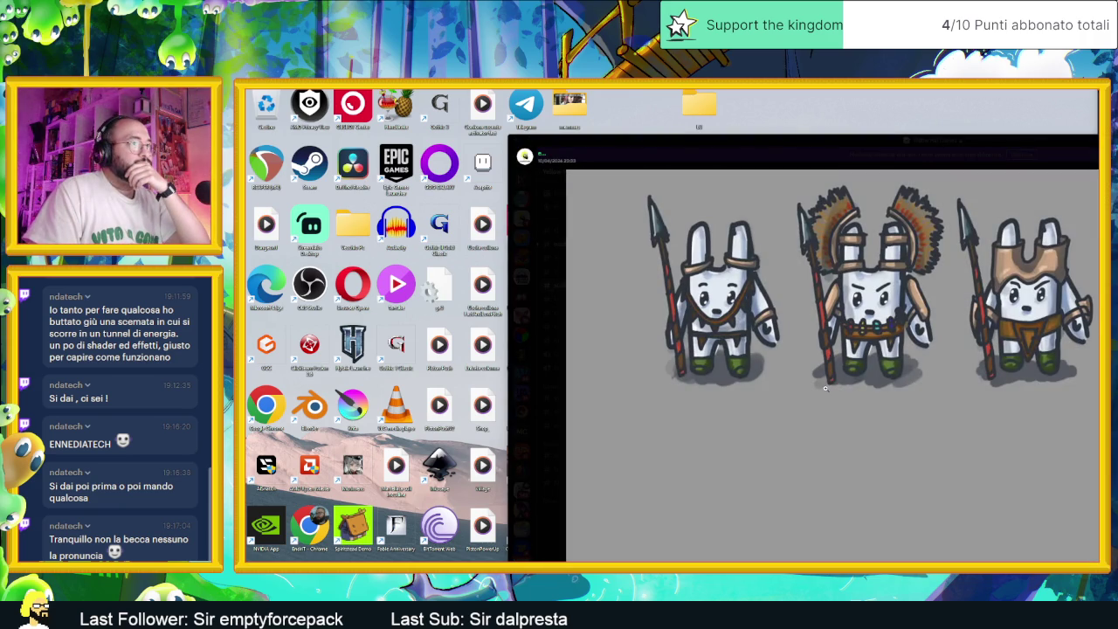
{"action": "left_click_drag", "start_coordinate": [935, 143], "coordinate": [612, 105]}
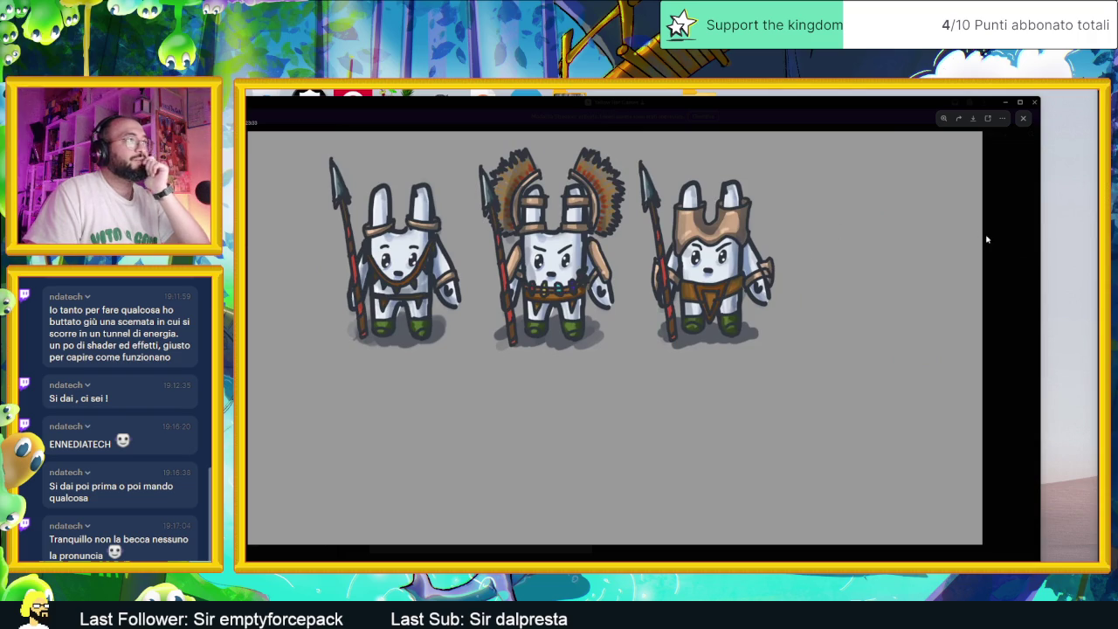
{"action": "left_click", "coordinate": [1000, 242]}
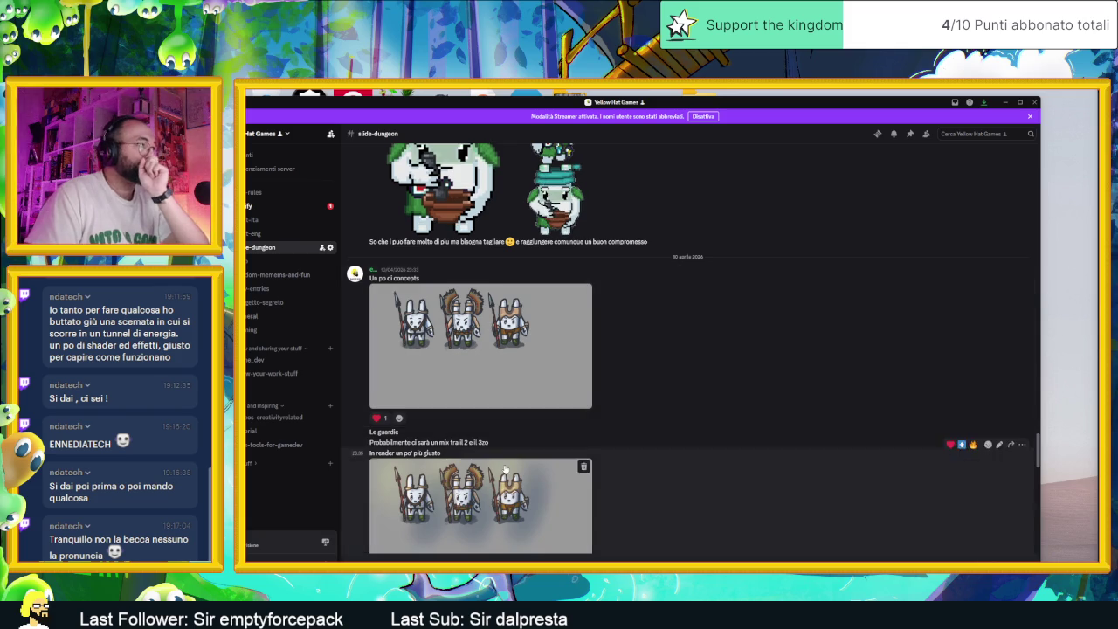
Enlarge the guard render, zoom in on the guards and back out, then switch to Telegram.
{"action": "scroll", "coordinate": [504, 471], "scroll_direction": "down", "scroll_amount": 2}
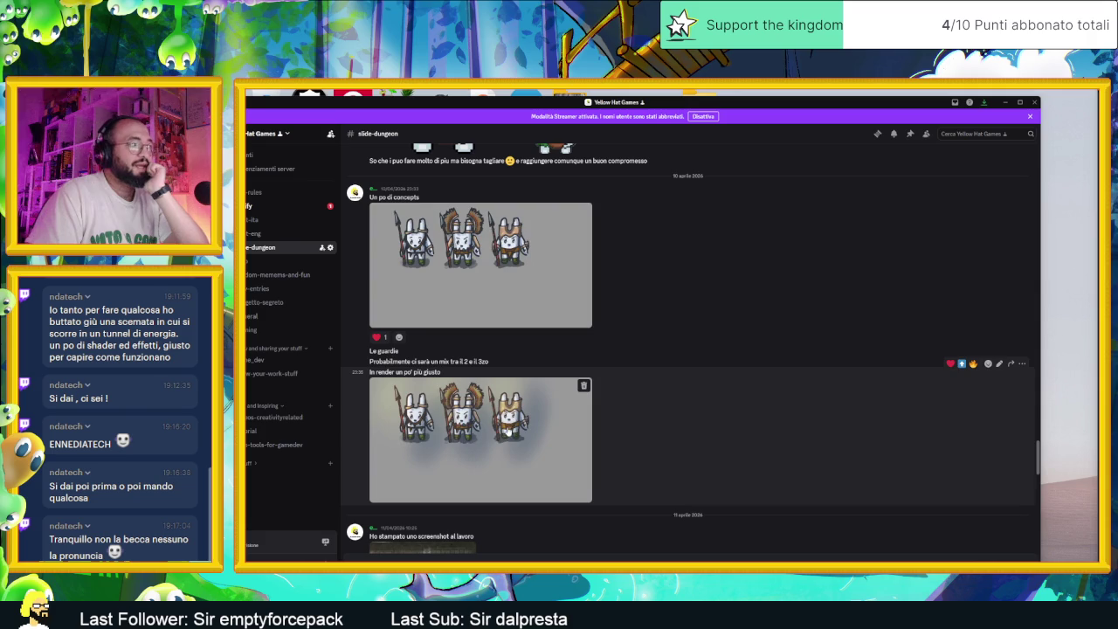
{"action": "left_click", "coordinate": [508, 431]}
{"action": "left_click", "coordinate": [574, 411]}
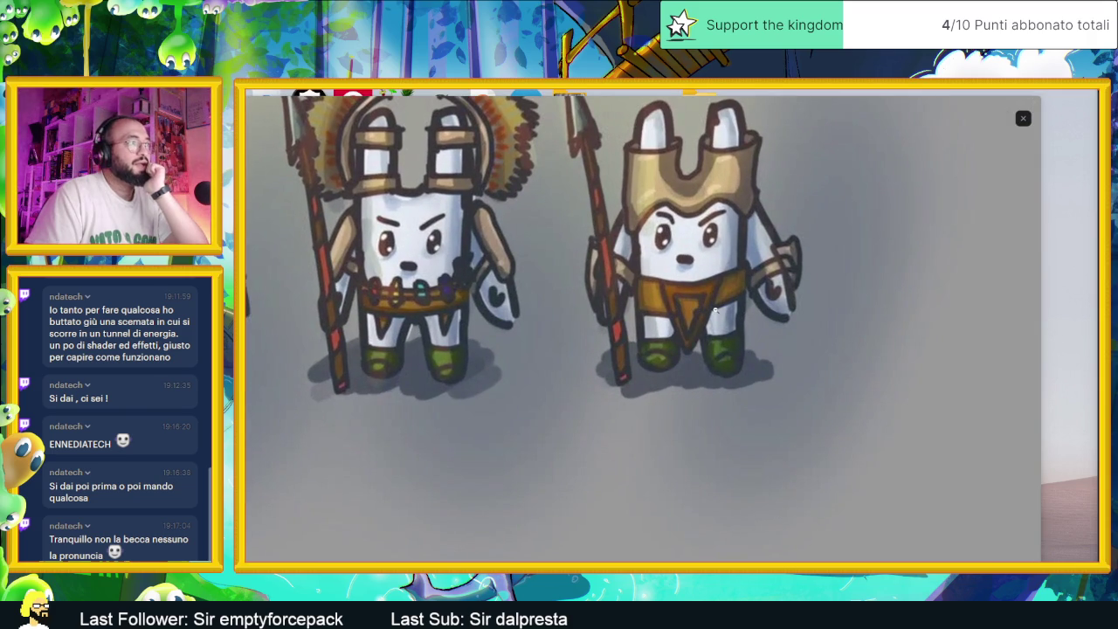
{"action": "left_click", "coordinate": [714, 310]}
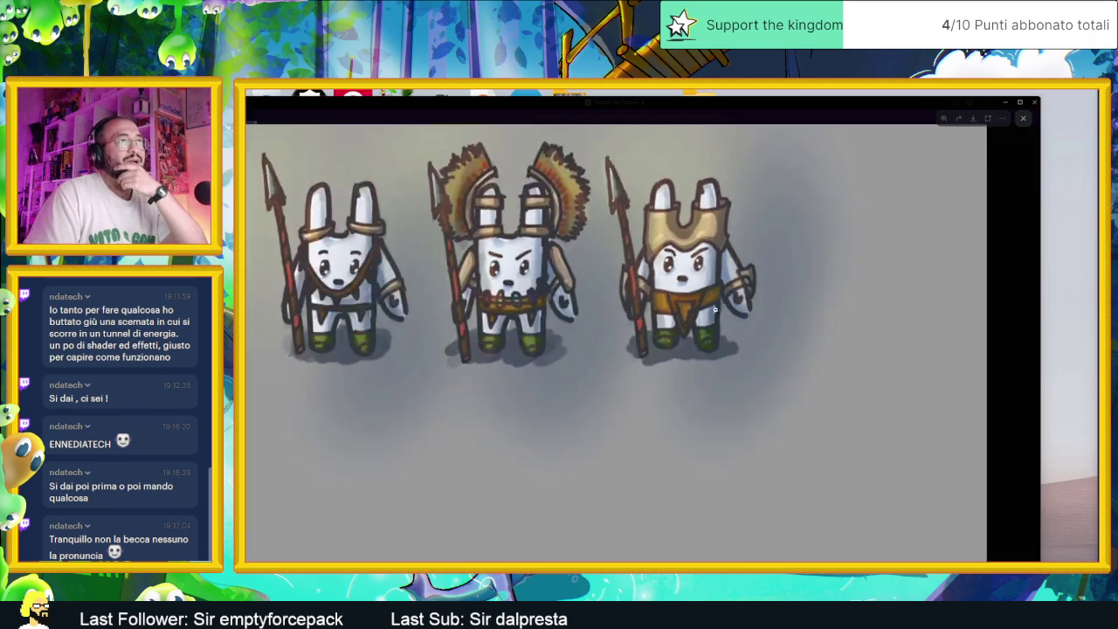
{"action": "left_click", "coordinate": [934, 339]}
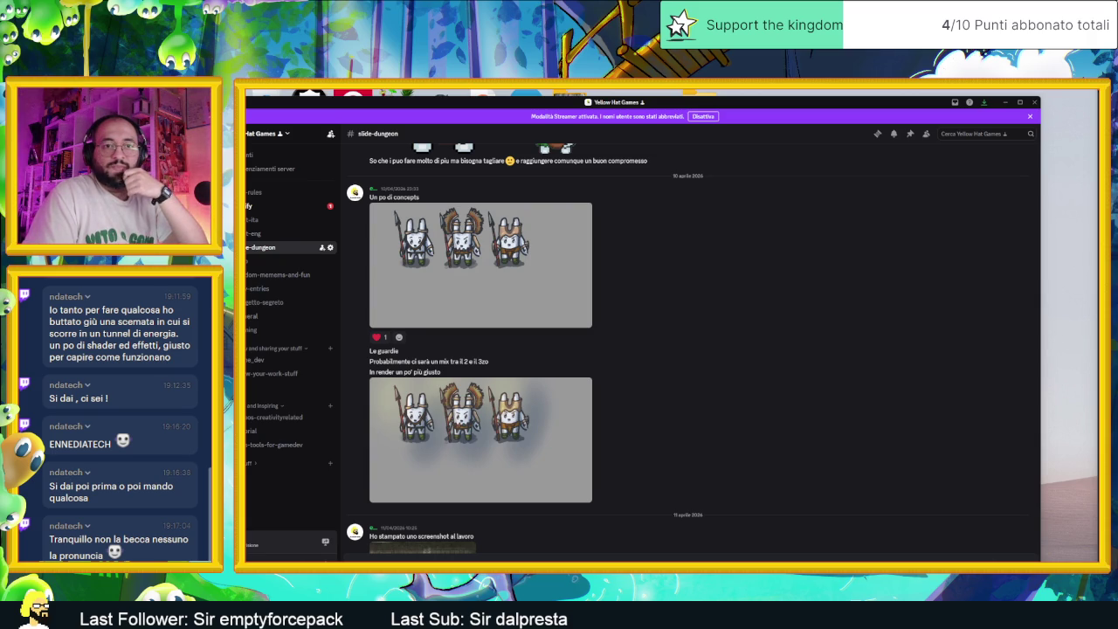
{"action": "key", "text": "alt+Tab"}
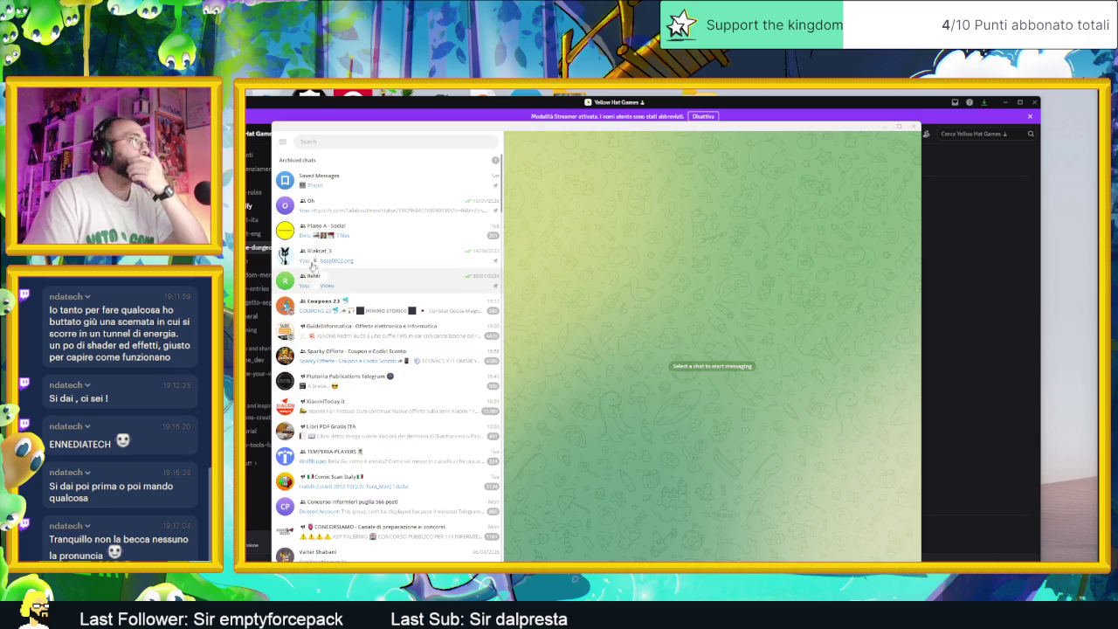
Save the three-farmer concept image from Saved Messages into the Documents Telegram folder.
{"action": "left_click", "coordinate": [319, 188]}
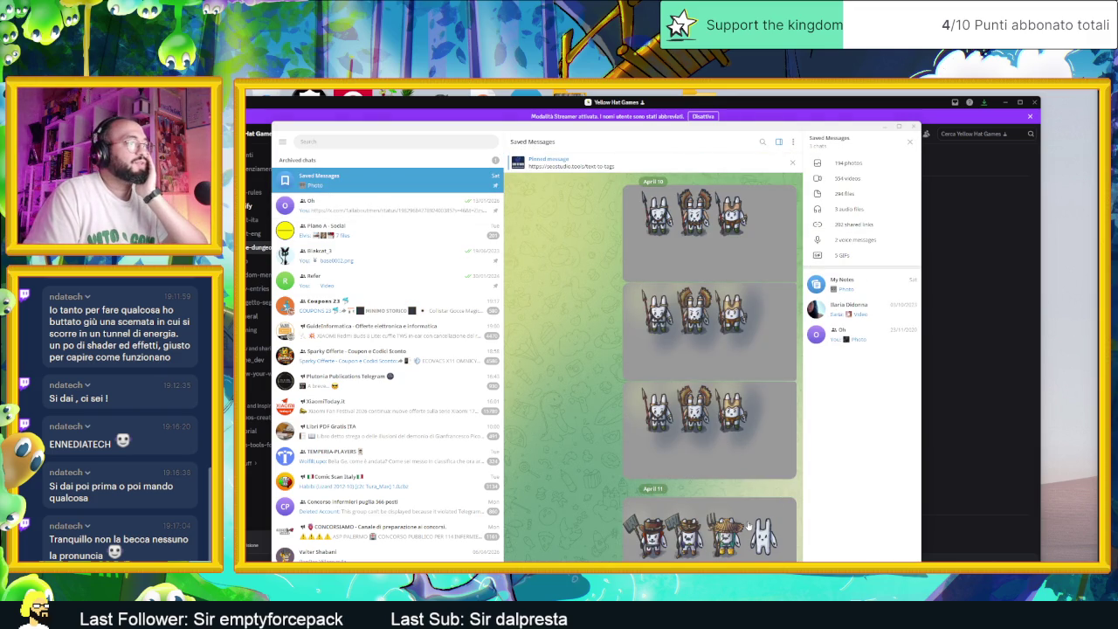
{"action": "scroll", "coordinate": [738, 537], "scroll_direction": "up", "scroll_amount": 2}
{"action": "scroll", "coordinate": [741, 540], "scroll_direction": "down", "scroll_amount": 2}
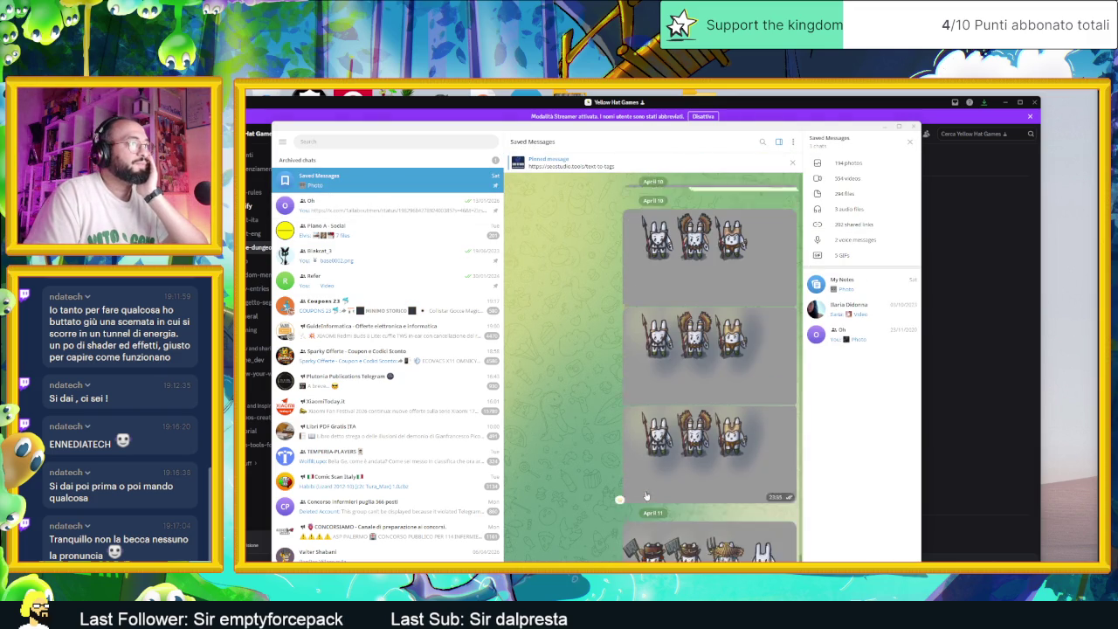
{"action": "left_click", "coordinate": [741, 539]}
{"action": "right_click", "coordinate": [846, 329]}
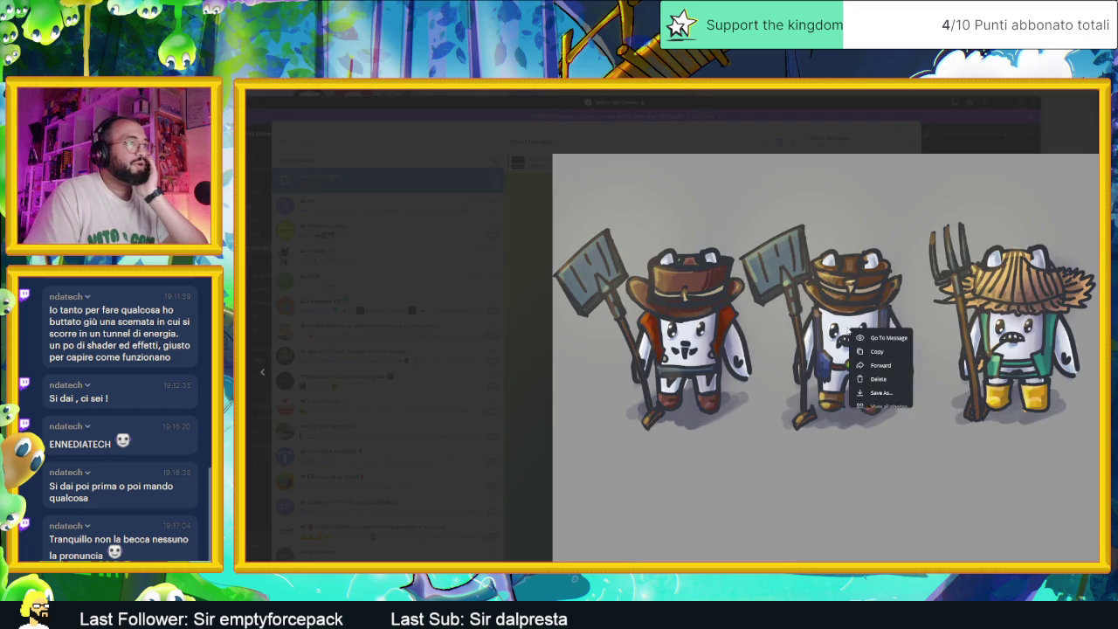
{"action": "left_click", "coordinate": [883, 393]}
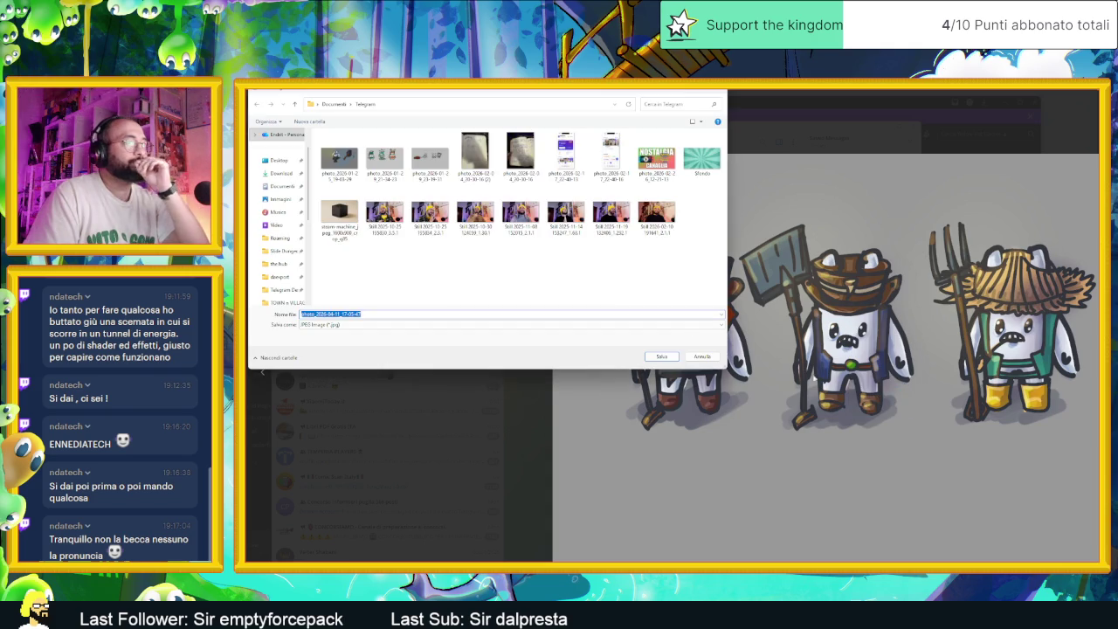
{"action": "left_click", "coordinate": [661, 357]}
Close the photo viewer and minimise Telegram to return to Discord.
{"action": "left_click", "coordinate": [542, 379]}
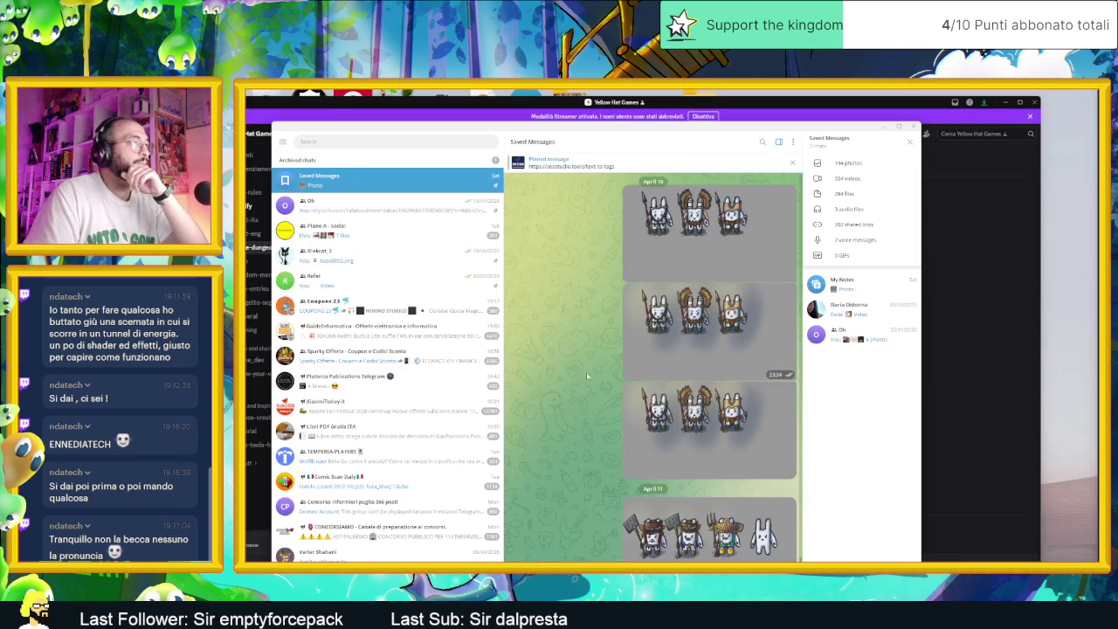
{"action": "scroll", "coordinate": [690, 432], "scroll_direction": "up", "scroll_amount": 2}
{"action": "scroll", "coordinate": [690, 432], "scroll_direction": "down", "scroll_amount": 2}
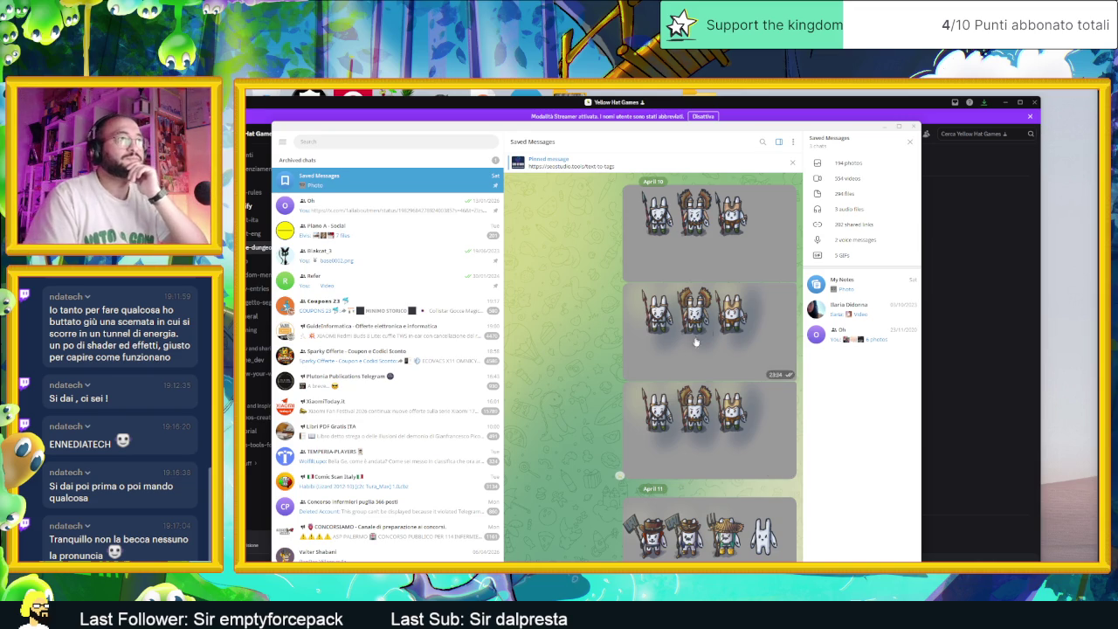
{"action": "left_click", "coordinate": [884, 127]}
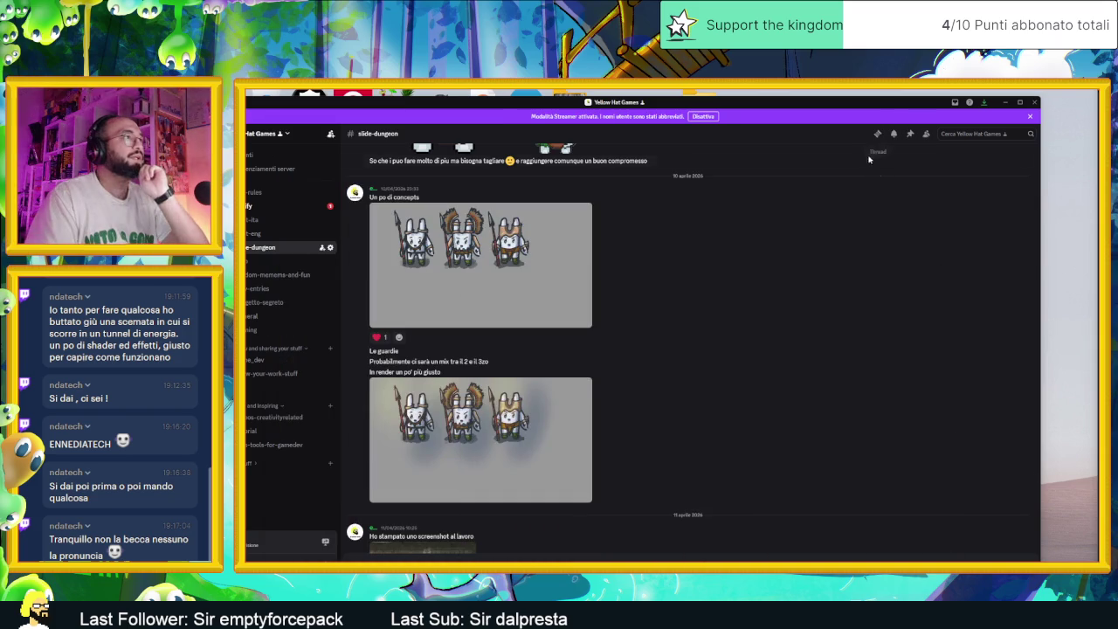
Scroll to the 'Piccole cose' post and restart Discord to install the pending update.
{"action": "scroll", "coordinate": [821, 366], "scroll_direction": "down", "scroll_amount": 5}
{"action": "scroll", "coordinate": [804, 404], "scroll_direction": "down", "scroll_amount": 3}
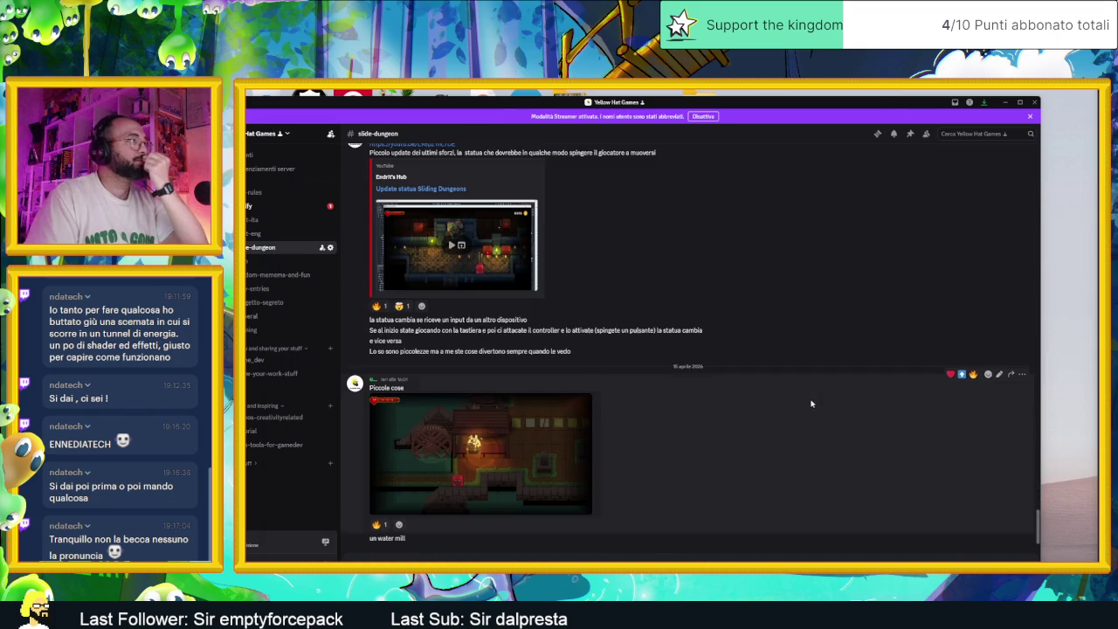
{"action": "left_click", "coordinate": [986, 106]}
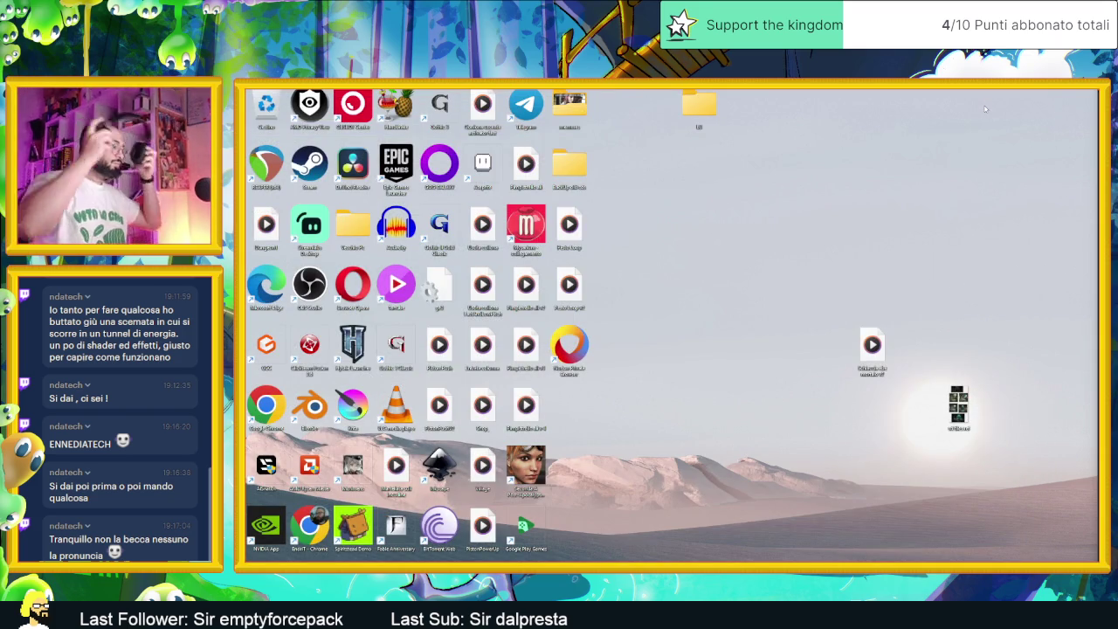
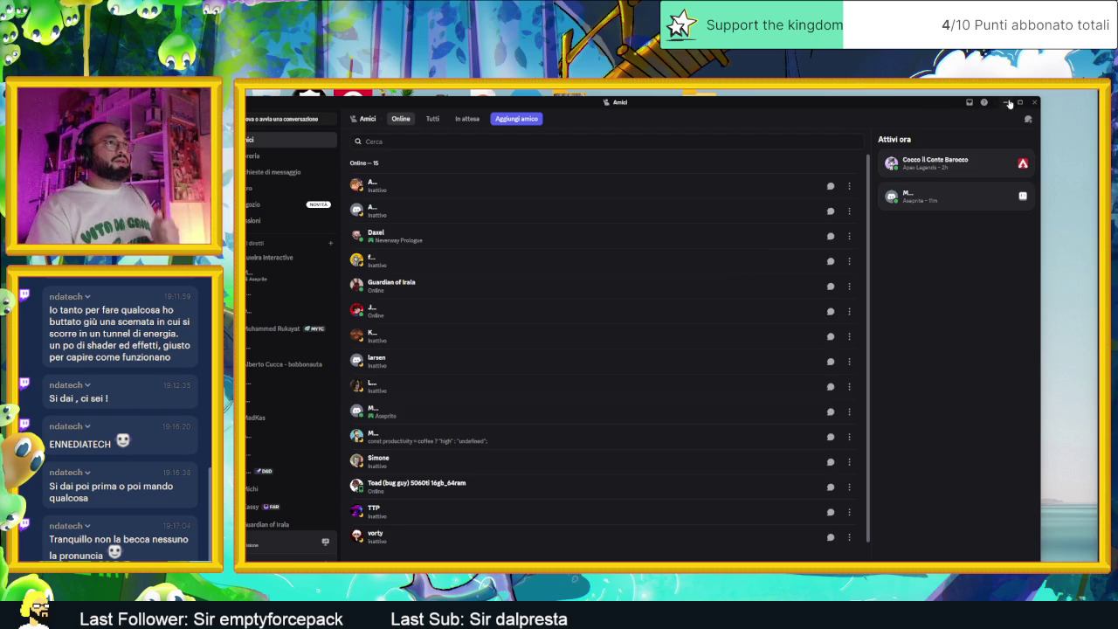
Save the first bunny sprite comparison image from Saved Messages into the Telegram folder.
{"action": "left_click", "coordinate": [1006, 103]}
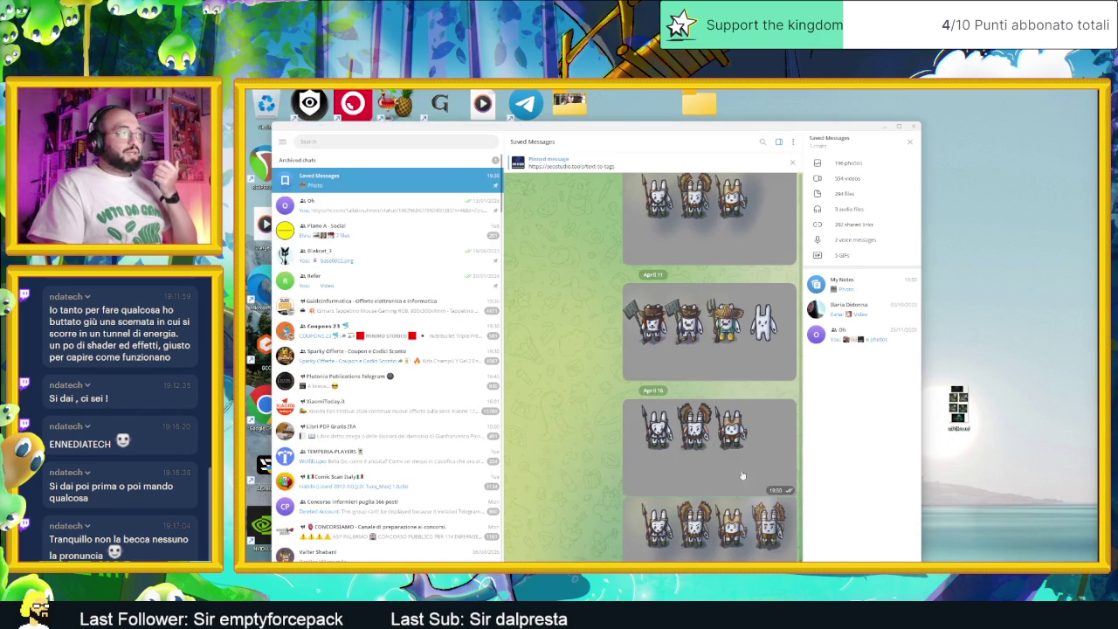
{"action": "left_click", "coordinate": [737, 504]}
{"action": "left_click", "coordinate": [690, 537]}
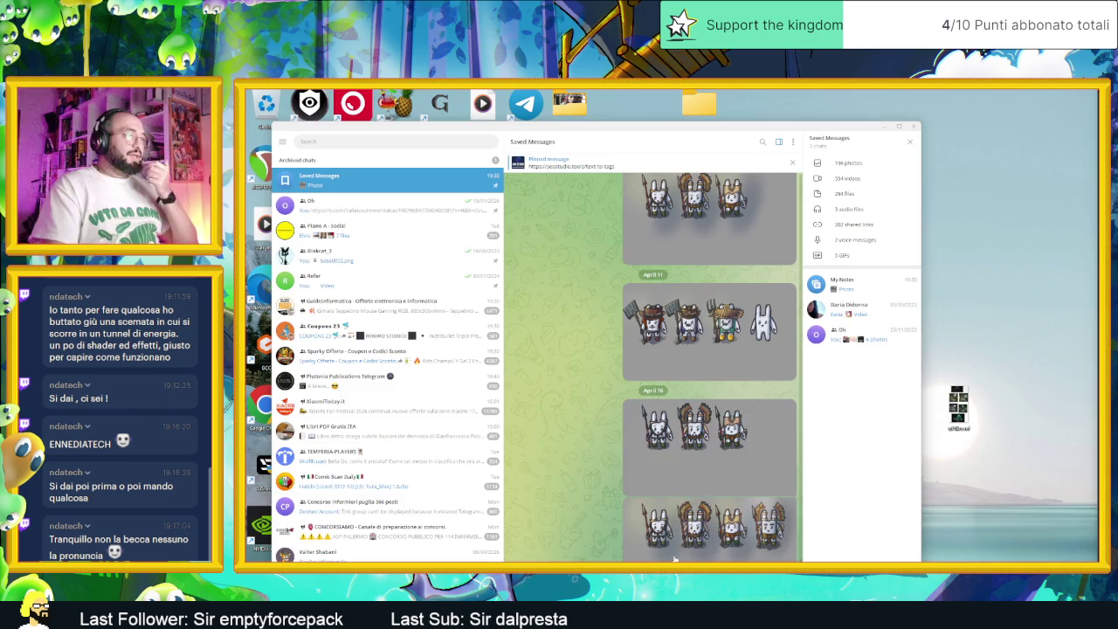
{"action": "right_click", "coordinate": [689, 533]}
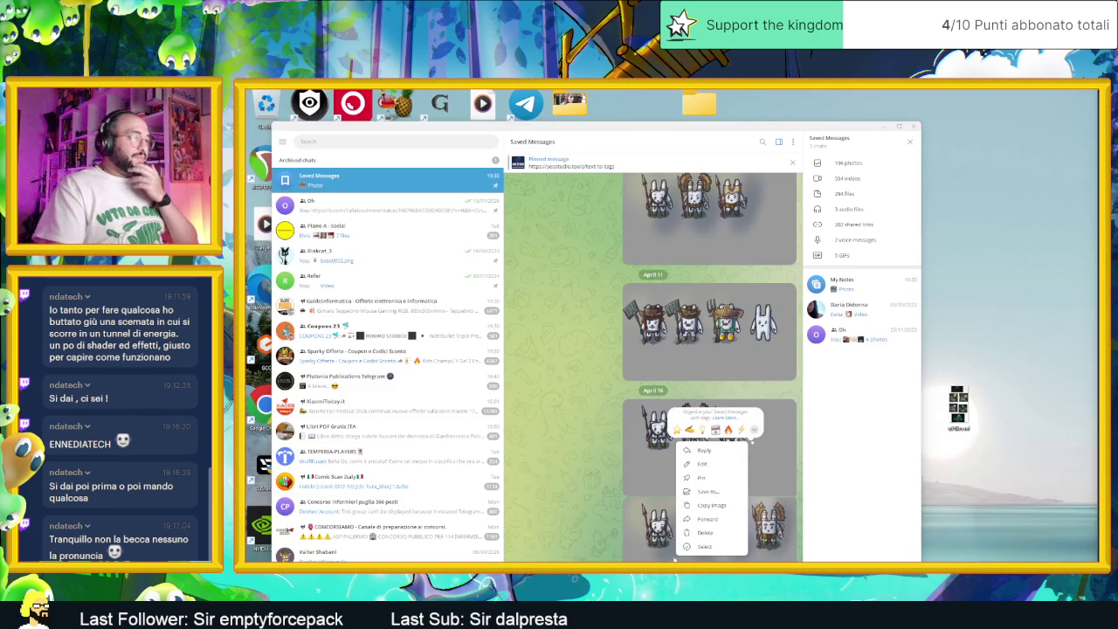
{"action": "left_click", "coordinate": [715, 492]}
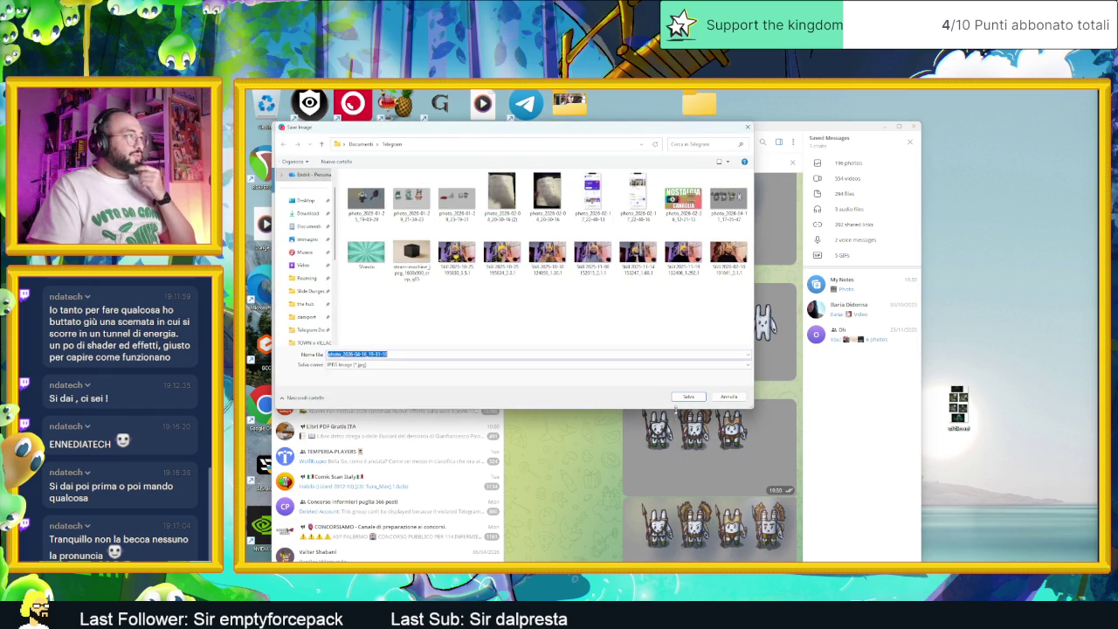
{"action": "left_click", "coordinate": [686, 397]}
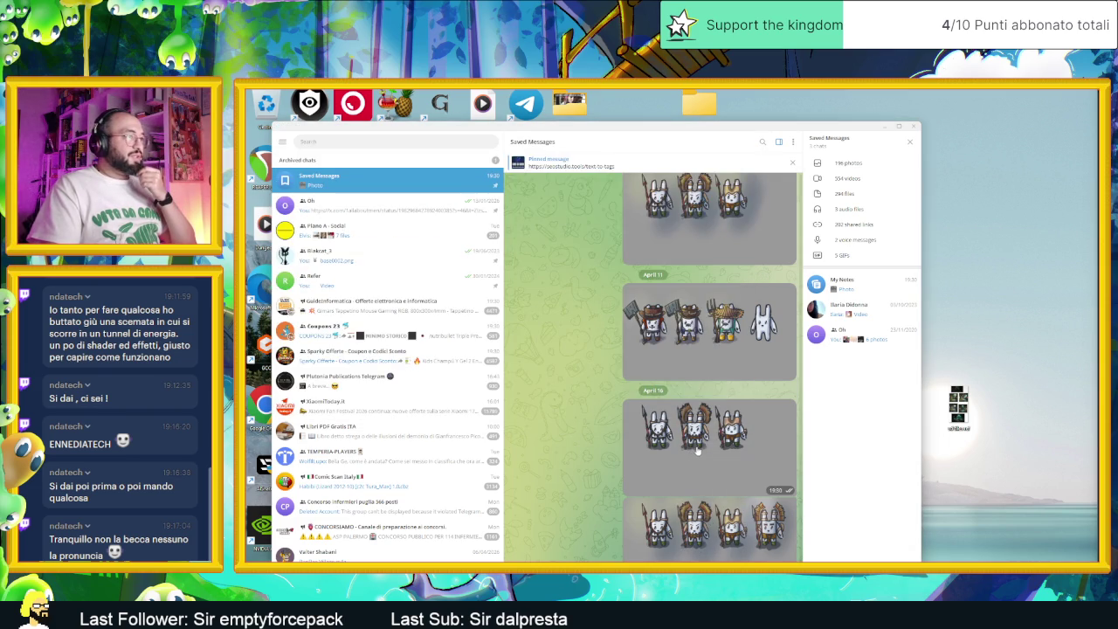
Copy the Telegram save-folder path from the second image's save dialog, cancel, and show the desktop.
{"action": "right_click", "coordinate": [718, 507]}
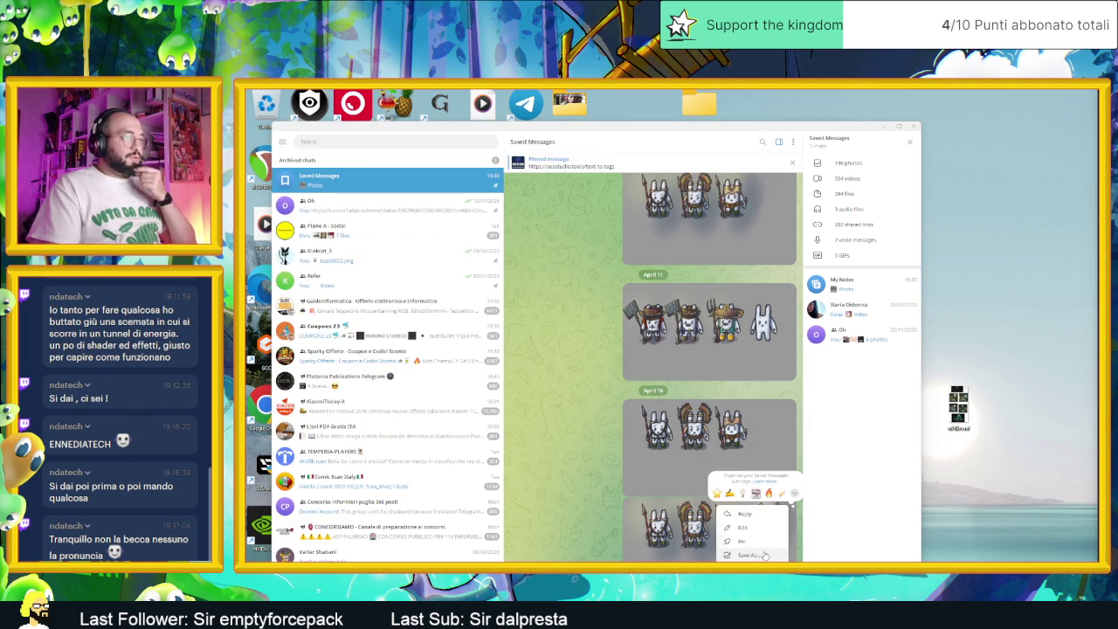
{"action": "left_click", "coordinate": [674, 546]}
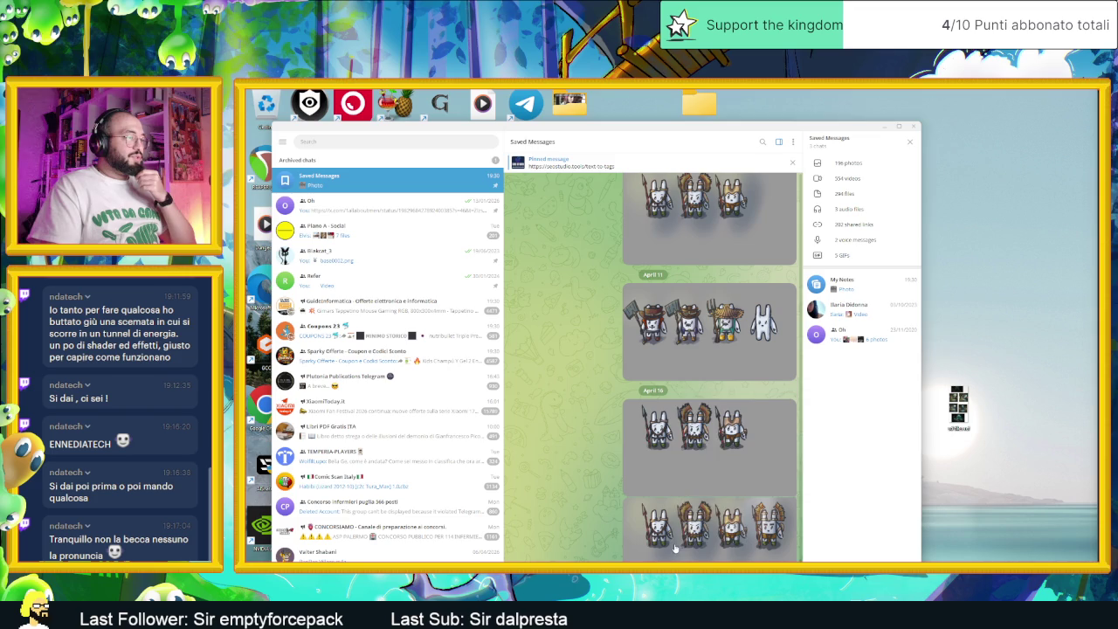
{"action": "right_click", "coordinate": [673, 548]}
{"action": "left_click", "coordinate": [698, 489]}
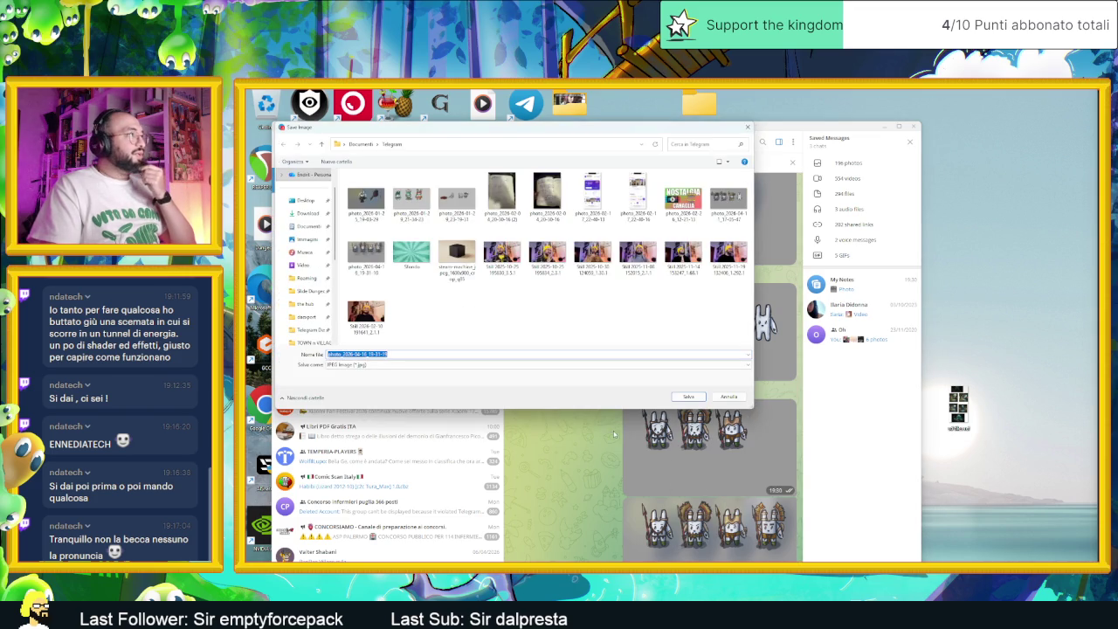
{"action": "left_click", "coordinate": [366, 143]}
{"action": "right_click", "coordinate": [332, 143]}
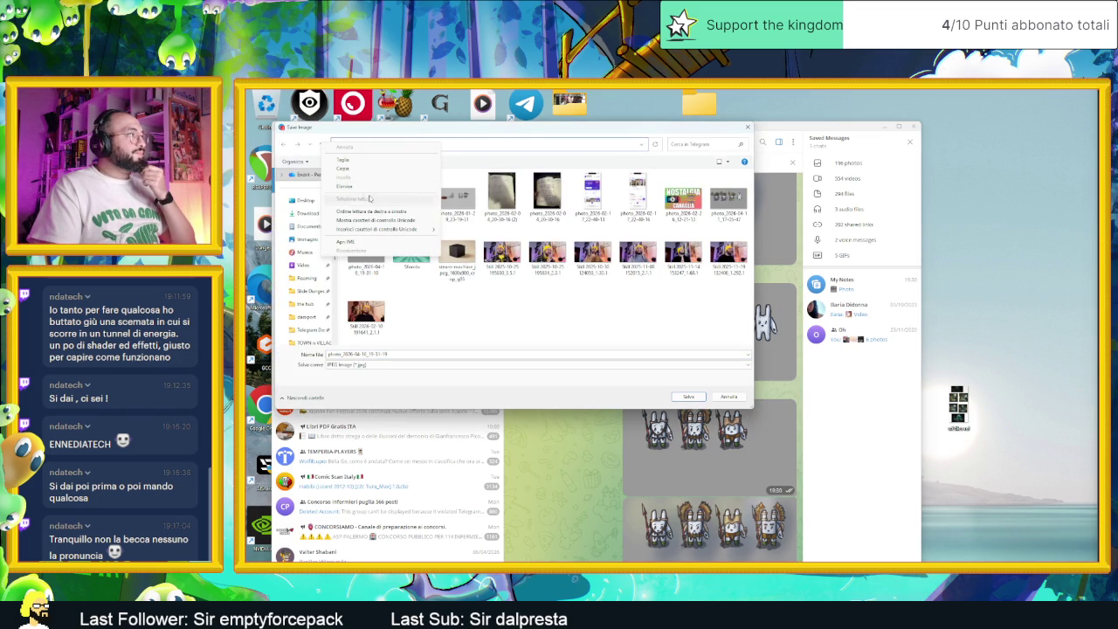
{"action": "left_click", "coordinate": [342, 168]}
{"action": "left_click", "coordinate": [729, 397]}
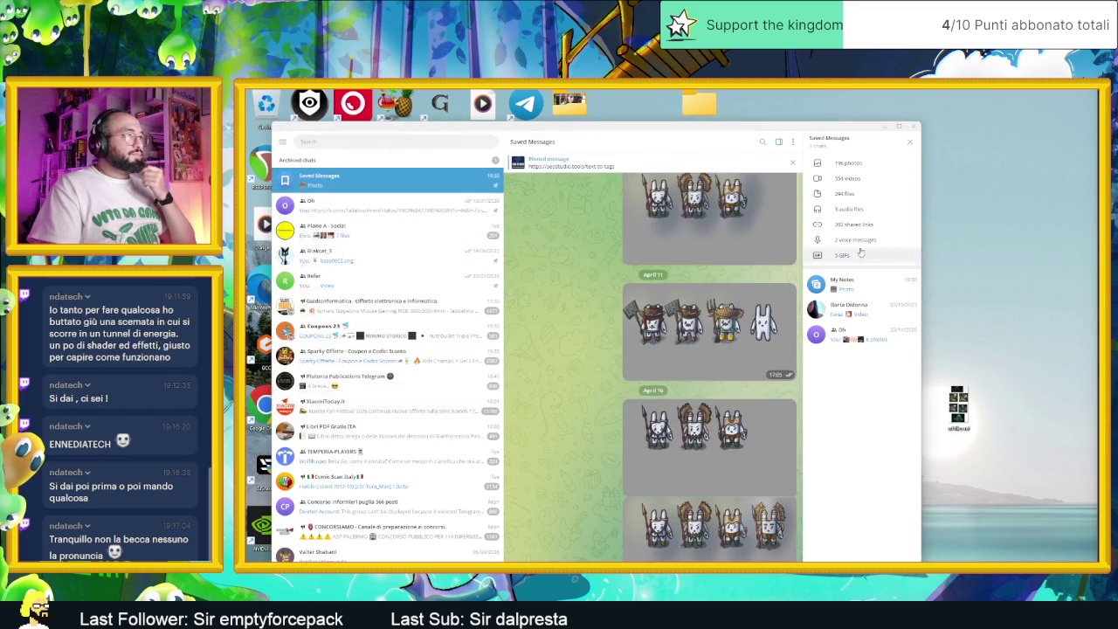
{"action": "left_click", "coordinate": [898, 127]}
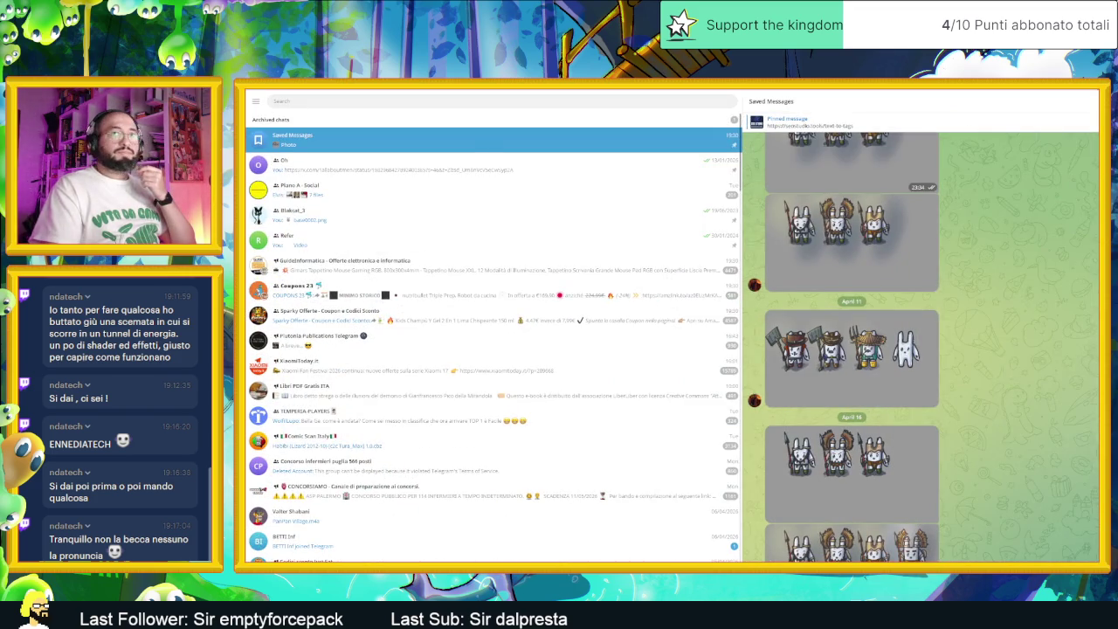
{"action": "key", "text": "super+d"}
Paste the copied path into File Explorer's address bar to open Documents\Telegram.
{"action": "key", "text": "alt+Tab"}
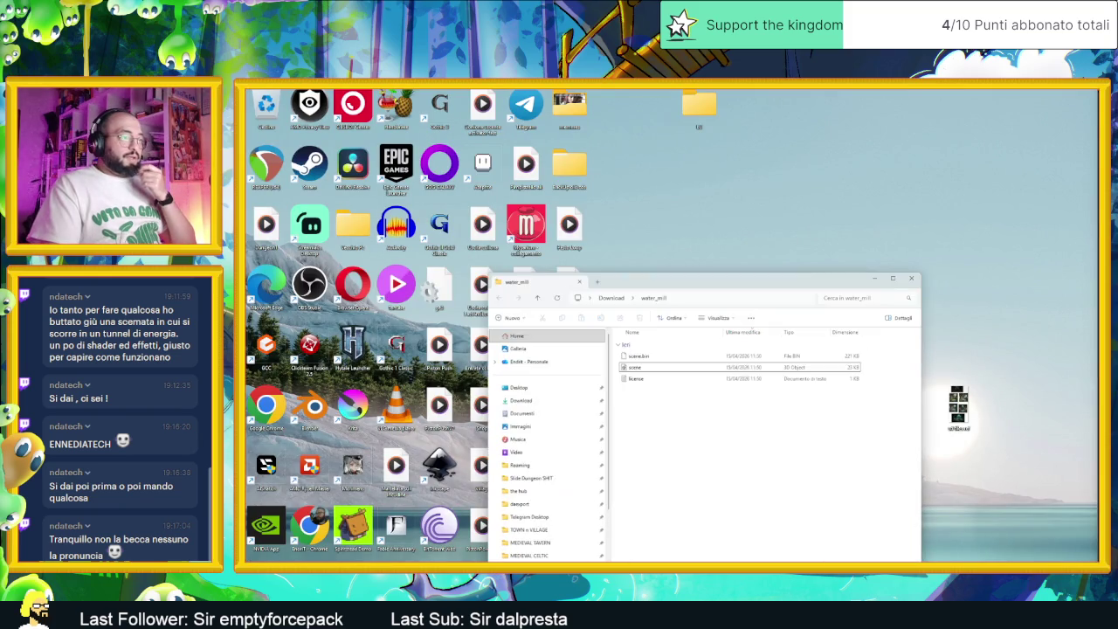
{"action": "right_click", "coordinate": [671, 302]}
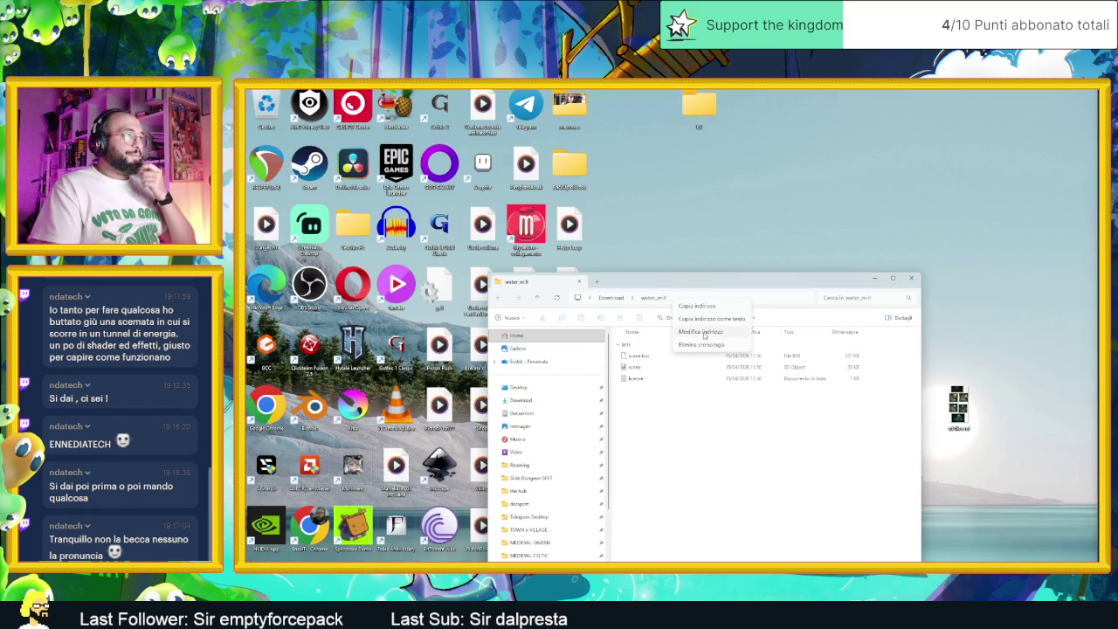
{"action": "left_click", "coordinate": [701, 332]}
{"action": "key", "text": "ctrl+v"}
{"action": "key", "text": "Return"}
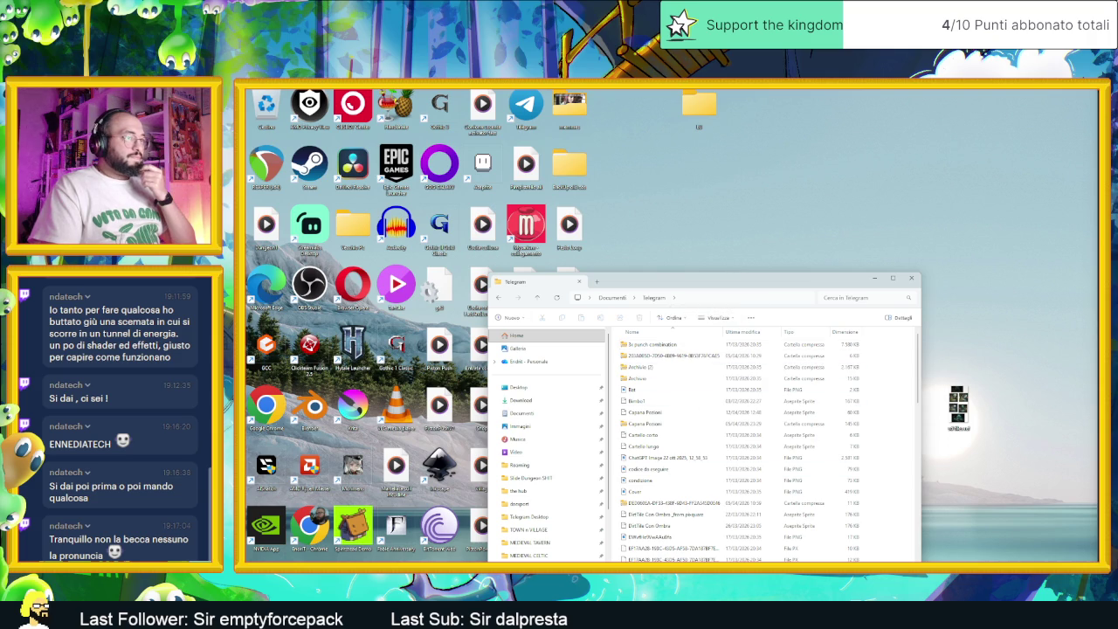
Scroll through the saved sprite images, select one, then bring up Discord's slide-dungeon channel.
{"action": "scroll", "coordinate": [803, 534], "scroll_direction": "up", "scroll_amount": 2, "text": "ctrl"}
{"action": "scroll", "coordinate": [802, 534], "scroll_direction": "down", "scroll_amount": 5}
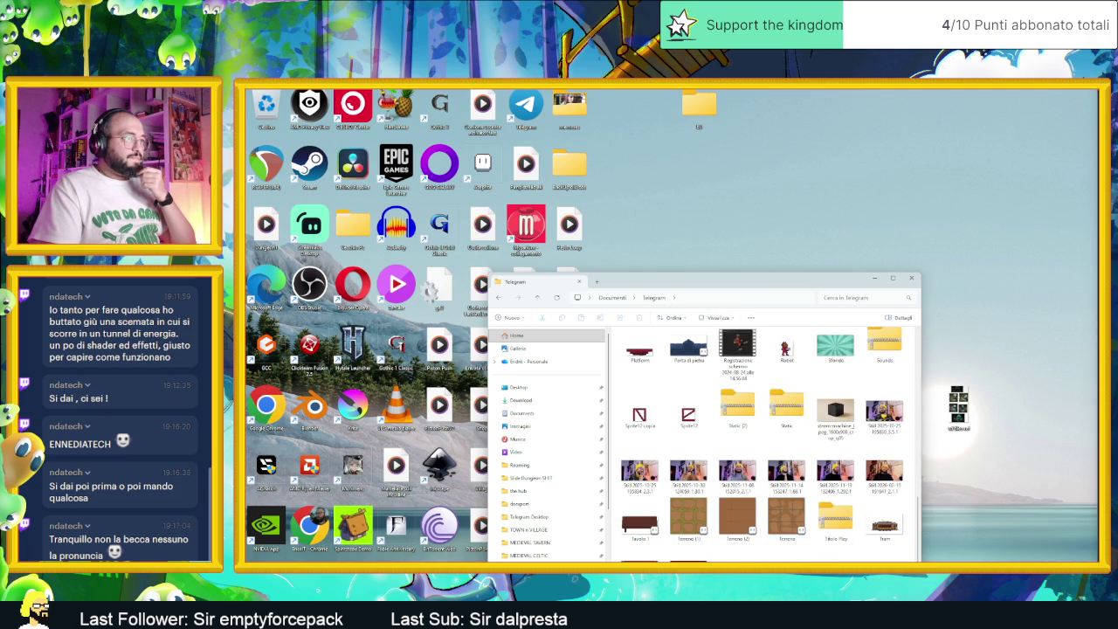
{"action": "scroll", "coordinate": [764, 445], "scroll_direction": "up", "scroll_amount": 2}
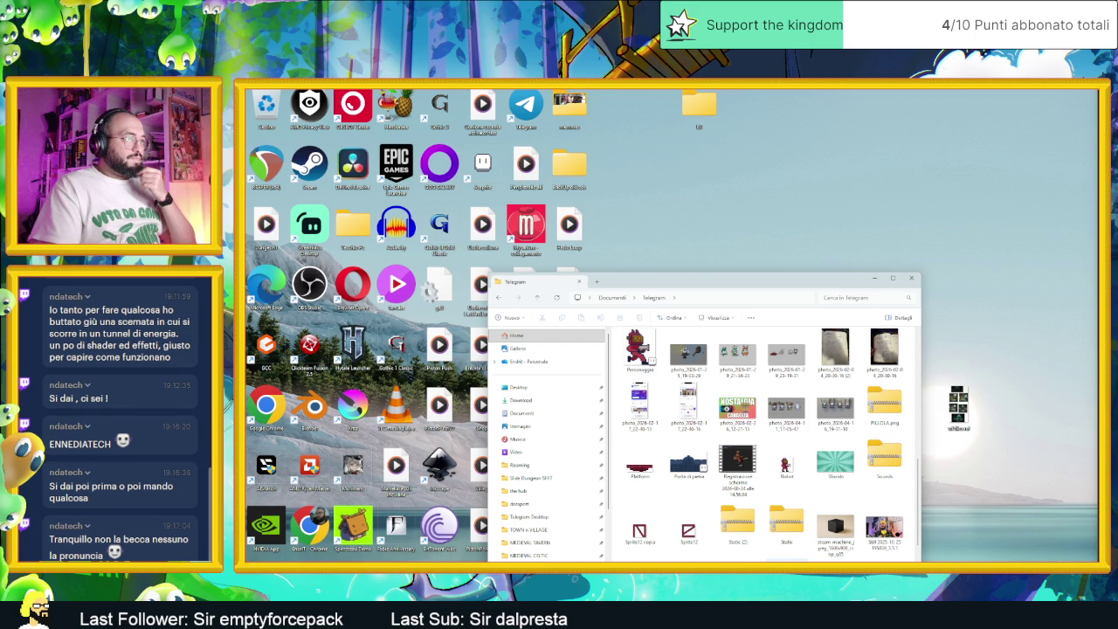
{"action": "scroll", "coordinate": [765, 446], "scroll_direction": "up", "scroll_amount": 3}
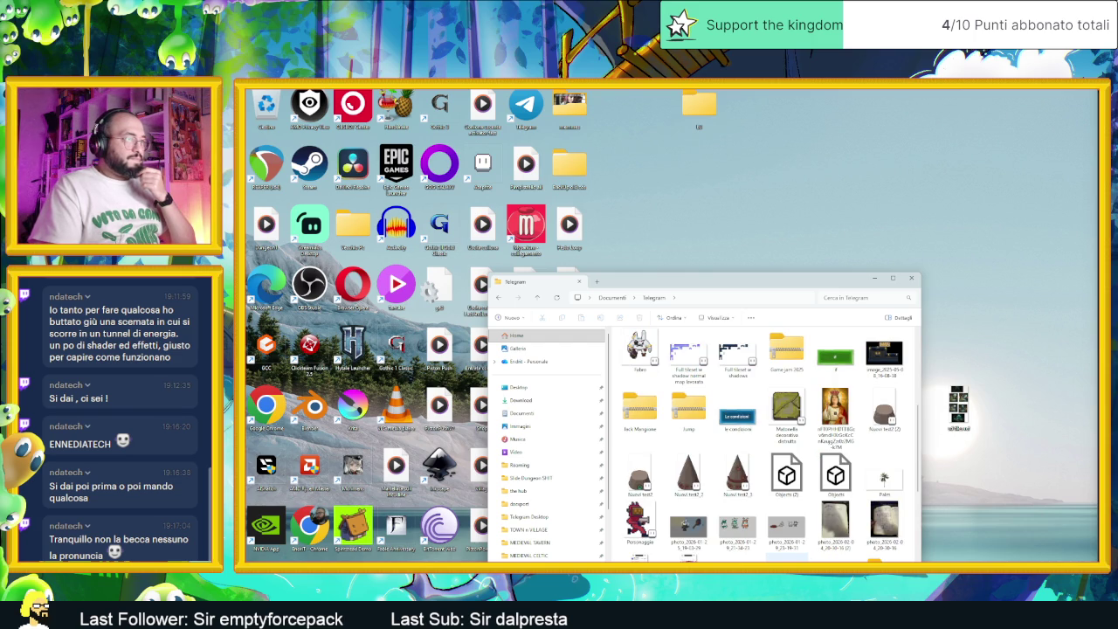
{"action": "left_click", "coordinate": [786, 558]}
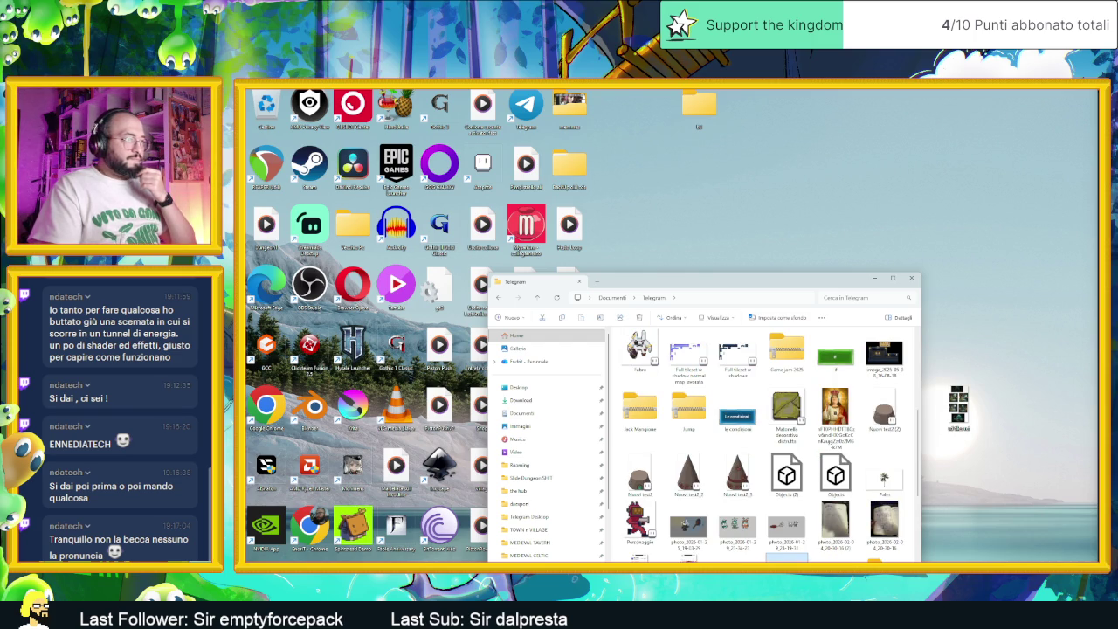
{"action": "scroll", "coordinate": [786, 541], "scroll_direction": "down", "scroll_amount": 1}
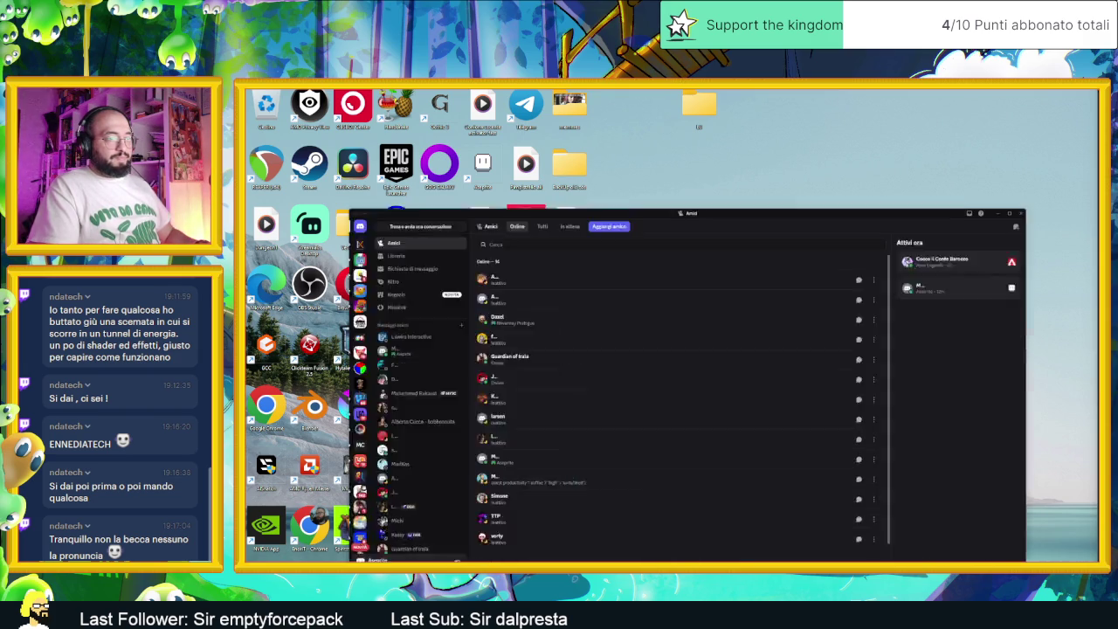
{"action": "mouse_move", "coordinate": [565, 222]}
{"action": "left_mouse_down"}
{"action": "mouse_move", "coordinate": [452, 104]}
{"action": "mouse_move", "coordinate": [555, 117]}
{"action": "left_mouse_up"}
{"action": "left_click", "coordinate": [361, 219]}
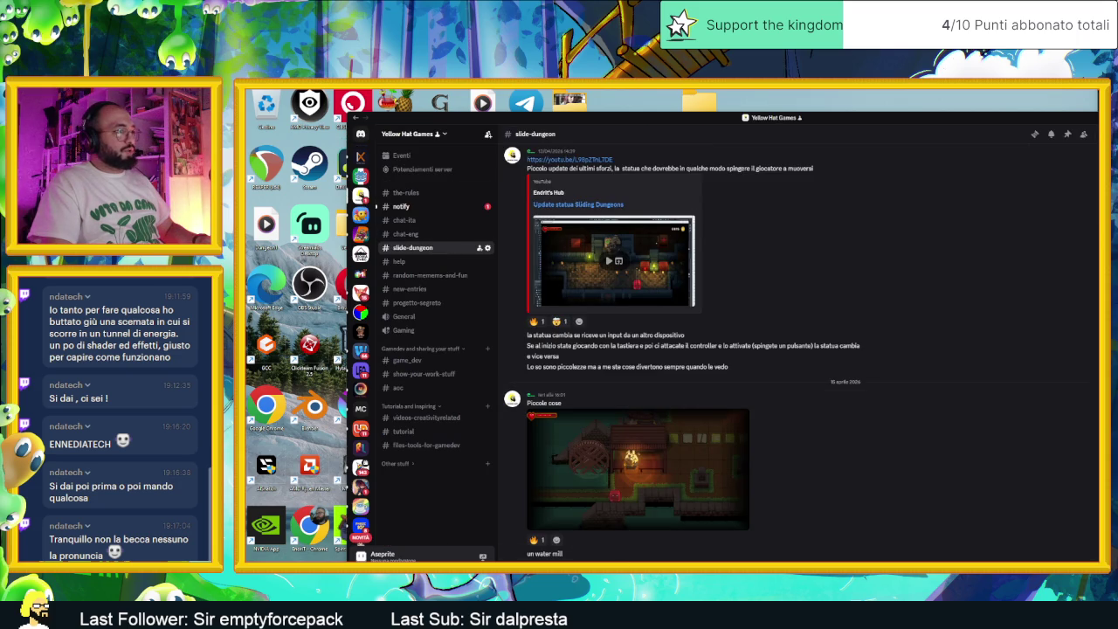
Paste both character sprite images into slide-dungeon, send them, and preview the first one.
{"action": "key", "text": "ctrl+v"}
{"action": "key", "text": "Return"}
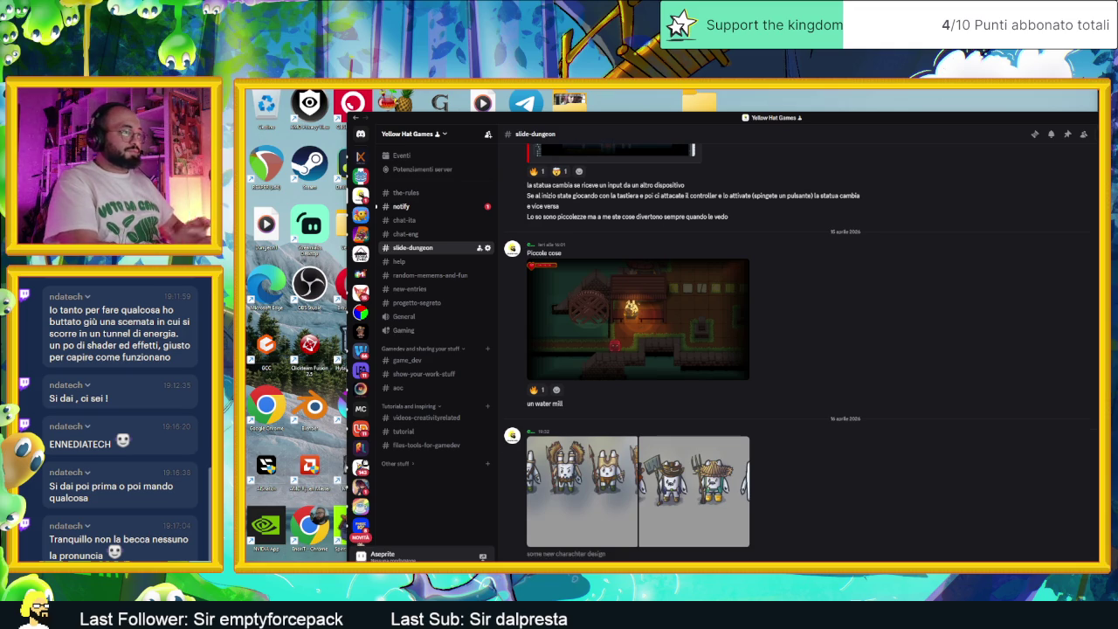
{"action": "left_click", "coordinate": [624, 535]}
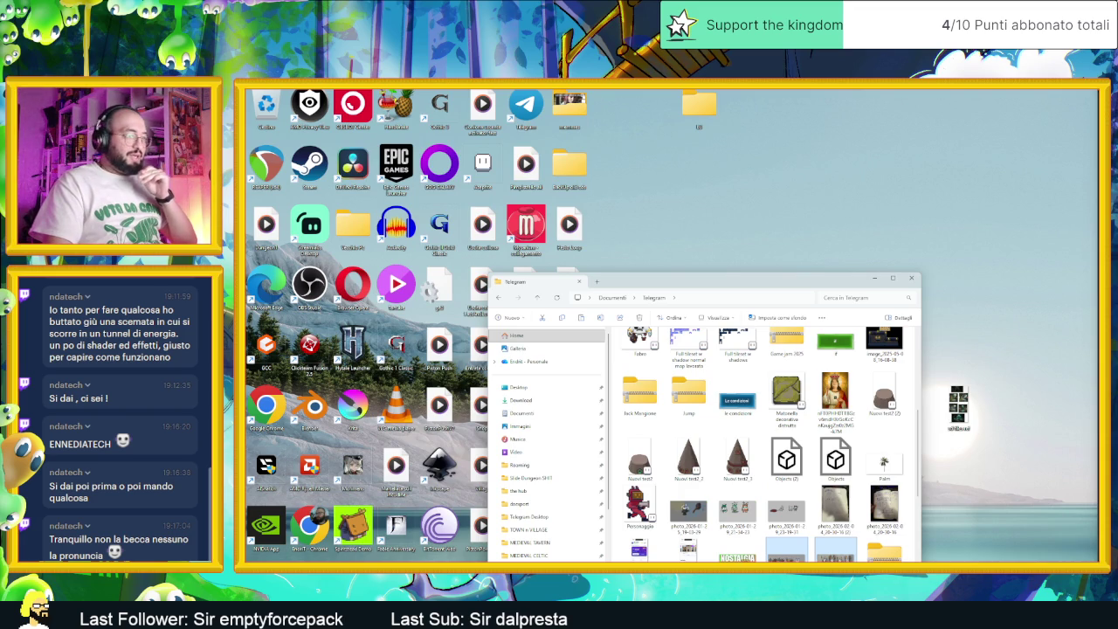
Launch PureRef, postpone its update, and paste the character sprite sheet onto the canvas.
{"action": "key", "text": "super"}
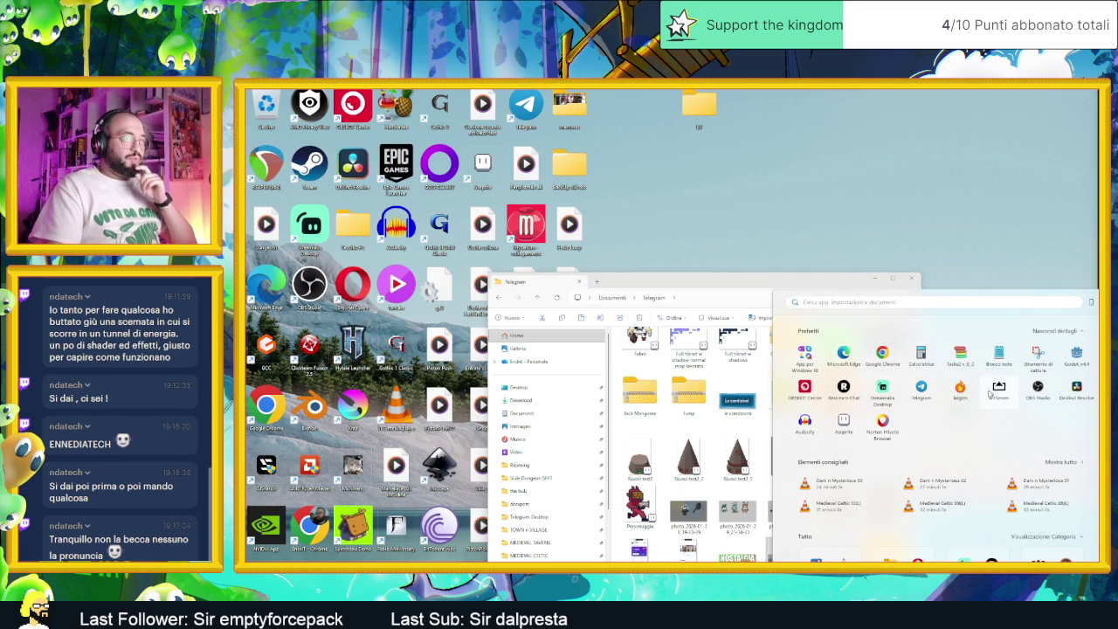
{"action": "type", "text": "pureRef"}
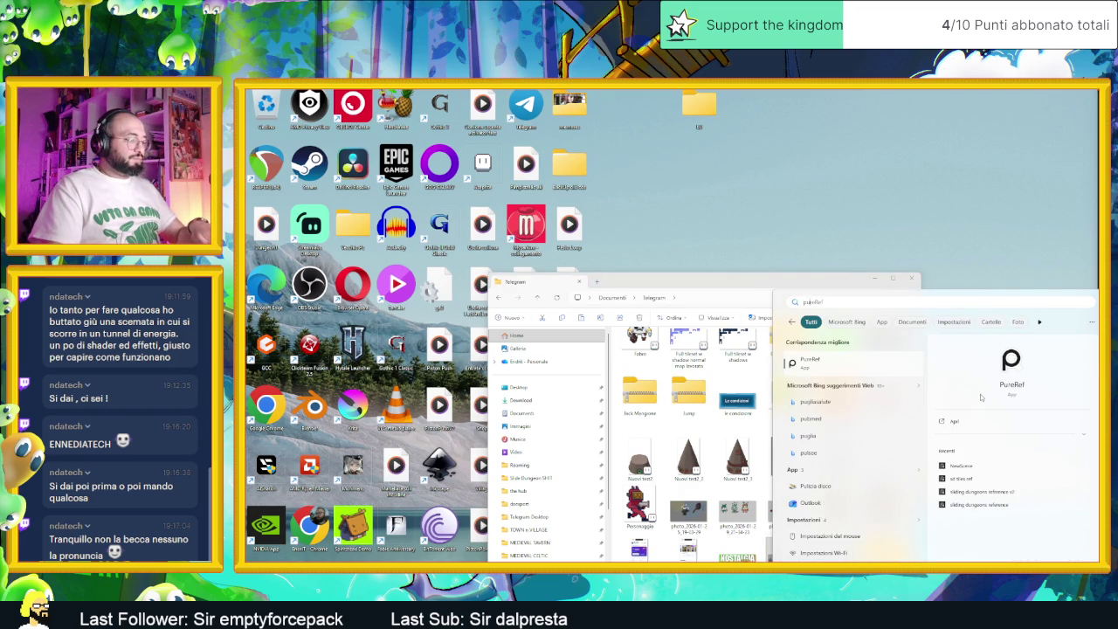
{"action": "key", "text": "Return"}
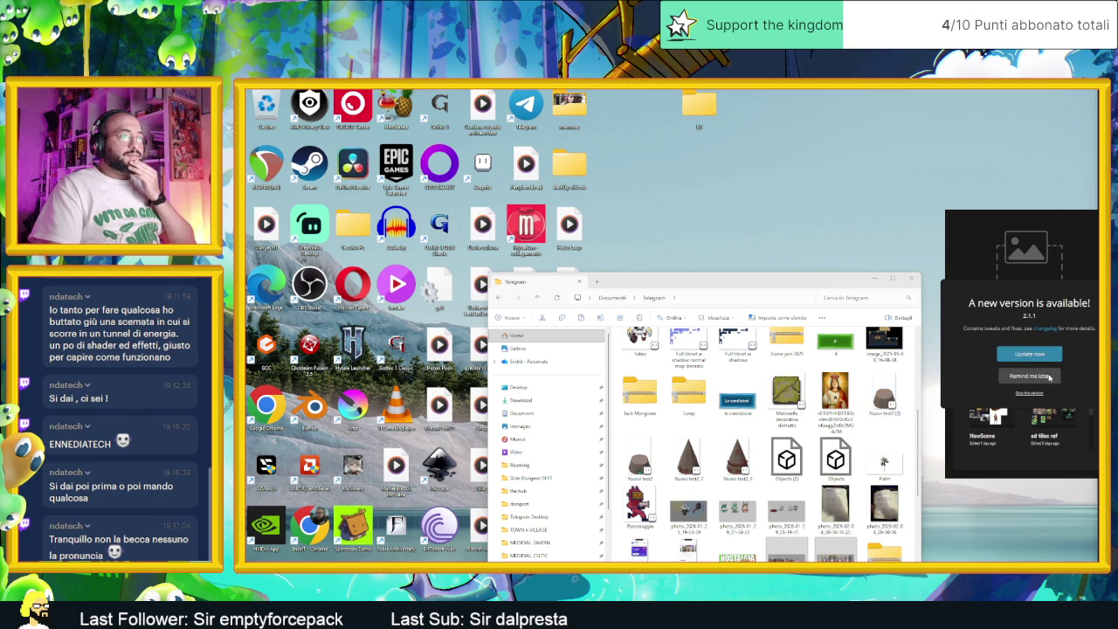
{"action": "left_click", "coordinate": [1004, 375]}
{"action": "right_click", "coordinate": [990, 319]}
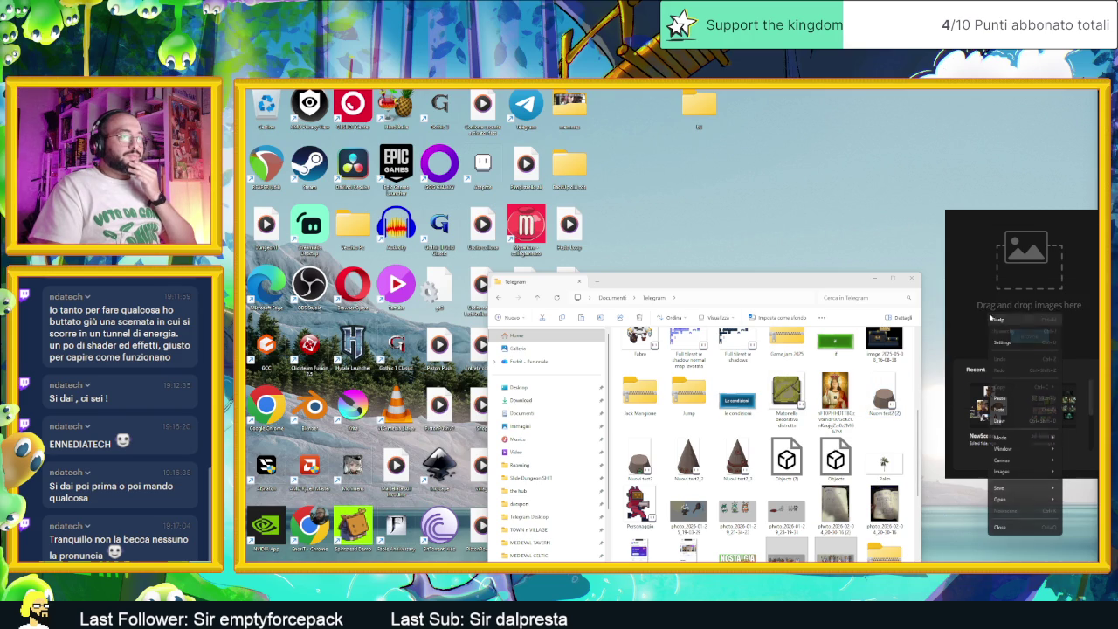
{"action": "left_click", "coordinate": [1010, 400]}
Reposition the PureRef window and zoom in on the feathered-headdress character.
{"action": "scroll", "coordinate": [1036, 324], "scroll_direction": "down", "scroll_amount": 5}
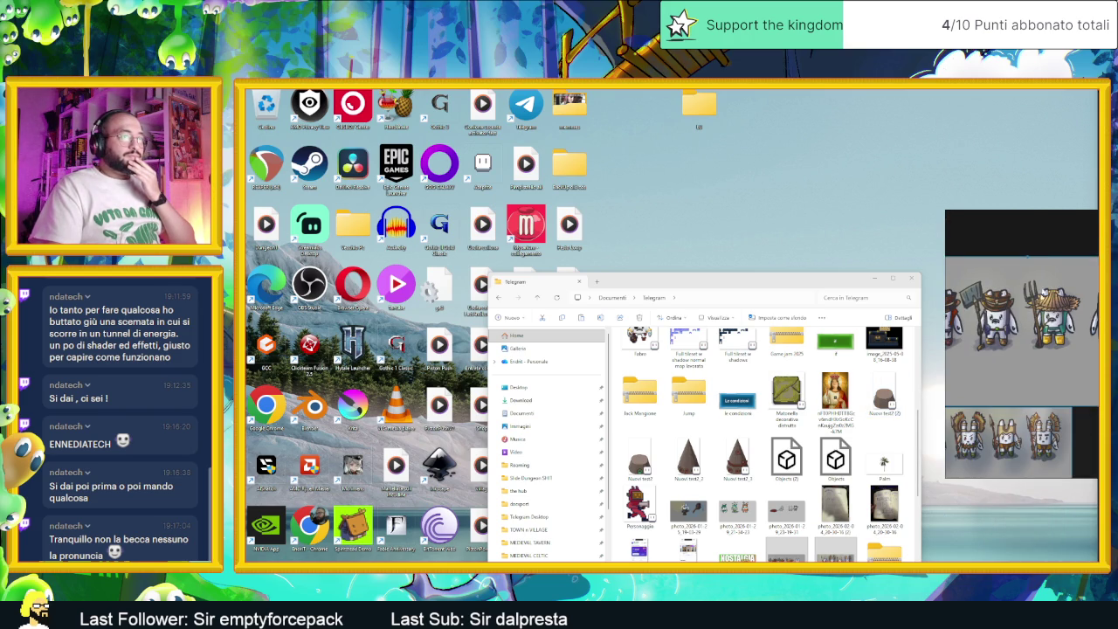
{"action": "left_click_drag", "start_coordinate": [945, 223], "coordinate": [866, 224]}
{"action": "left_click_drag", "start_coordinate": [963, 226], "coordinate": [1020, 225]}
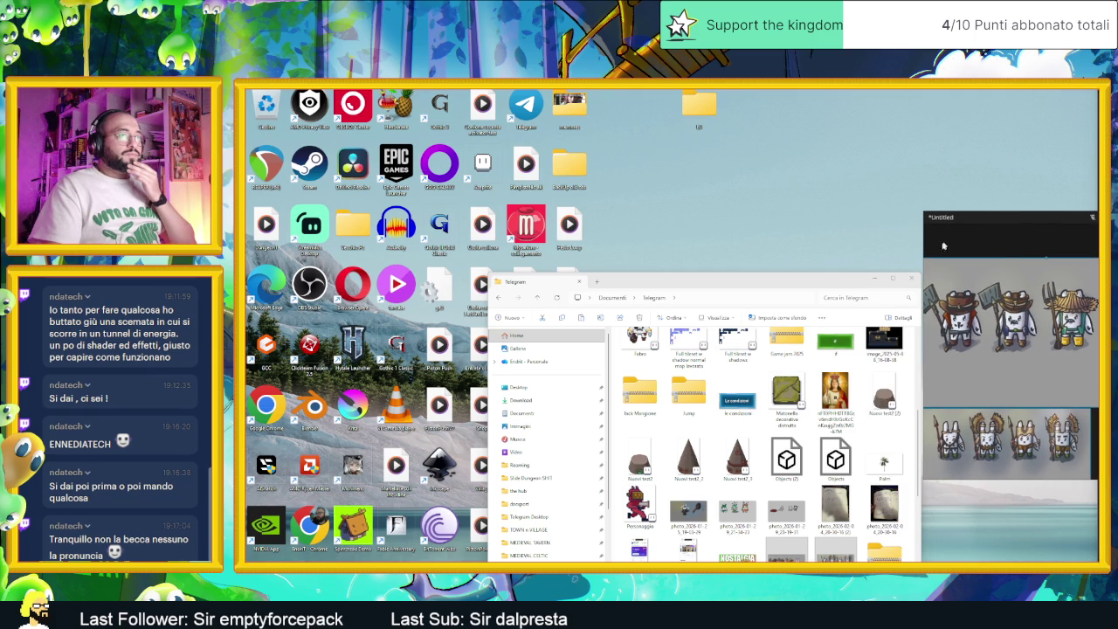
{"action": "scroll", "coordinate": [1020, 378], "scroll_direction": "down", "scroll_amount": 1}
{"action": "left_click_drag", "start_coordinate": [1020, 378], "coordinate": [994, 317]}
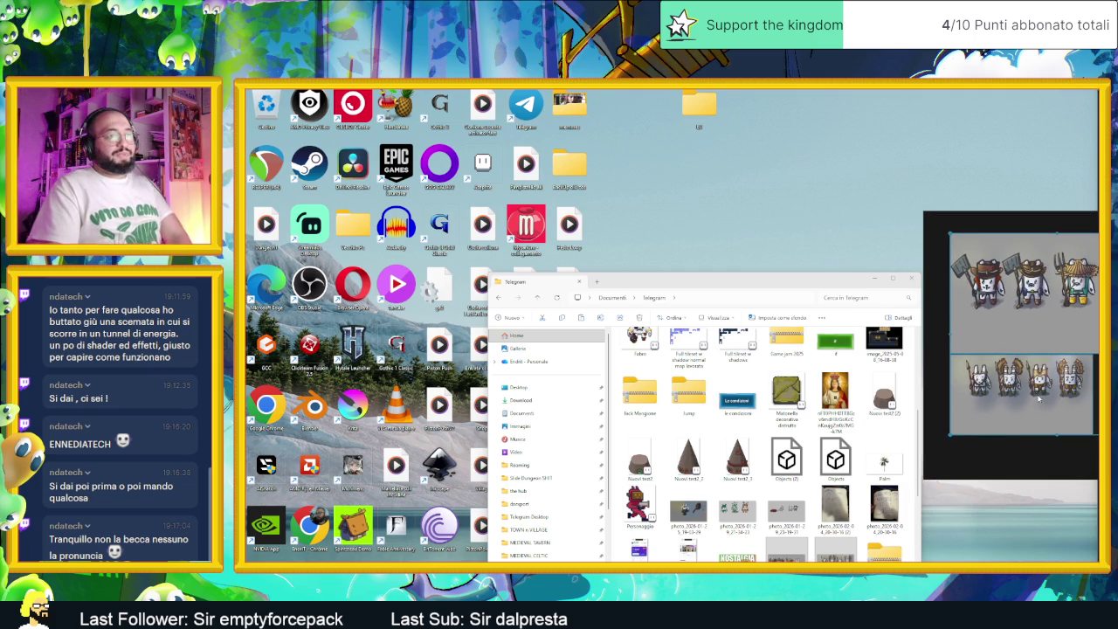
{"action": "scroll", "coordinate": [976, 352], "scroll_direction": "up", "scroll_amount": 5}
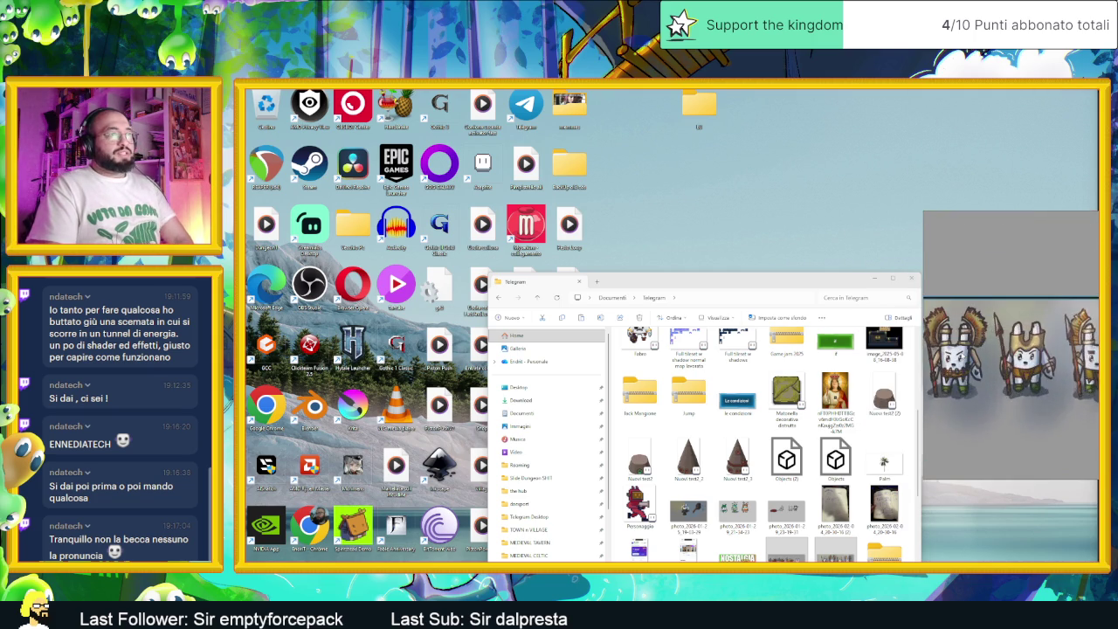
{"action": "left_click", "coordinate": [873, 280]}
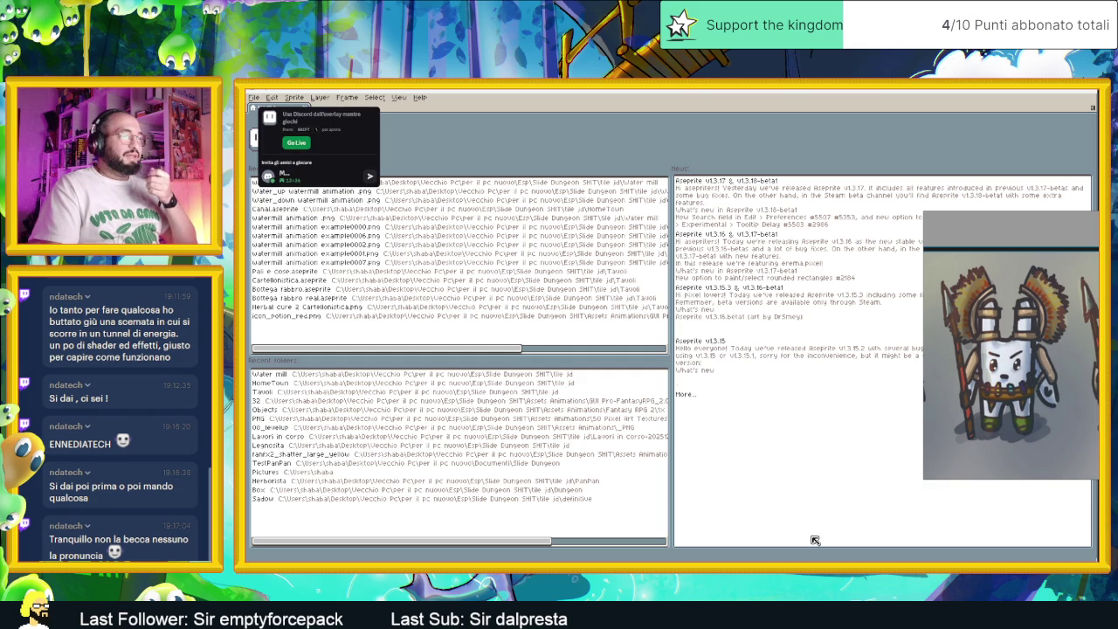
Go to Documents > Slide Dungeon SHIT and briefly preview the Sliding Dungeon menu mockup.
{"action": "key", "text": "alt+Tab"}
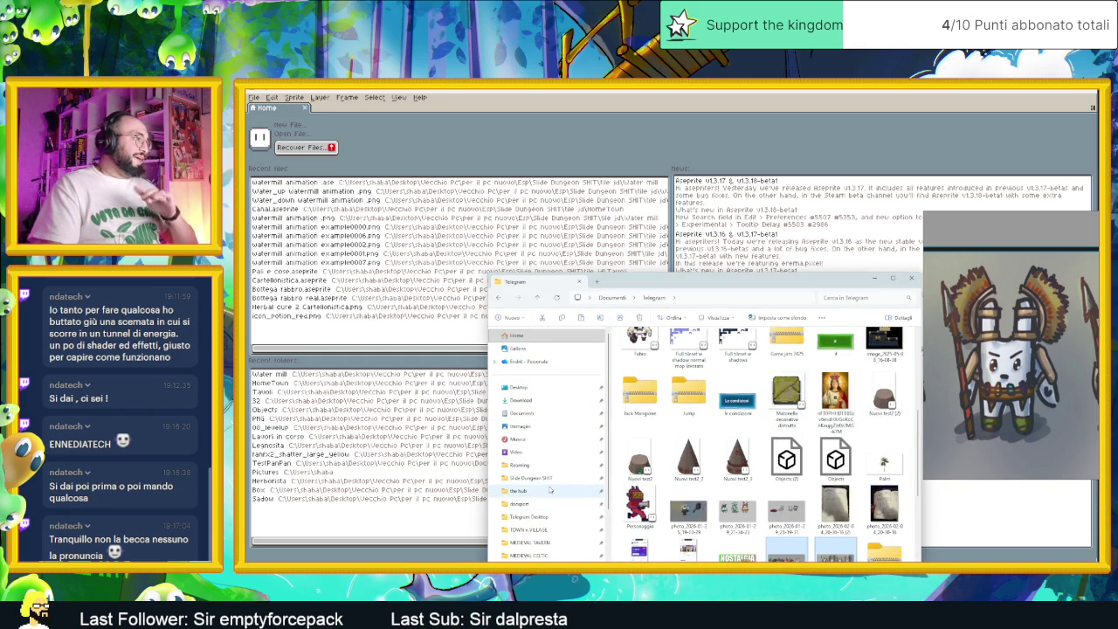
{"action": "left_click", "coordinate": [538, 413]}
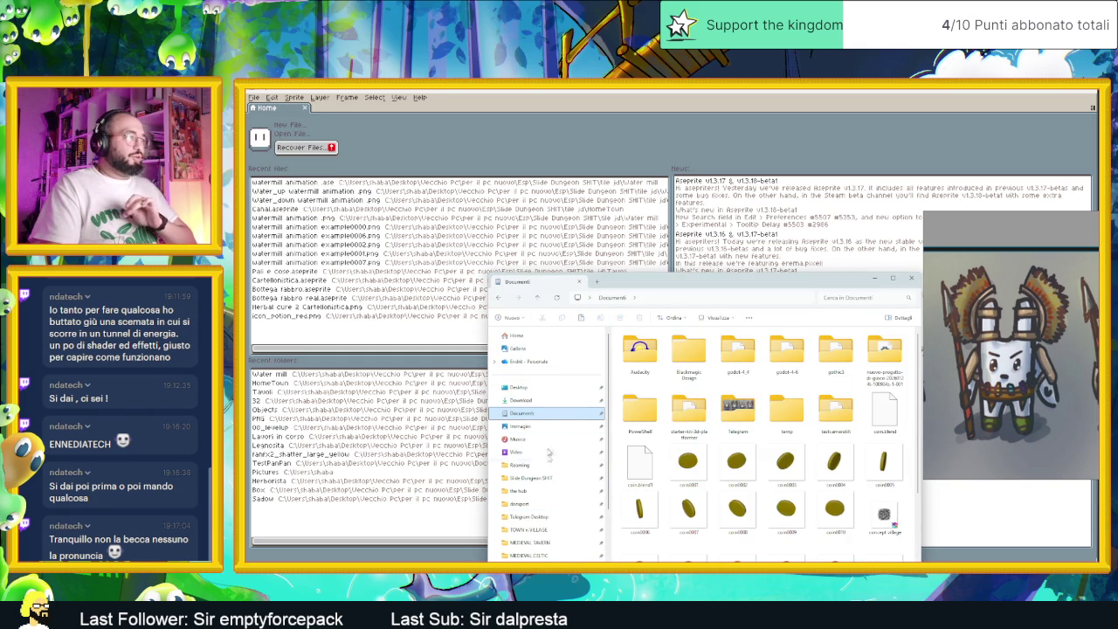
{"action": "left_click", "coordinate": [558, 480]}
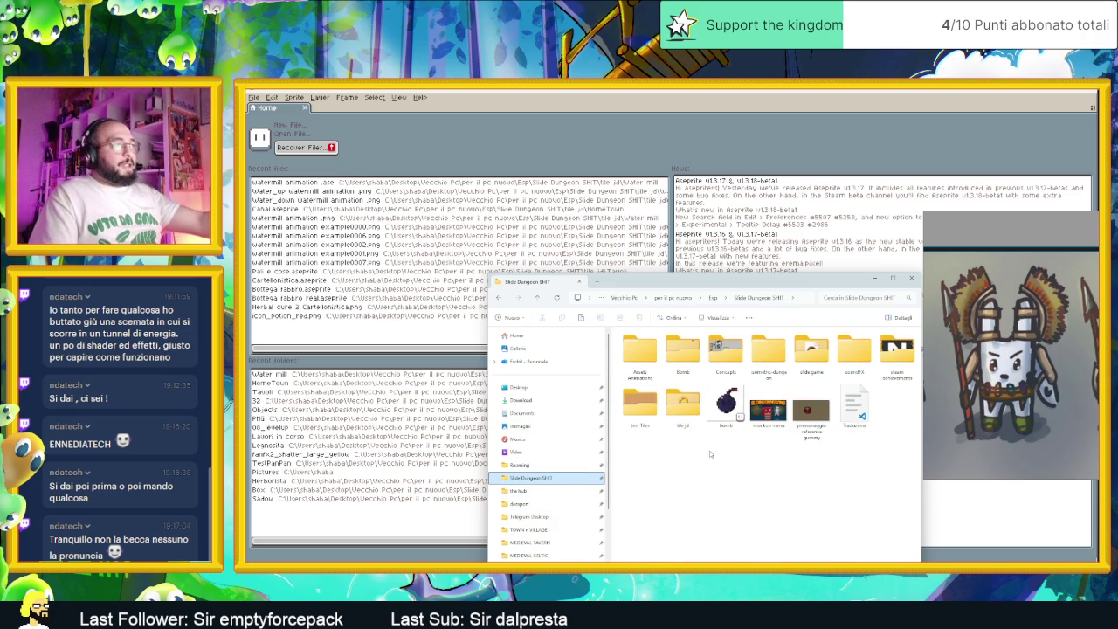
{"action": "left_click", "coordinate": [765, 414]}
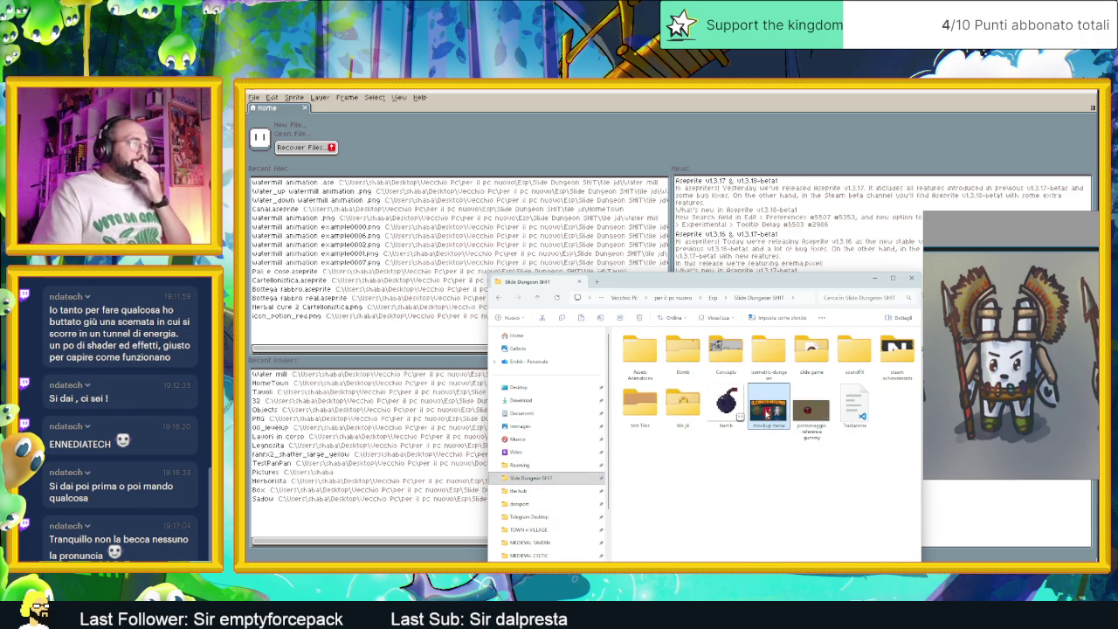
{"action": "double_click", "coordinate": [766, 414]}
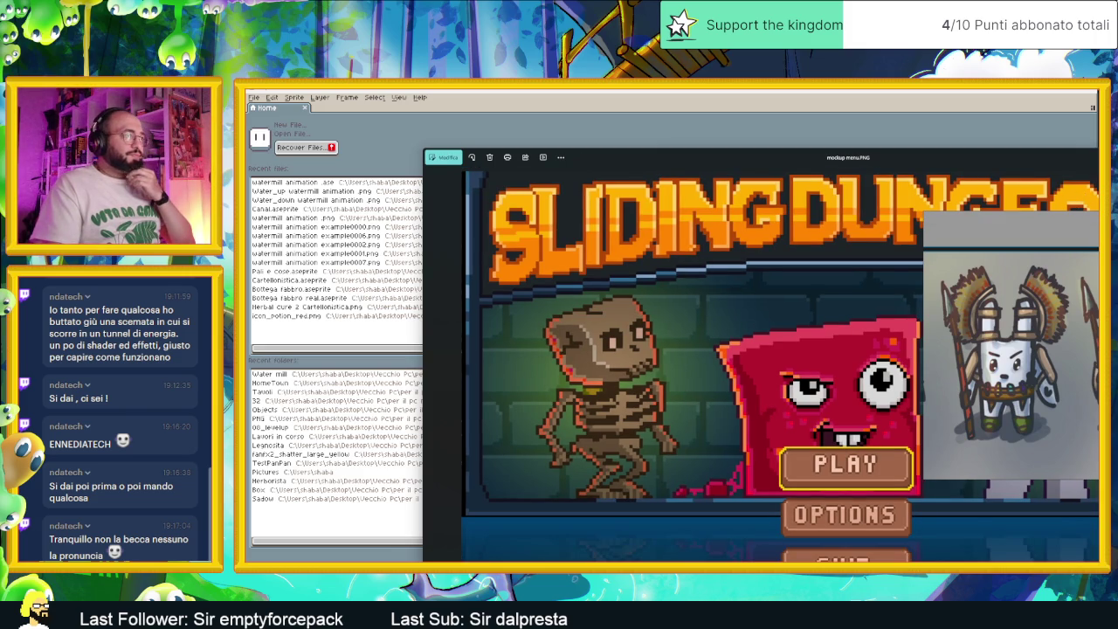
{"action": "key", "text": "alt+F4"}
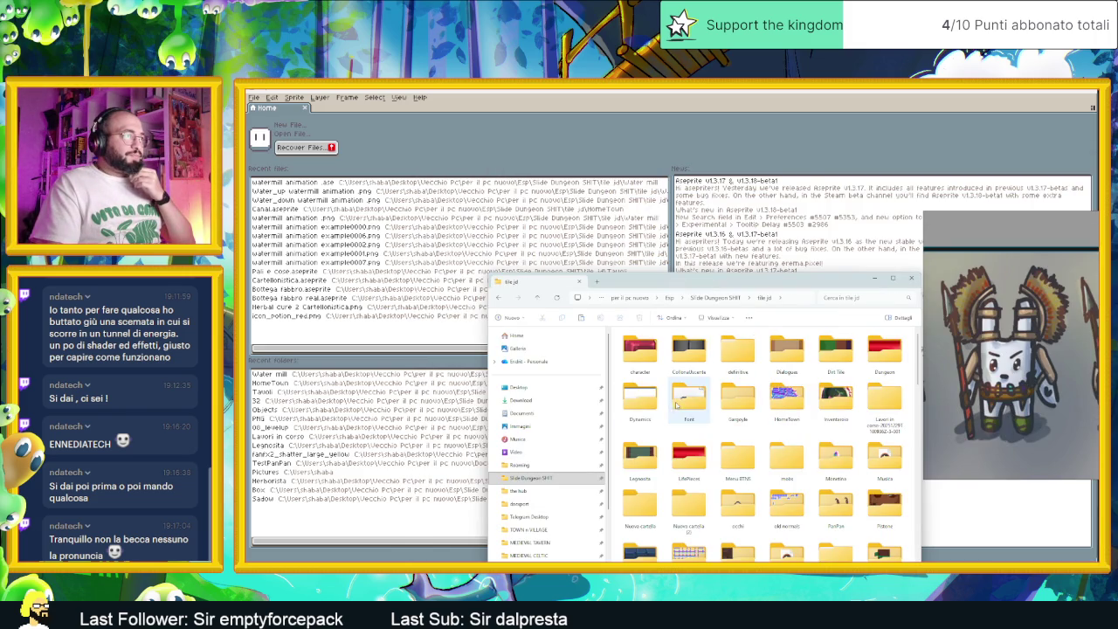
Open the PanPan folder and open the PanPan_v2 bunny sprite in Aseprite.
{"action": "left_click", "coordinate": [798, 372]}
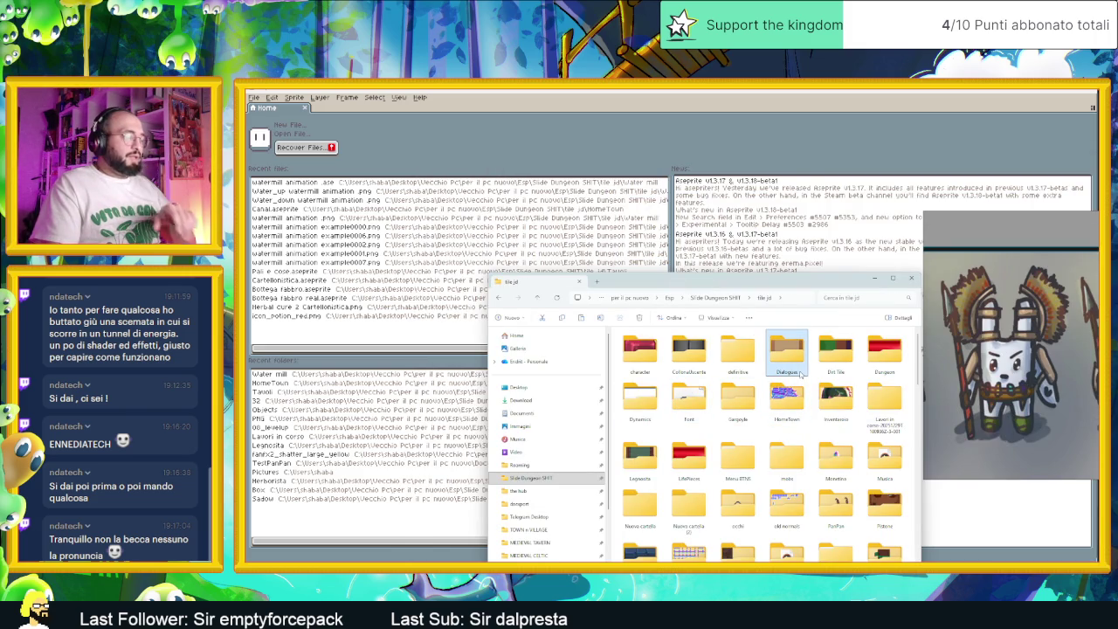
{"action": "double_click", "coordinate": [838, 500]}
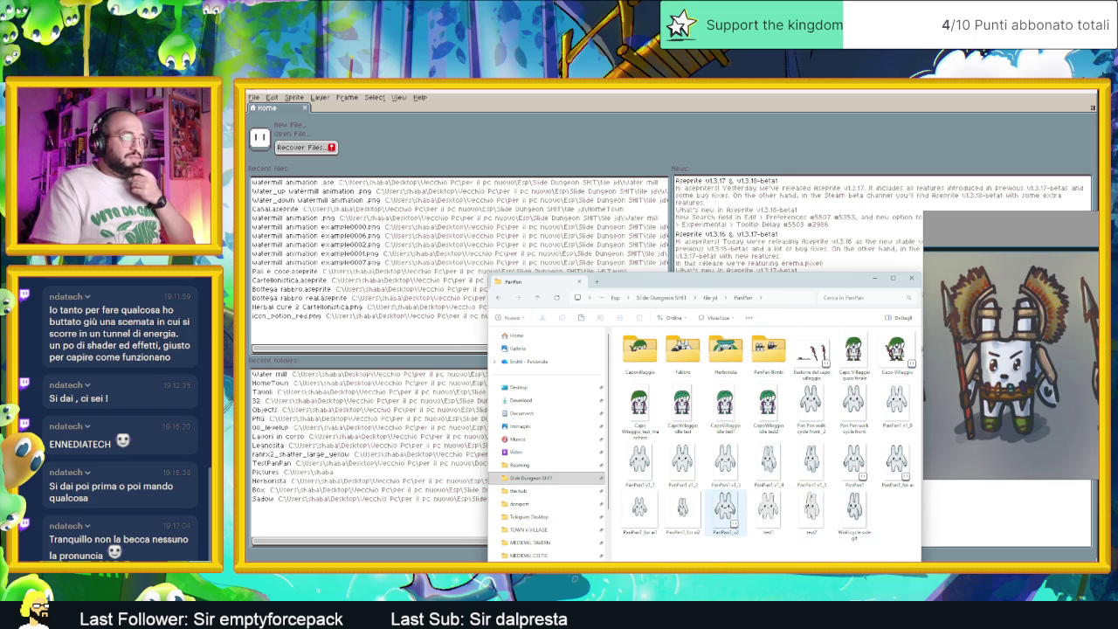
{"action": "left_click", "coordinate": [727, 511]}
{"action": "double_click", "coordinate": [729, 509]}
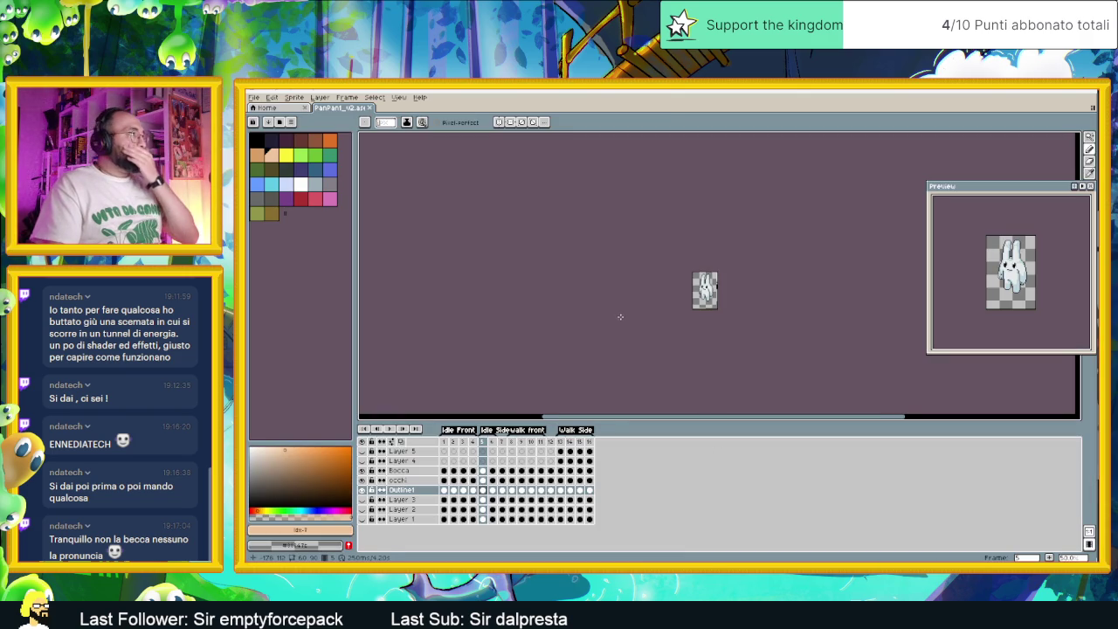
Start File > Save As on the PanPan1_v2 bunny sprite.
{"action": "scroll", "coordinate": [782, 276], "scroll_direction": "up", "scroll_amount": 1}
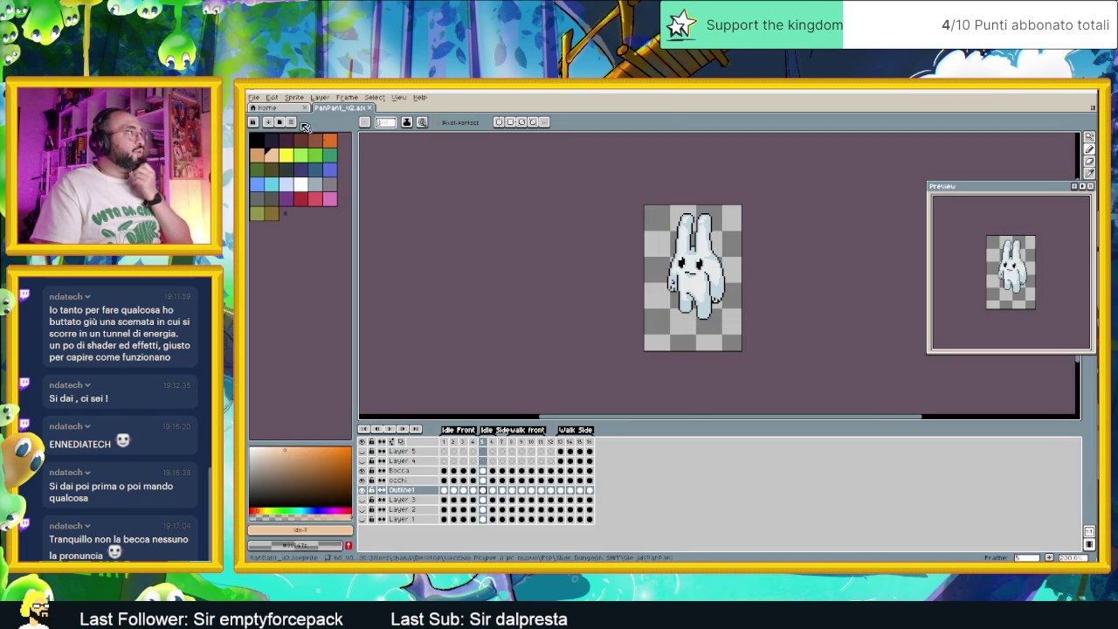
{"action": "left_click", "coordinate": [253, 97]}
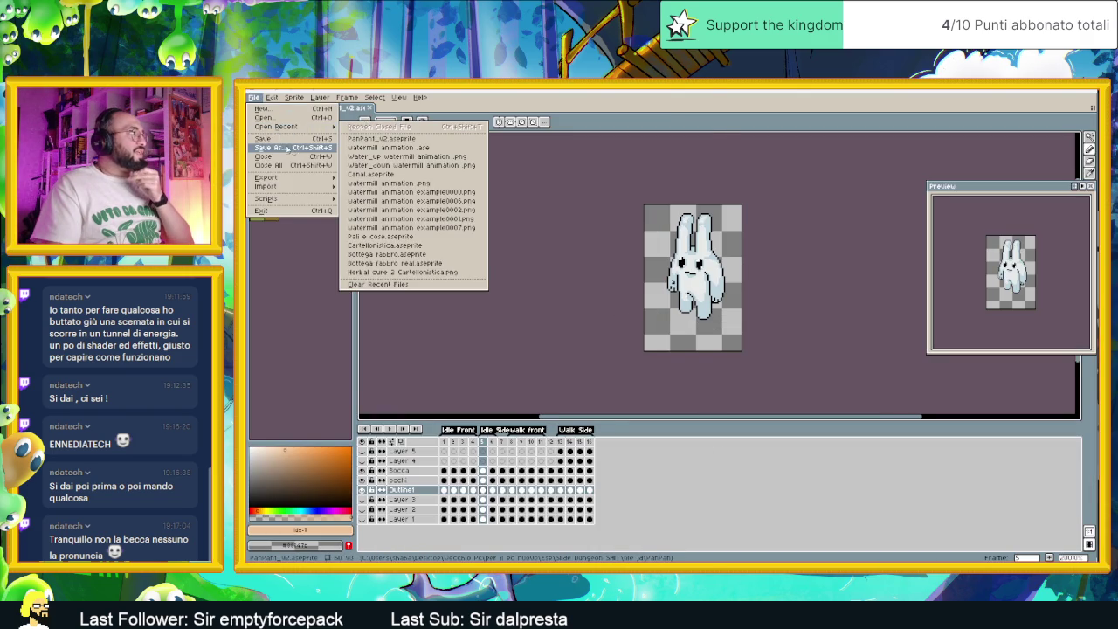
{"action": "left_click", "coordinate": [288, 148]}
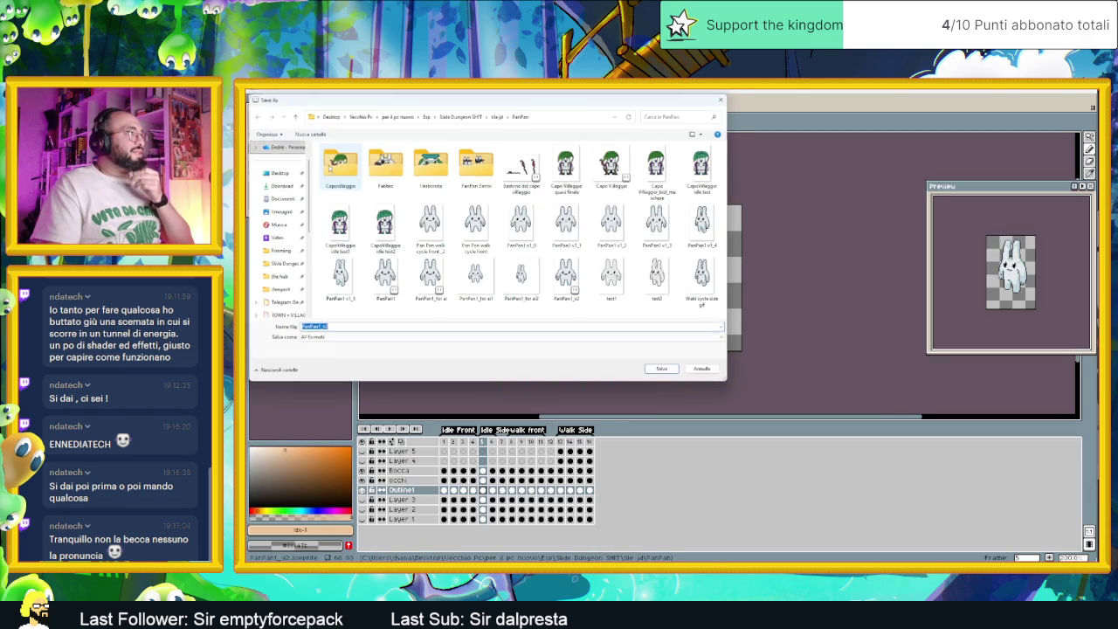
Create a Guardie folder inside PanPan and save the sprite there as Guardia 1.
{"action": "right_click", "coordinate": [467, 313]}
{"action": "mouse_move", "coordinate": [524, 413]}
{"action": "left_click", "coordinate": [602, 413]}
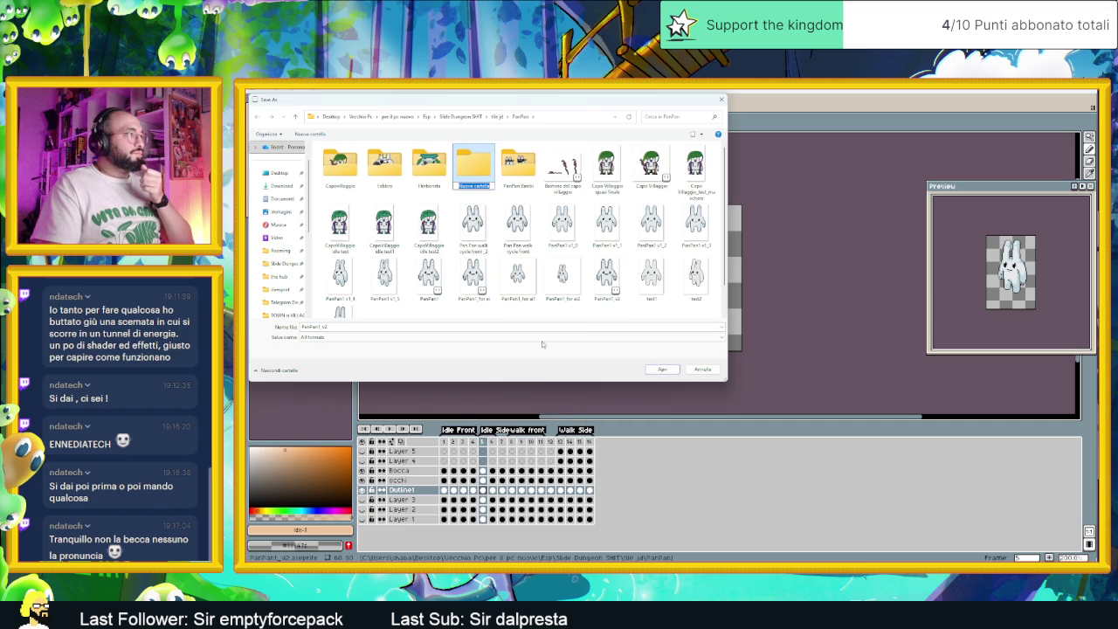
{"action": "type", "text": "Gusti"}
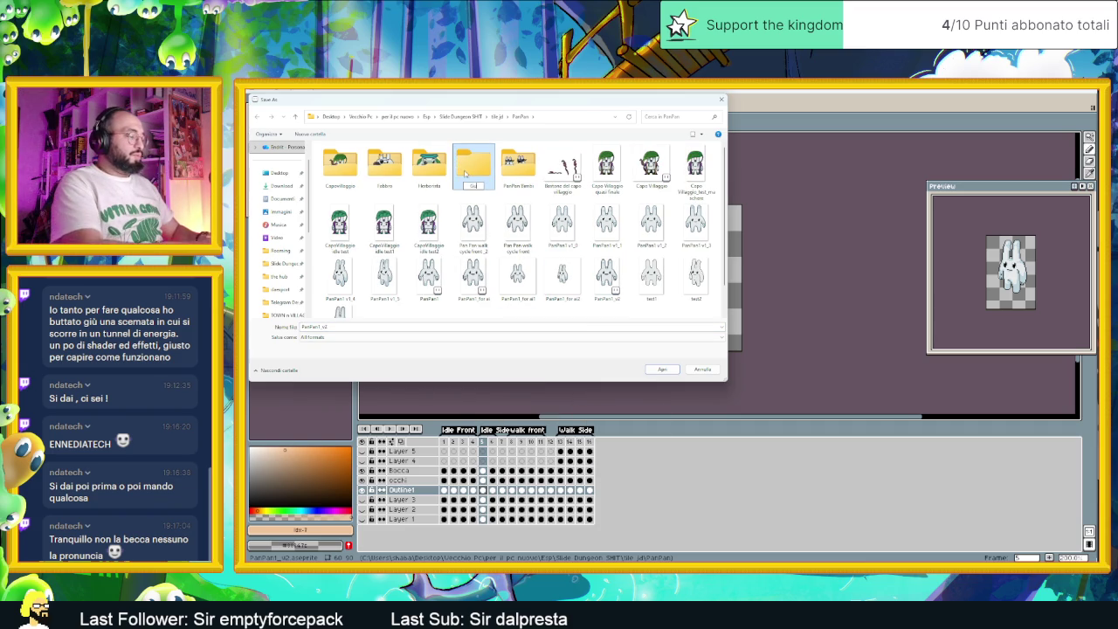
{"action": "key", "text": "Return"}
{"action": "double_click", "coordinate": [466, 173]}
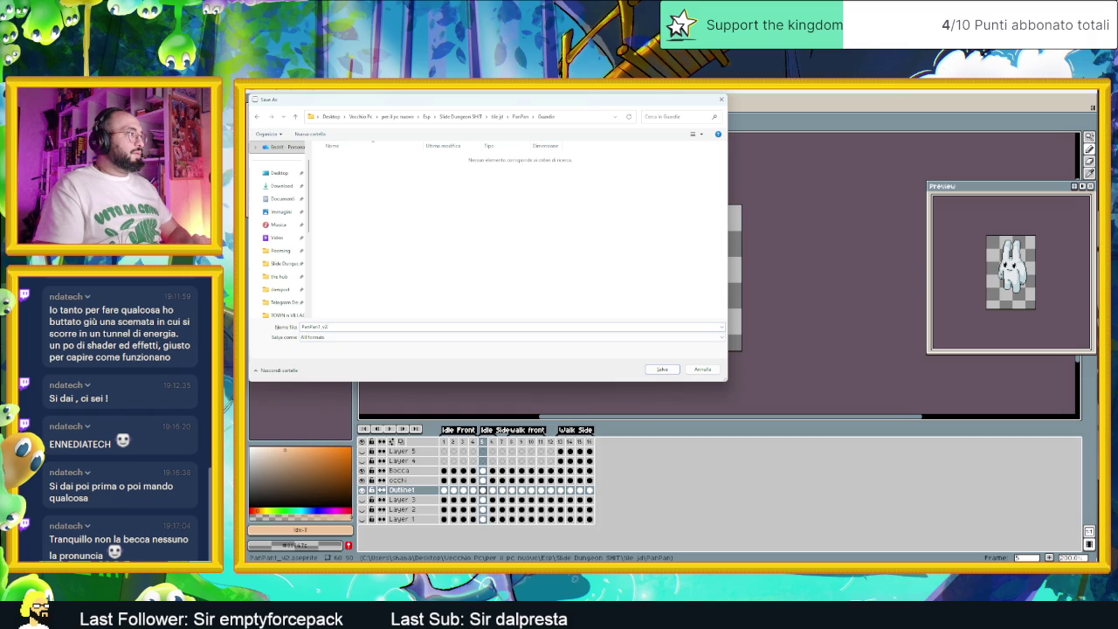
{"action": "type", "text": "Guardia 1"}
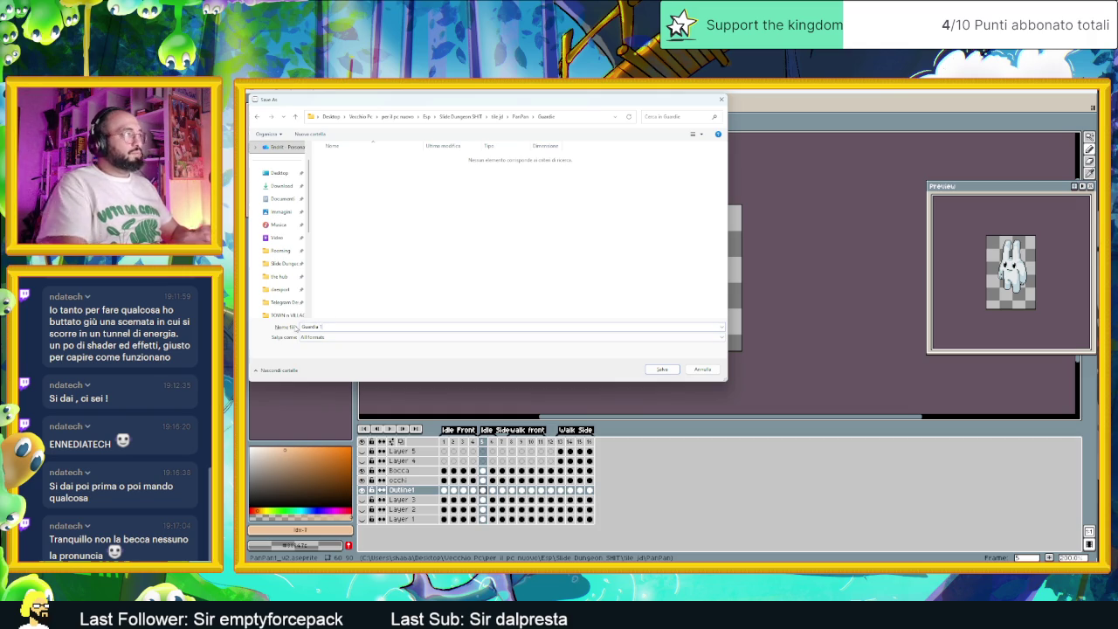
{"action": "left_click", "coordinate": [662, 369]}
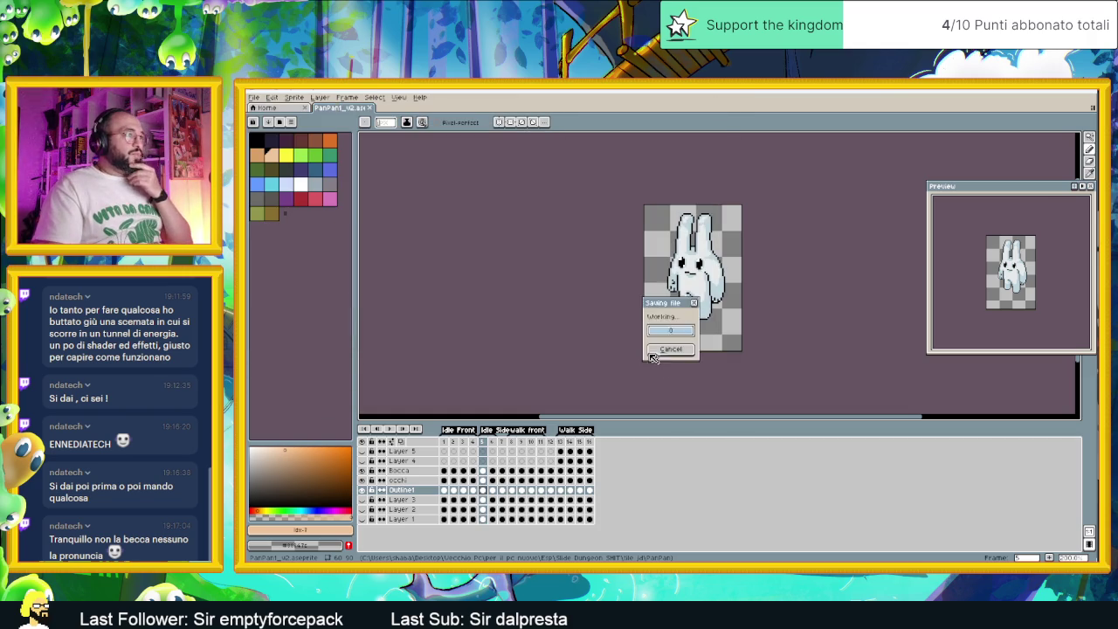
Delete frames 2 and 3 from the Idle Front animation.
{"action": "left_click_drag", "start_coordinate": [758, 286], "coordinate": [725, 303]}
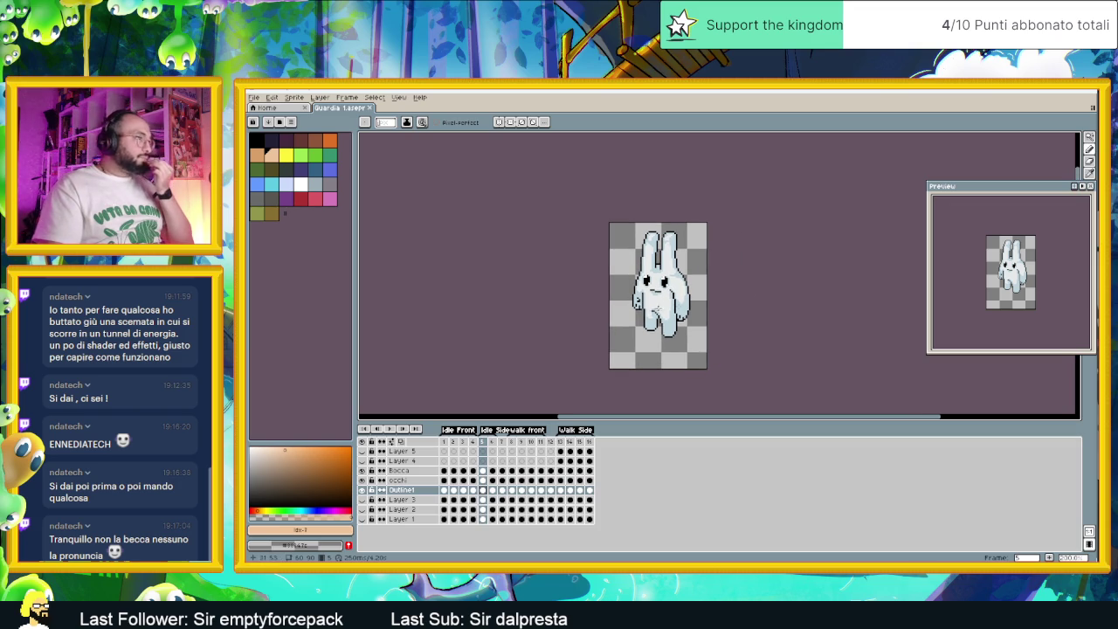
{"action": "left_click", "coordinate": [444, 442]}
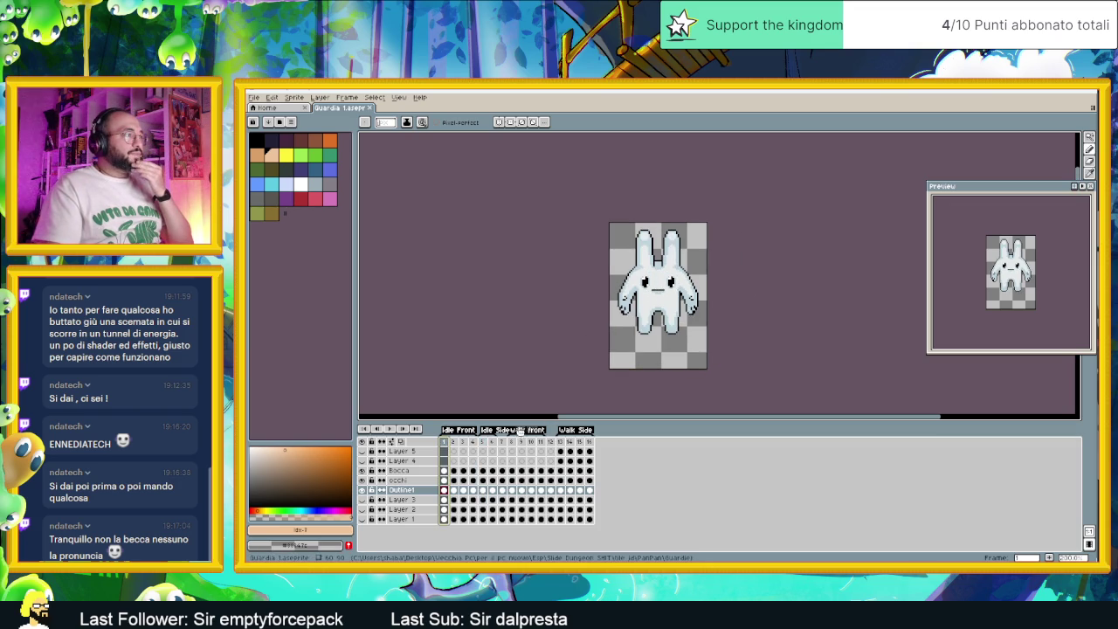
{"action": "left_click", "coordinate": [454, 442]}
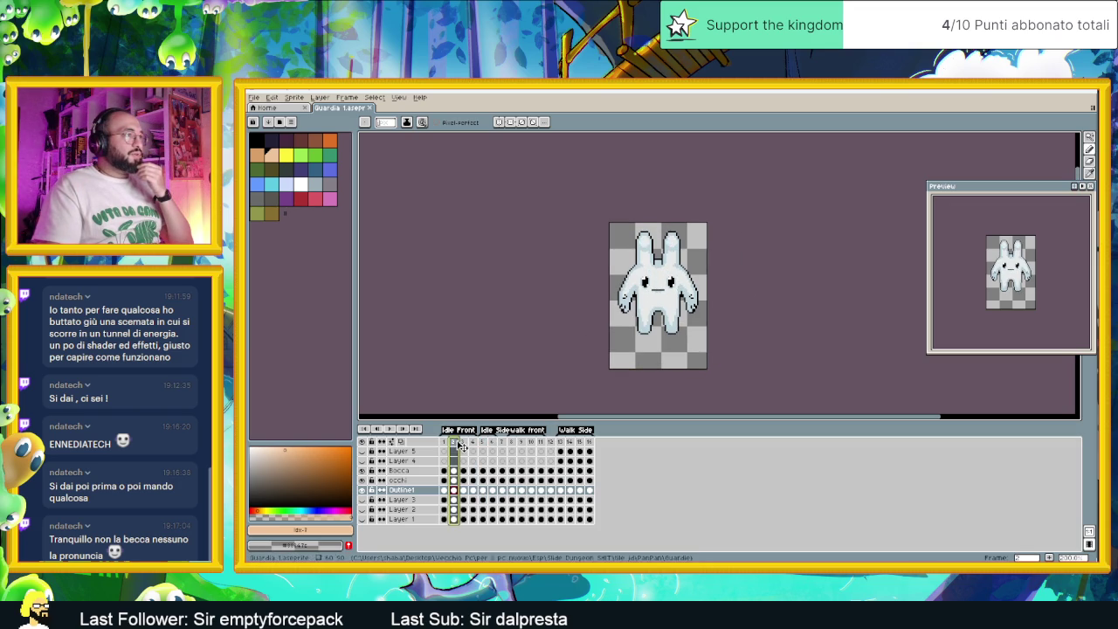
{"action": "right_click", "coordinate": [457, 442]}
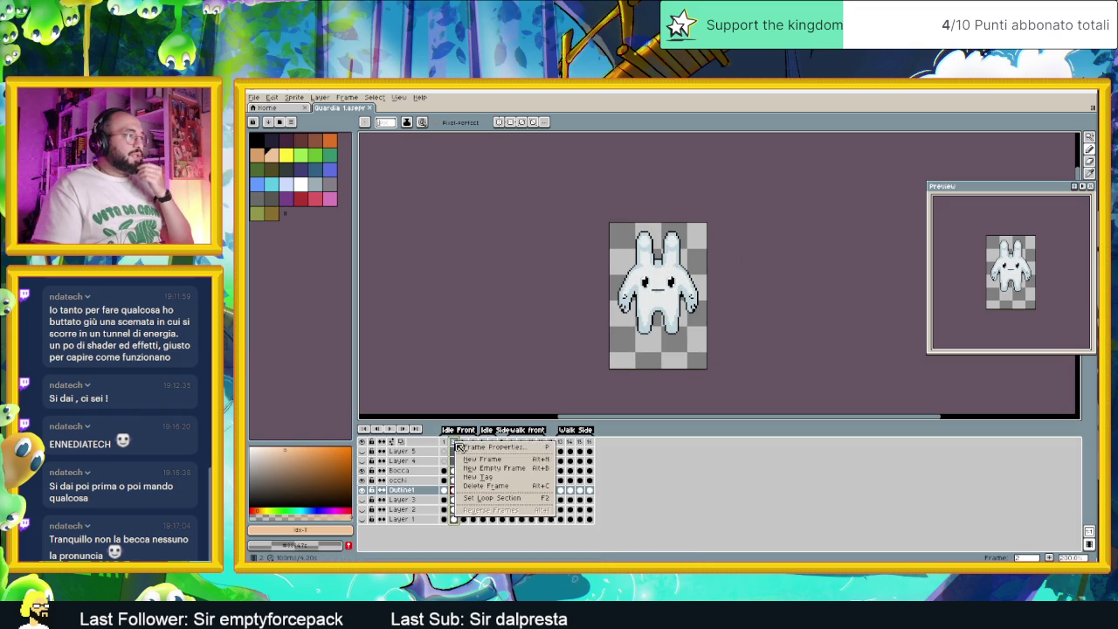
{"action": "left_click", "coordinate": [500, 486]}
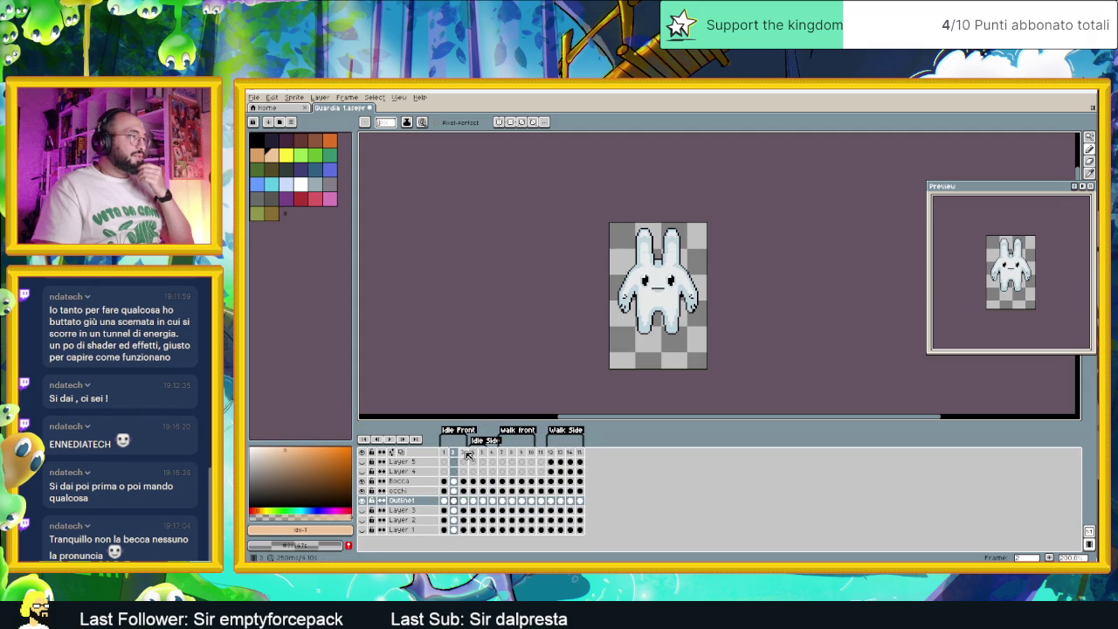
{"action": "left_click", "coordinate": [463, 452]}
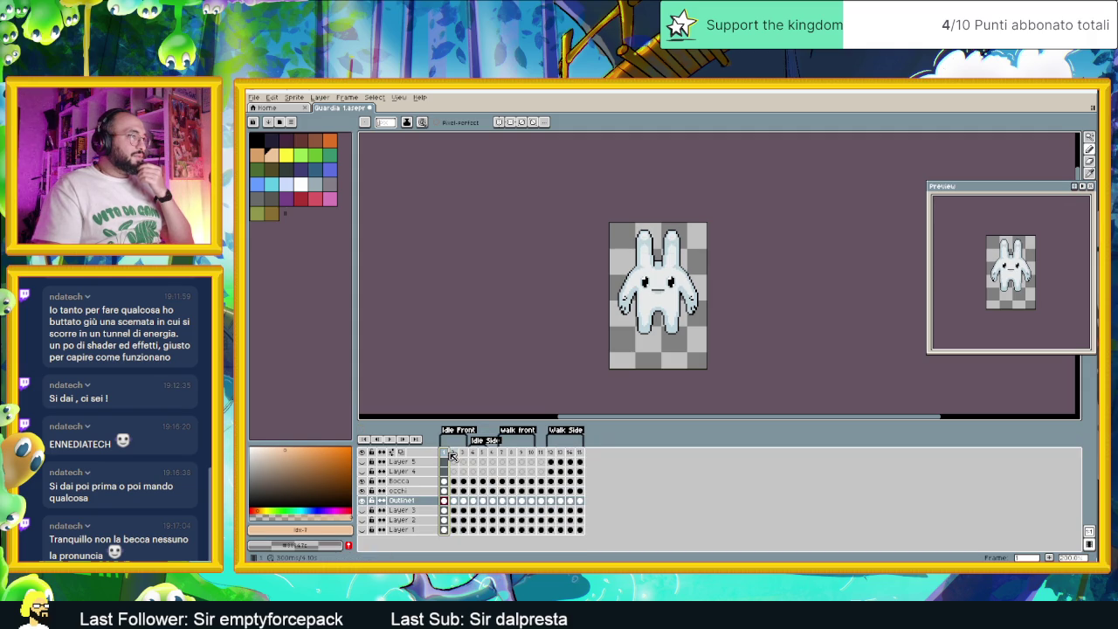
{"action": "left_click", "coordinate": [455, 453]}
{"action": "left_click", "coordinate": [463, 451]}
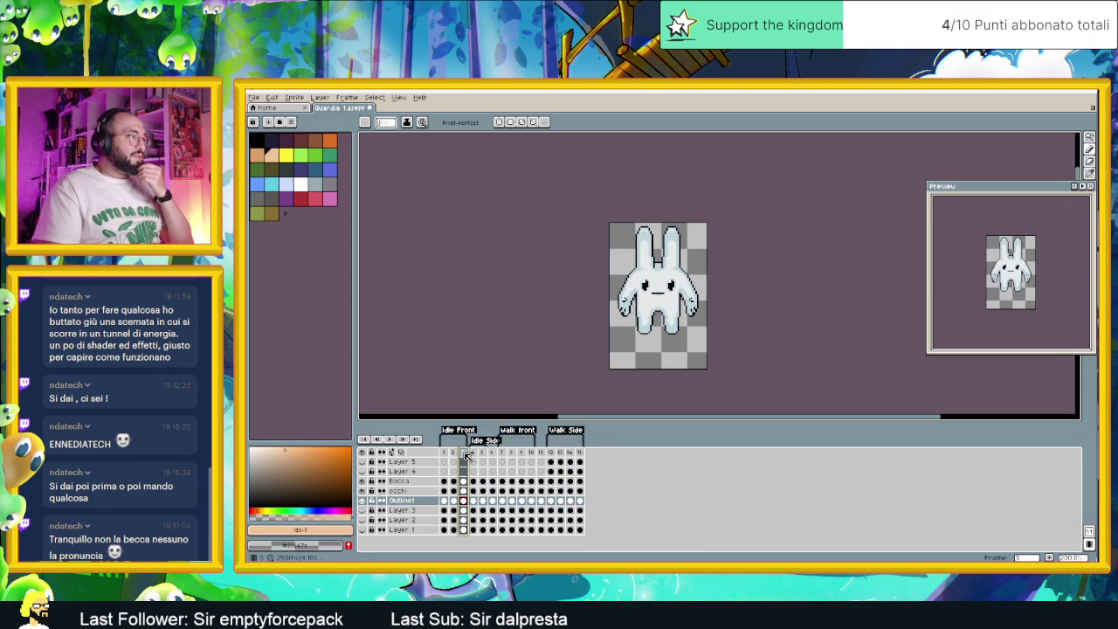
{"action": "right_click", "coordinate": [463, 451]}
{"action": "left_click", "coordinate": [519, 497]}
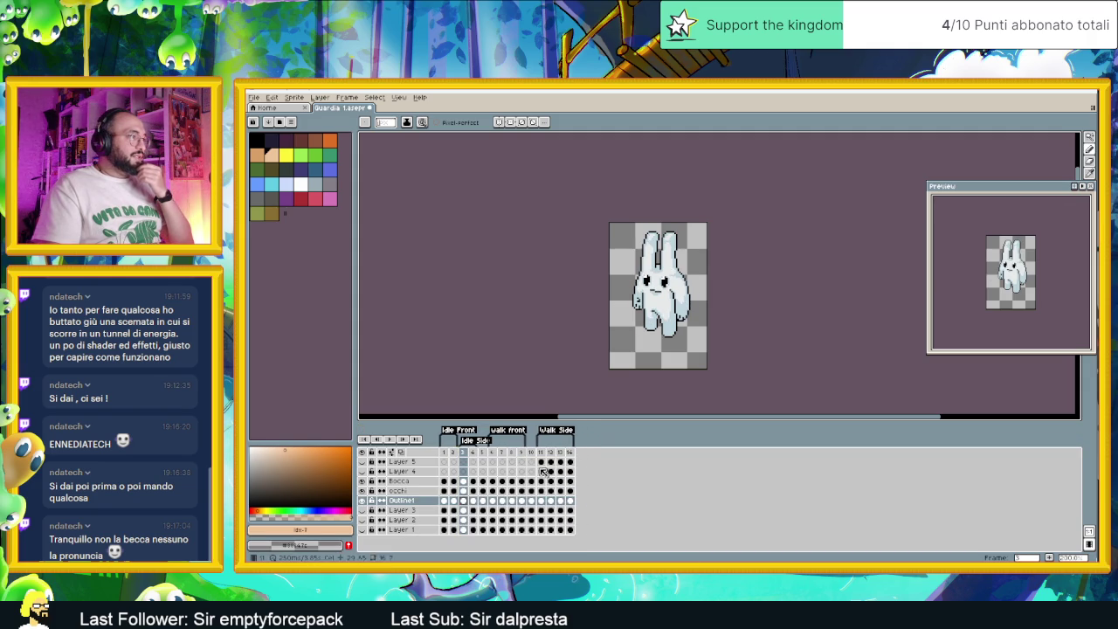
Step through frames 4 to 14 to check the remaining idle and Walk Side poses.
{"action": "left_click", "coordinate": [473, 453]}
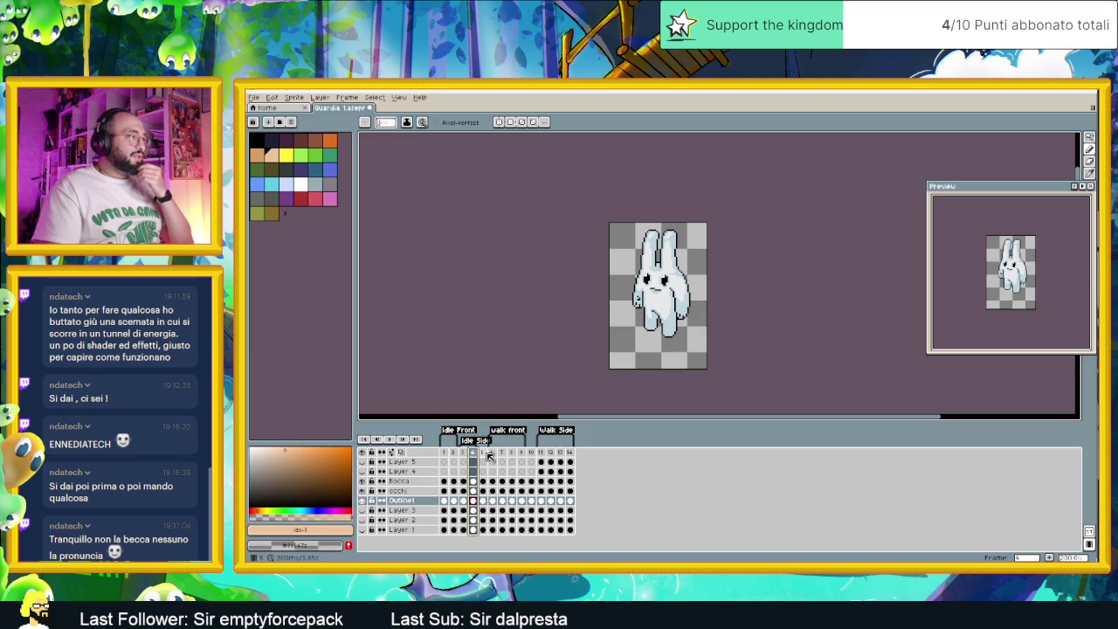
{"action": "left_click", "coordinate": [483, 453]}
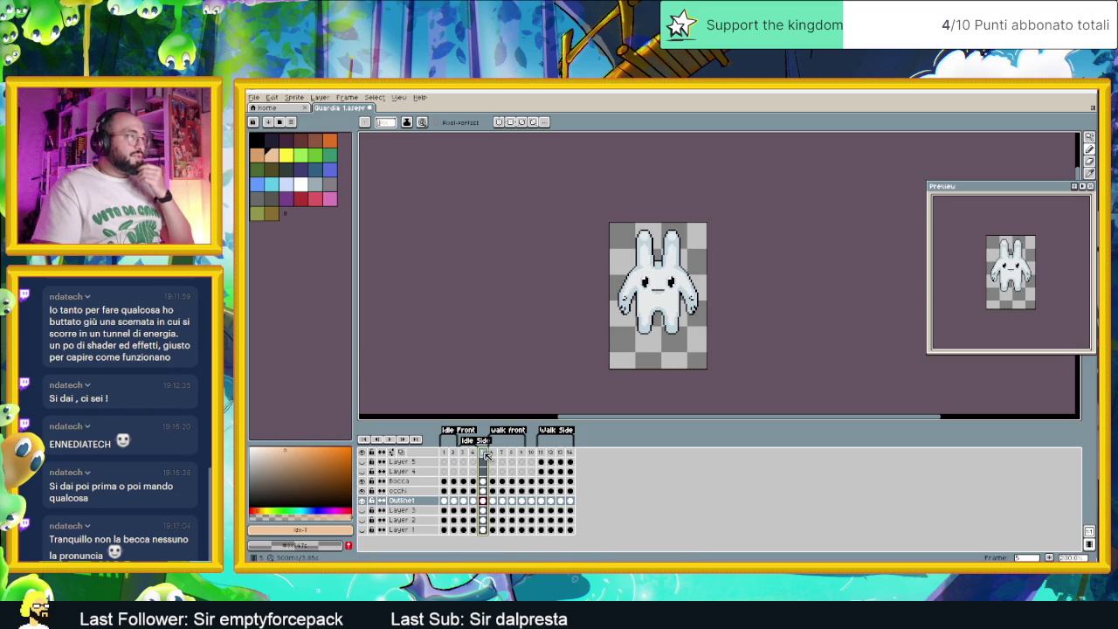
{"action": "right_click", "coordinate": [486, 455]}
{"action": "left_click", "coordinate": [669, 481]}
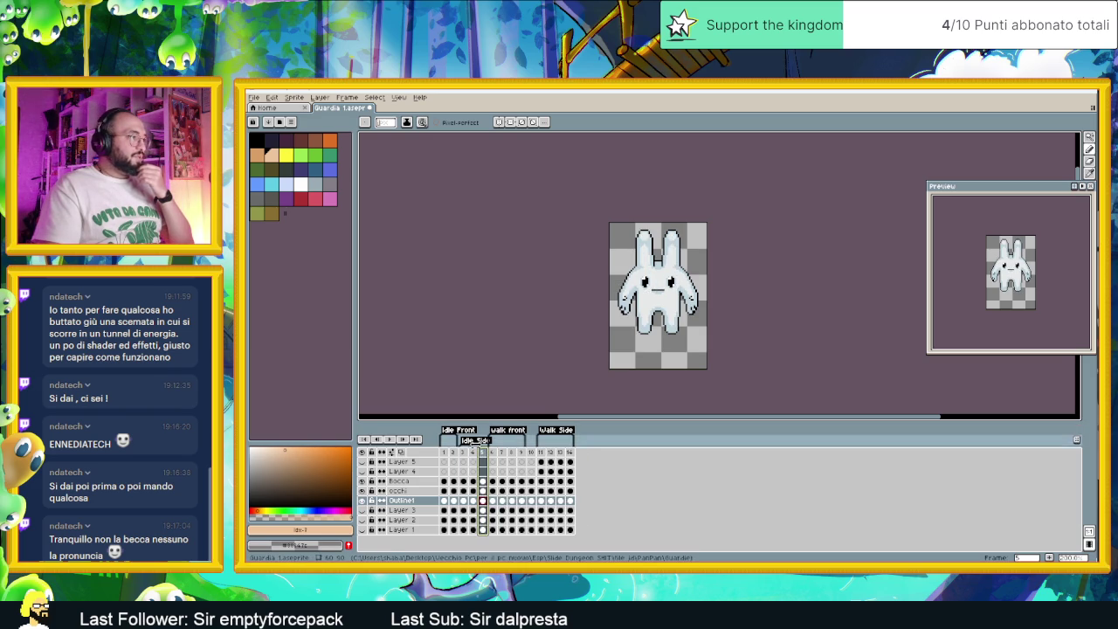
{"action": "left_click", "coordinate": [491, 453]}
{"action": "left_click", "coordinate": [502, 453]}
{"action": "left_click", "coordinate": [513, 454]}
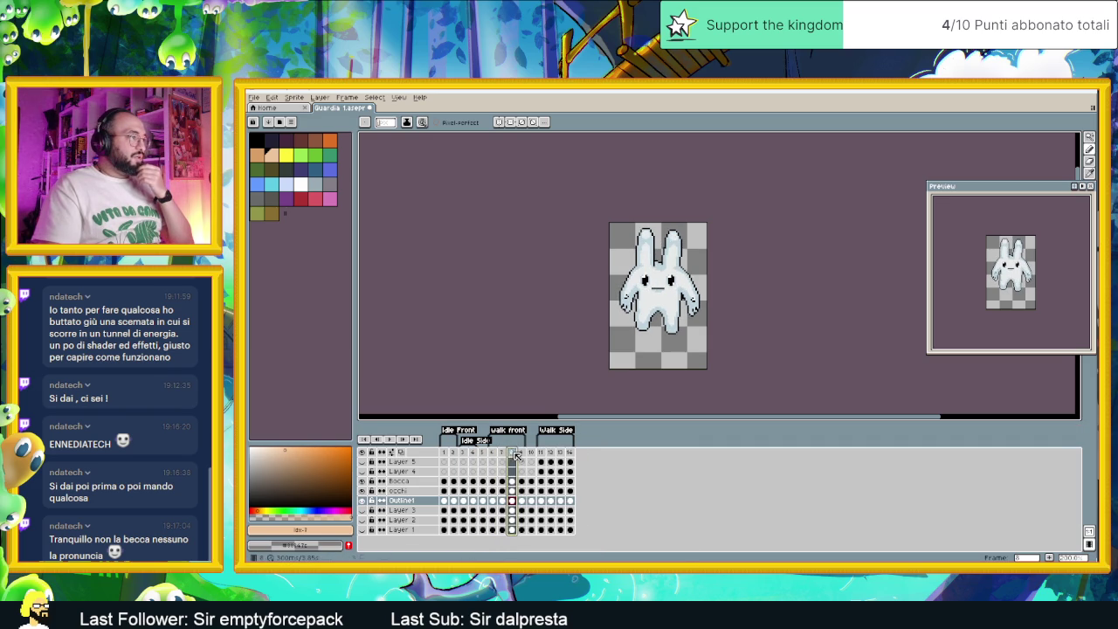
{"action": "left_click", "coordinate": [521, 452]}
{"action": "left_click", "coordinate": [541, 453]}
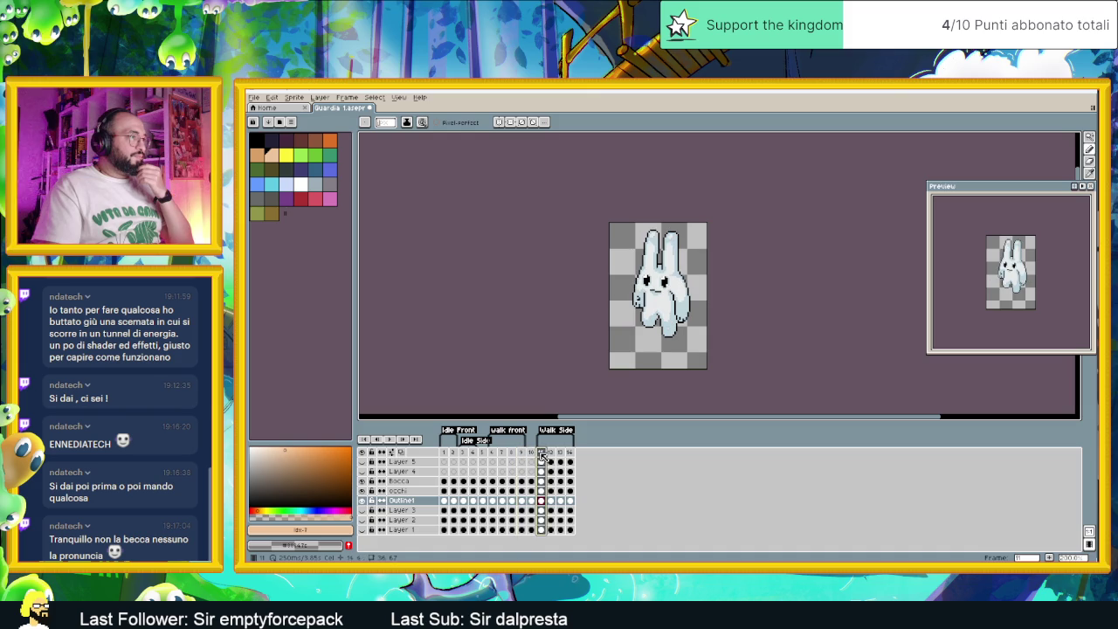
{"action": "left_click", "coordinate": [550, 453]}
{"action": "left_click", "coordinate": [559, 453]}
{"action": "left_click", "coordinate": [569, 455]}
{"action": "left_click", "coordinate": [560, 453]}
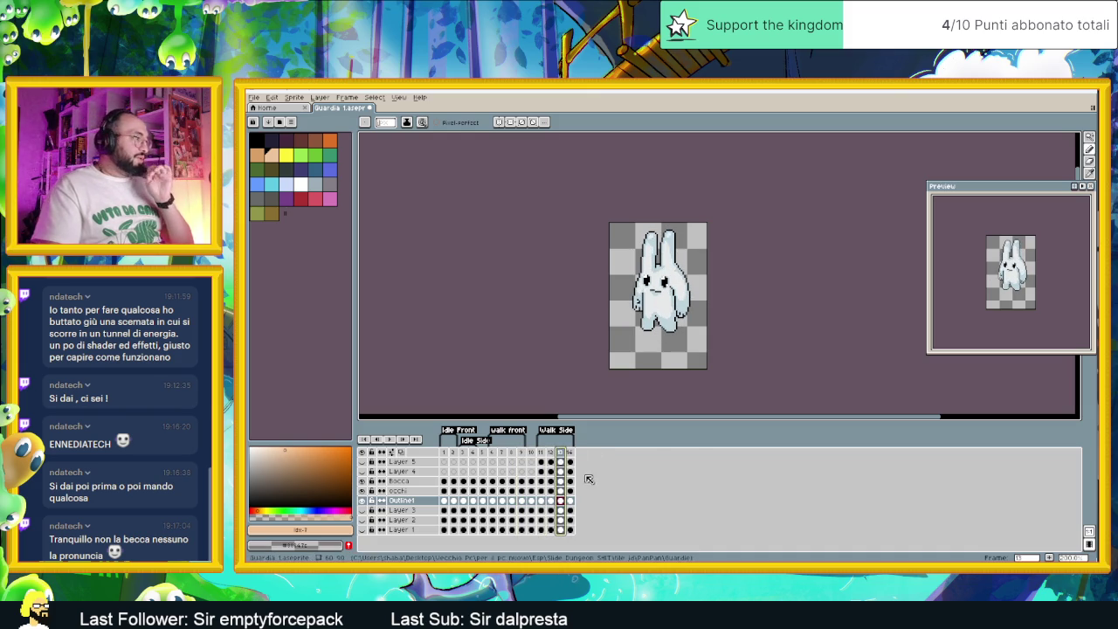
{"action": "left_click", "coordinate": [405, 511]}
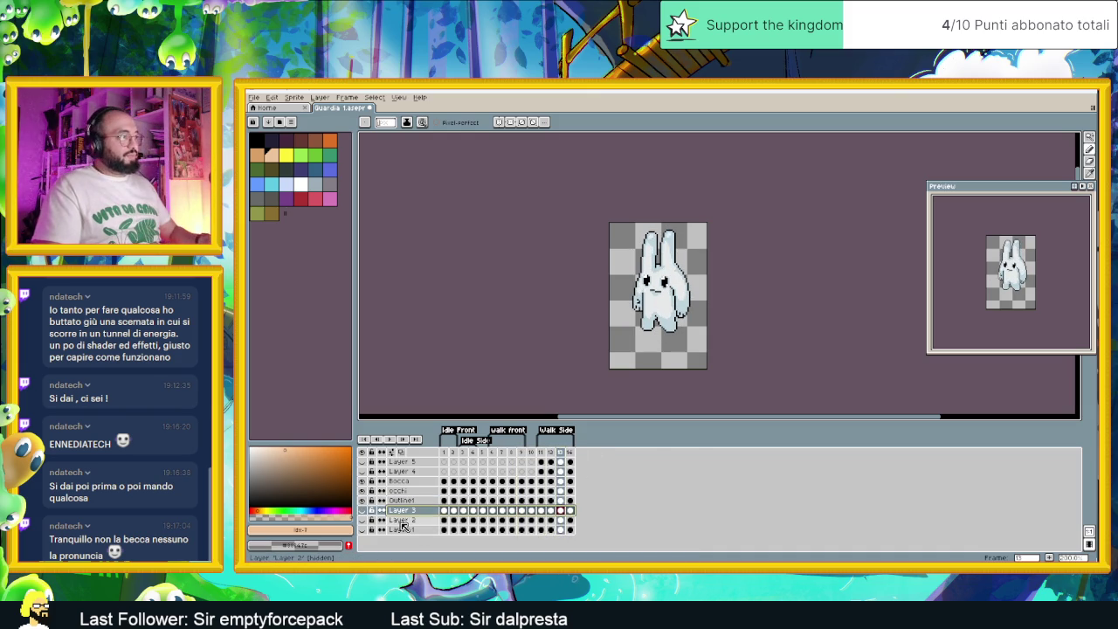
Delete the numbered layers, including Layer 2 and Layer 4, keeping Bocca, Occhi and Outline.
{"action": "left_click", "coordinate": [417, 521]}
{"action": "right_click", "coordinate": [416, 522]}
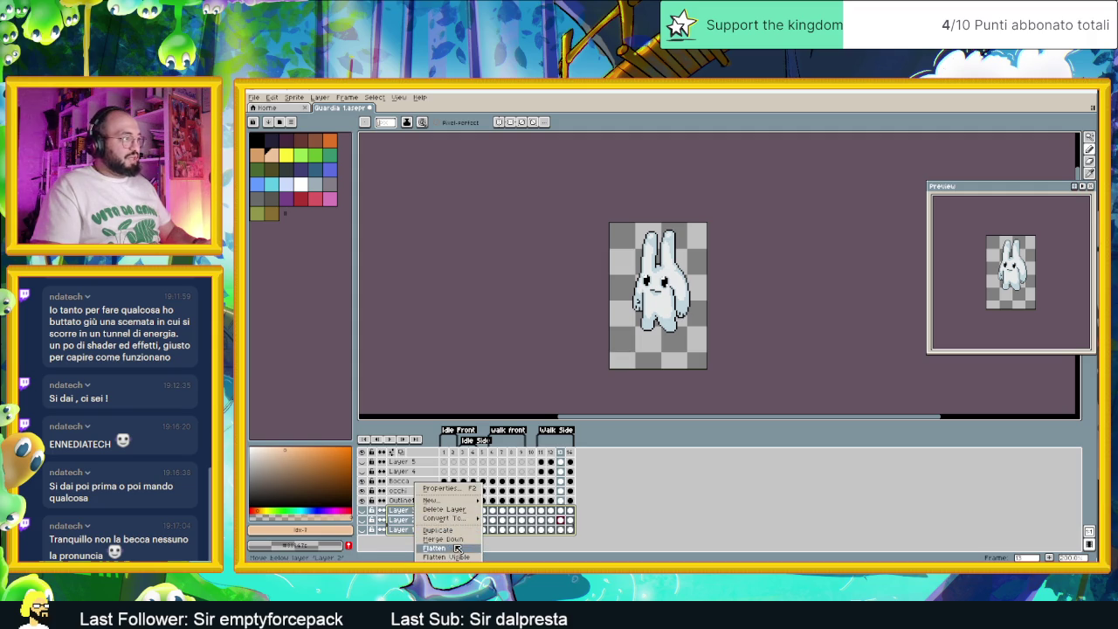
{"action": "left_click", "coordinate": [426, 510]}
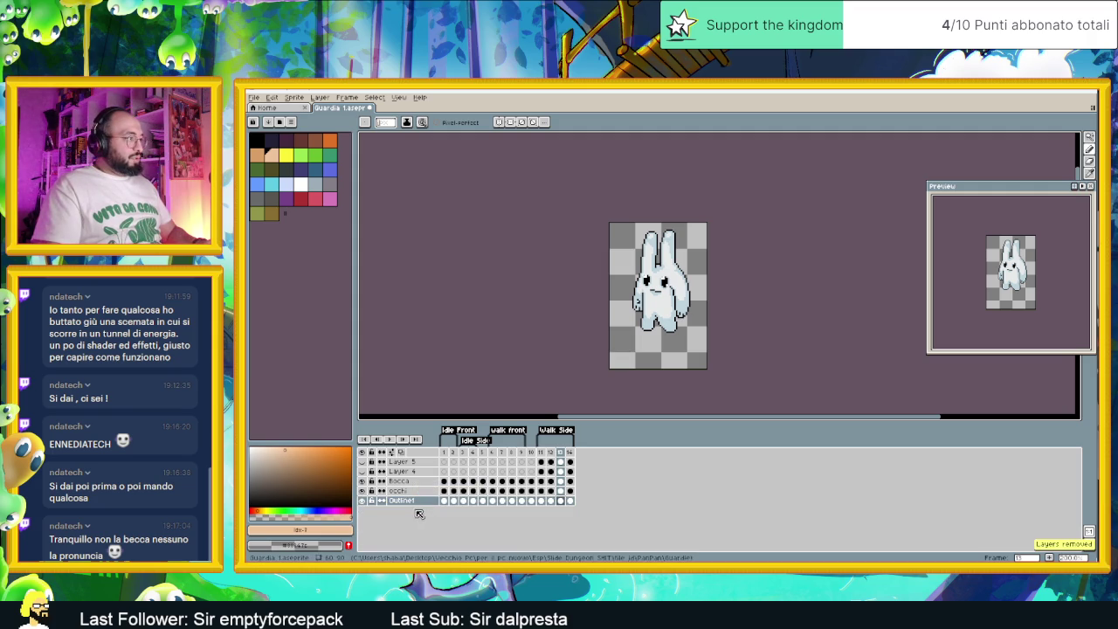
{"action": "left_click", "coordinate": [407, 463]}
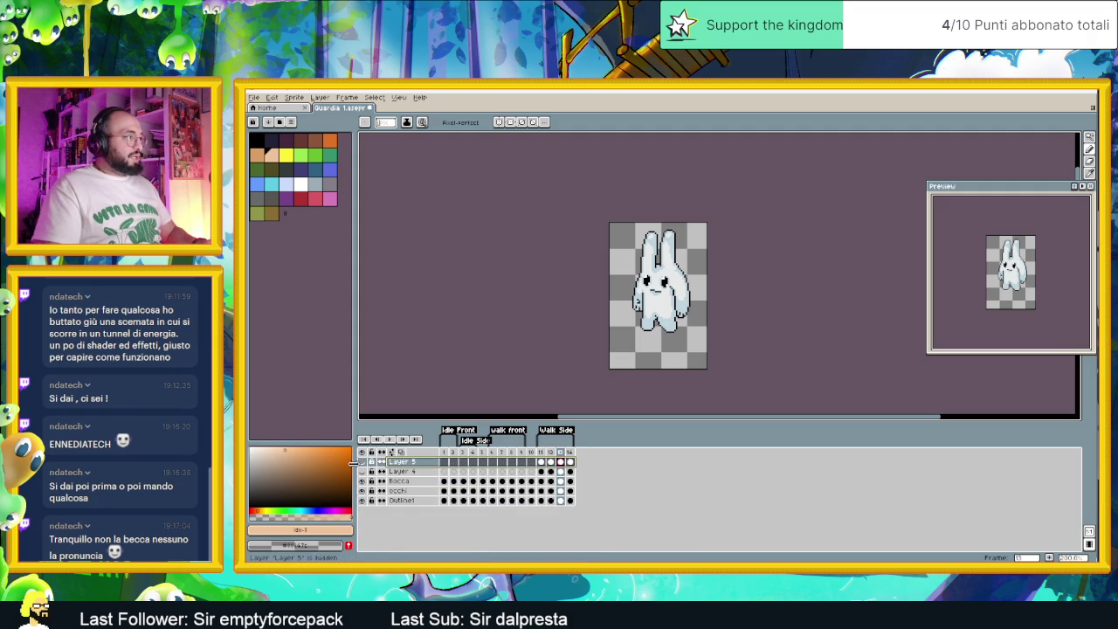
{"action": "left_click", "coordinate": [402, 471]}
{"action": "right_click", "coordinate": [409, 472]}
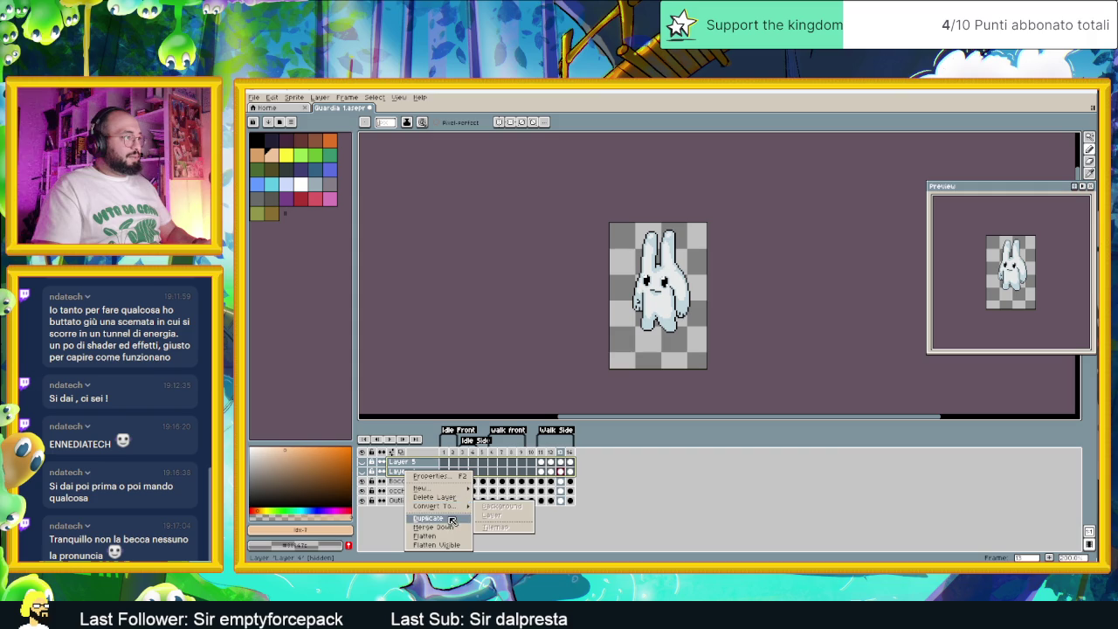
{"action": "mouse_move", "coordinate": [428, 487]}
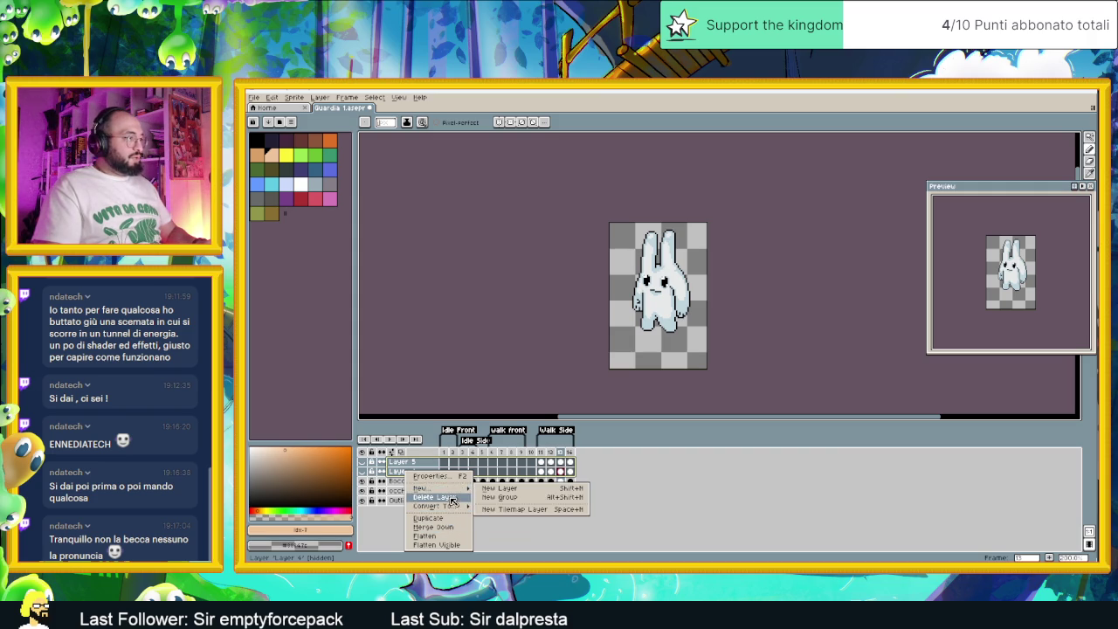
{"action": "left_click", "coordinate": [452, 499]}
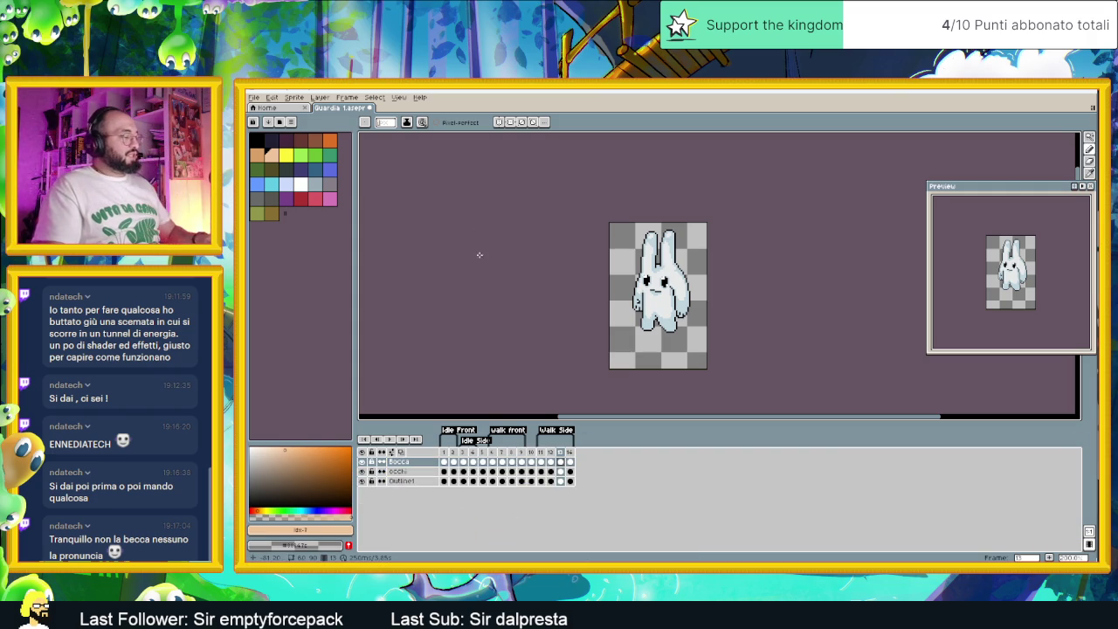
{"action": "left_click", "coordinate": [446, 461]}
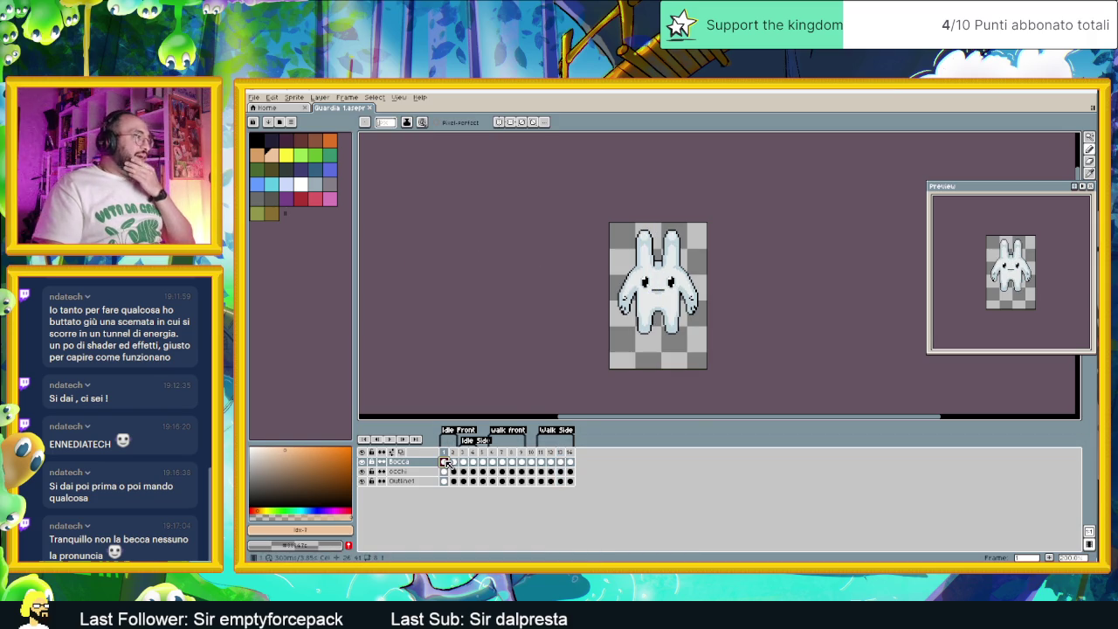
Zoom the canvas, place the feathered warrior reference beside the sprite, then switch to Chrome.
{"action": "scroll", "coordinate": [670, 247], "scroll_direction": "up", "scroll_amount": 2}
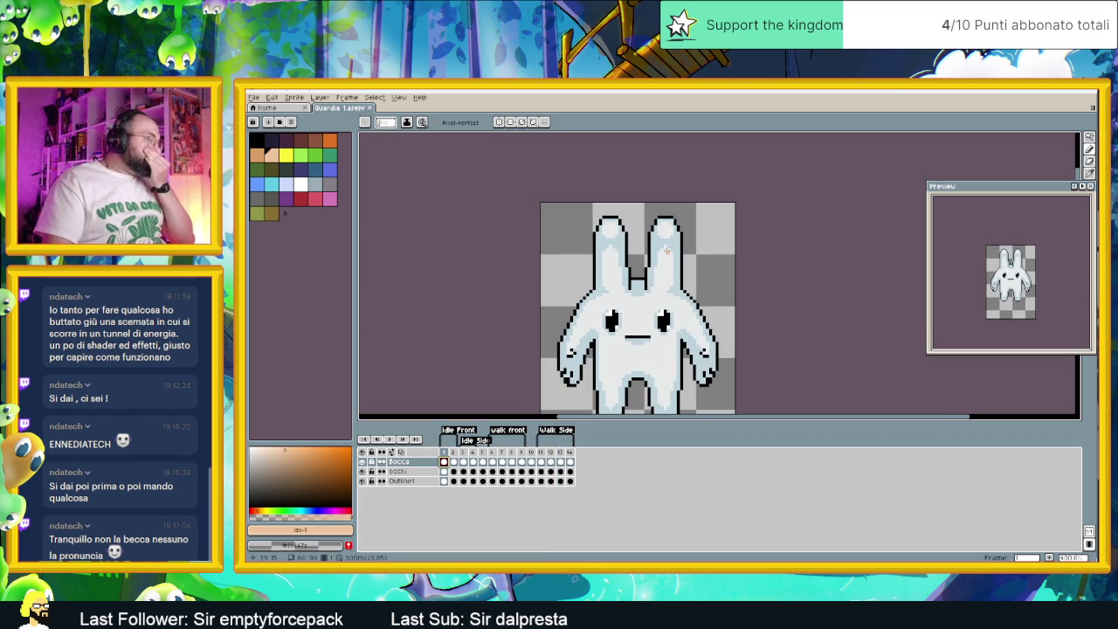
{"action": "scroll", "coordinate": [690, 243], "scroll_direction": "down", "scroll_amount": 1}
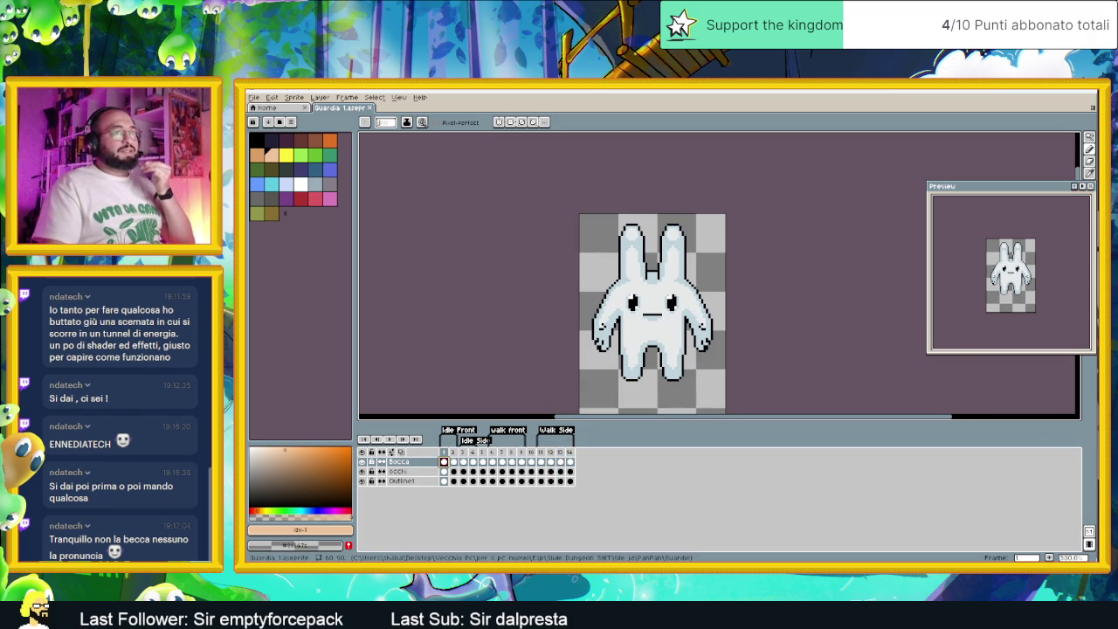
{"action": "left_click_drag", "start_coordinate": [1059, 217], "coordinate": [978, 236]}
{"action": "left_click_drag", "start_coordinate": [912, 329], "coordinate": [950, 346]}
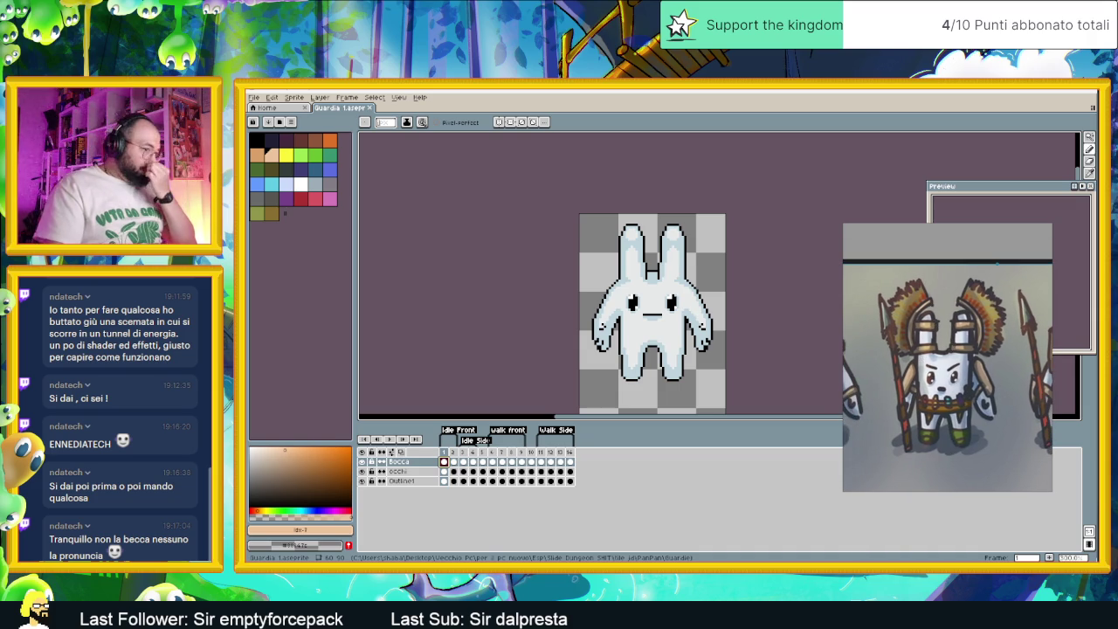
{"action": "key", "text": "alt+Tab"}
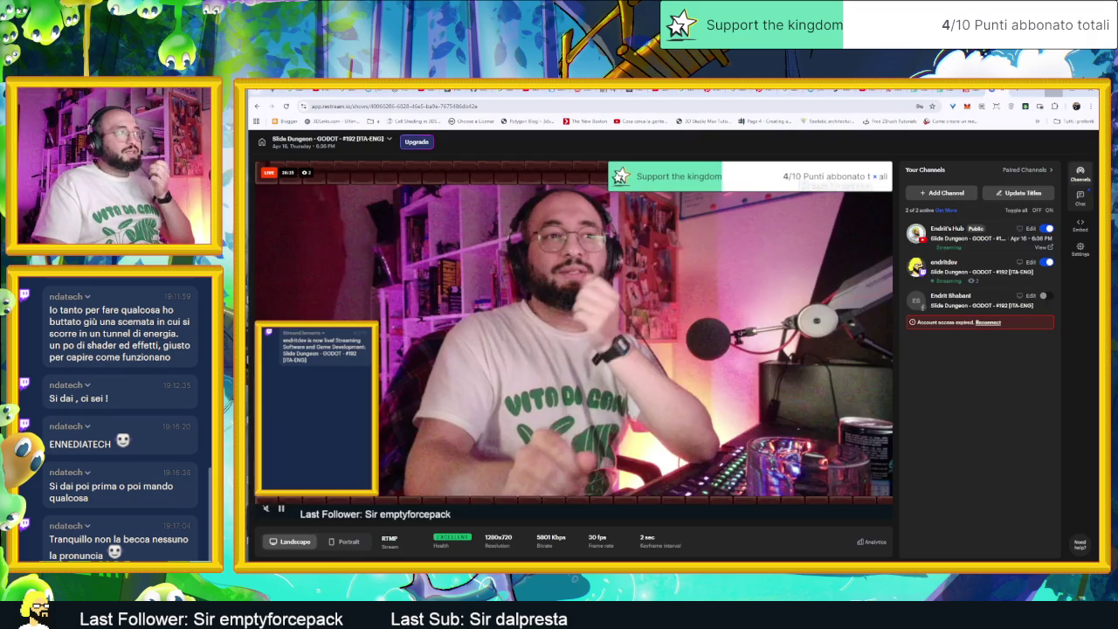
Search Google for 'centurione romano' in a new tab.
{"action": "left_click", "coordinate": [1017, 90]}
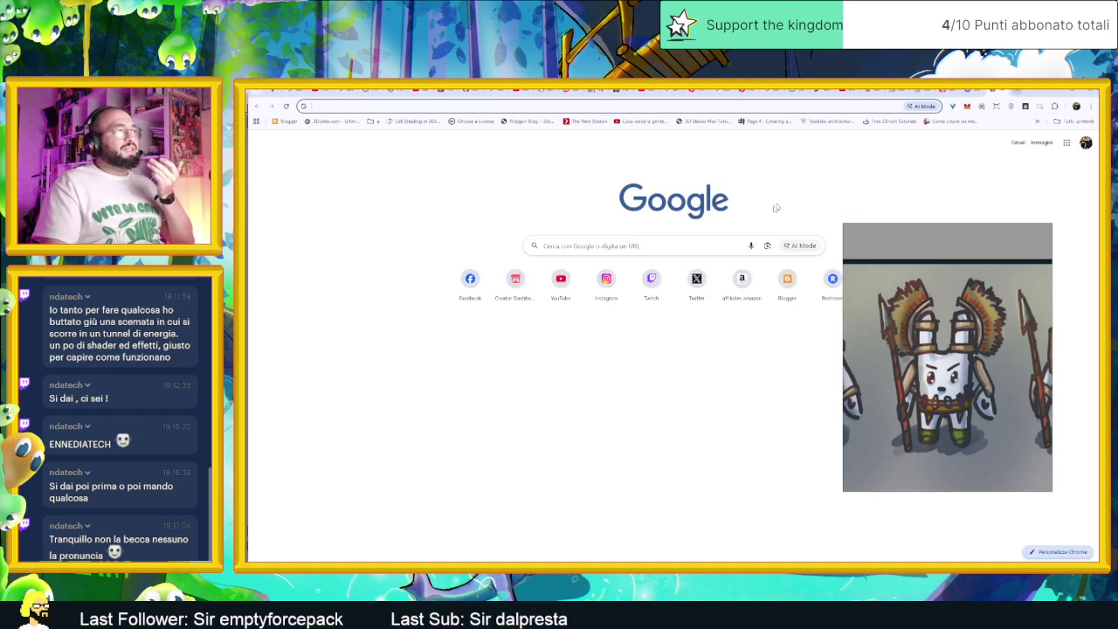
{"action": "left_click", "coordinate": [664, 245]}
{"action": "type", "text": "i"}
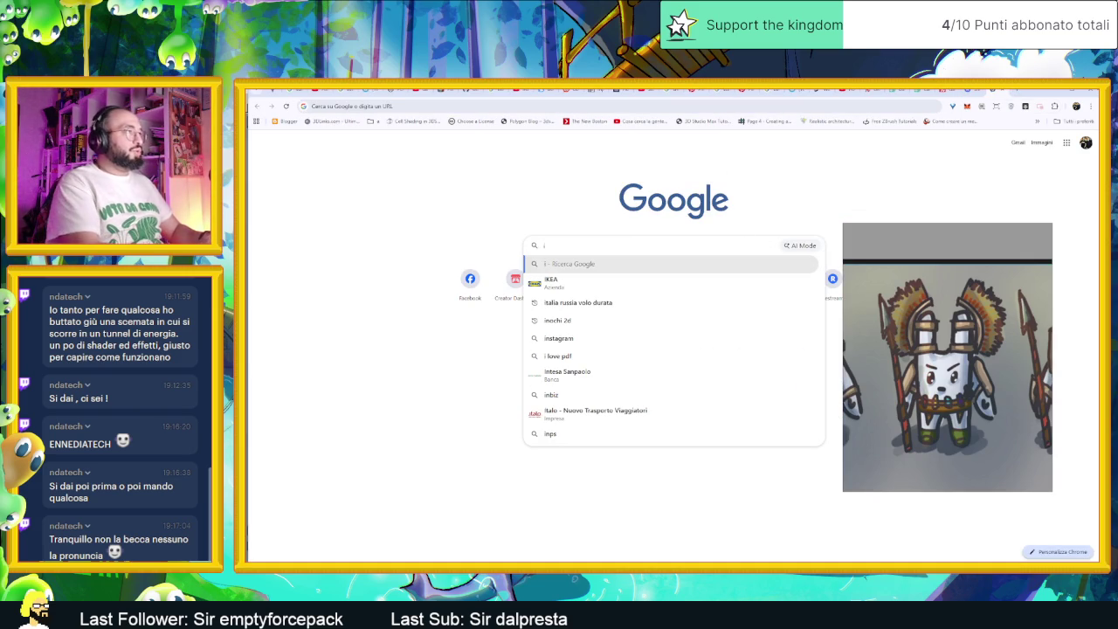
{"action": "key", "text": "BackSpace"}
{"action": "type", "text": "centurione"}
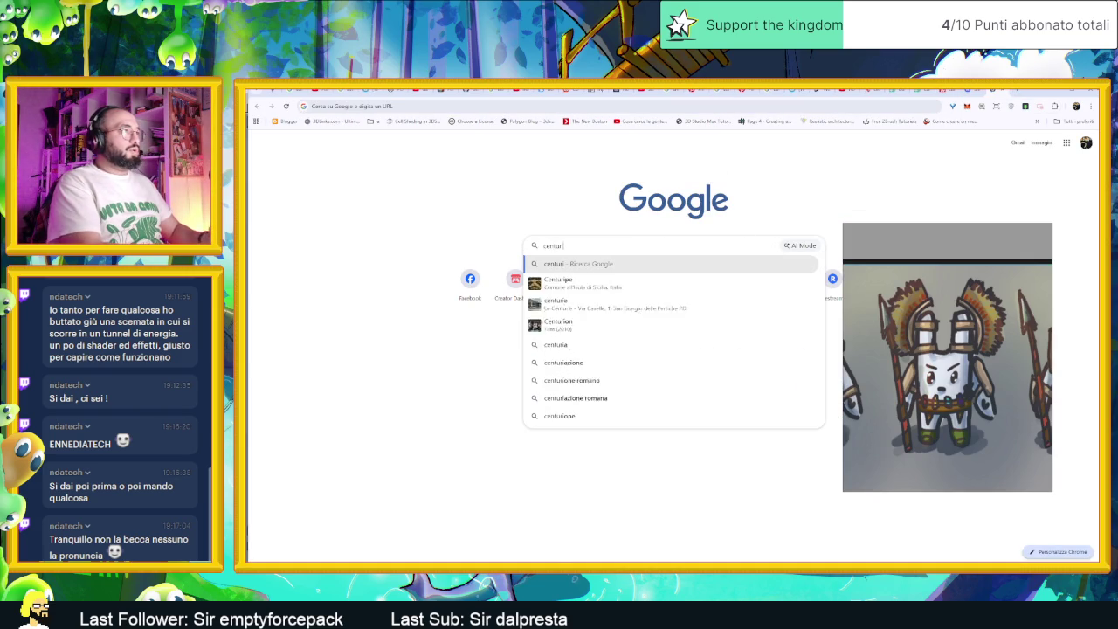
{"action": "type", "text": " ro"}
{"action": "key", "text": "Return"}
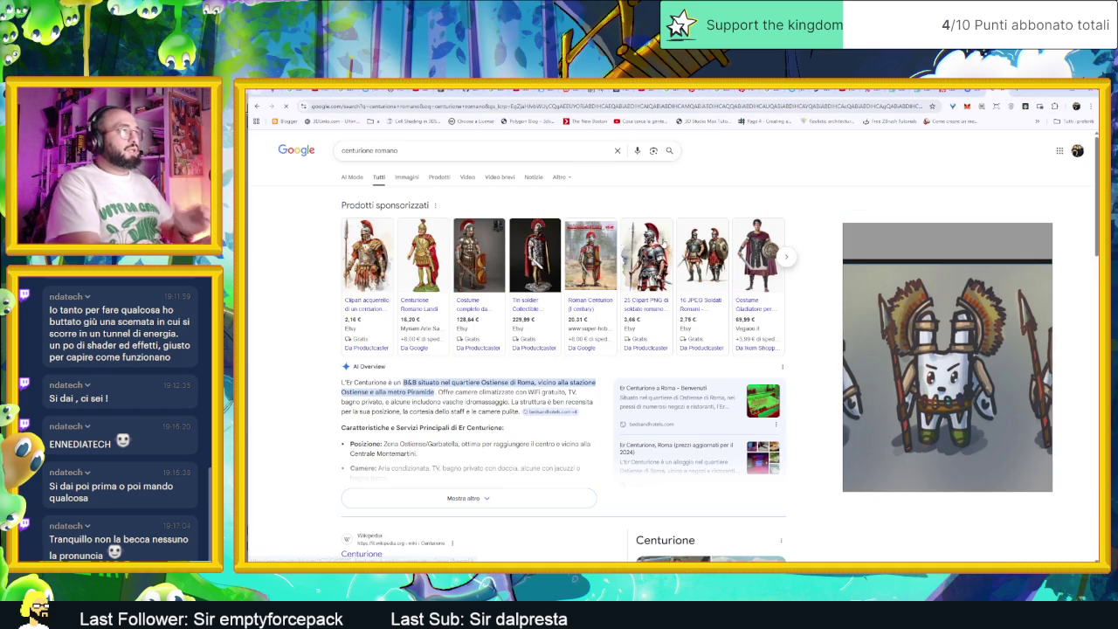
Browse the image results and preview the red-crested helmet picture.
{"action": "left_click", "coordinate": [407, 177]}
{"action": "mouse_move", "coordinate": [541, 279]}
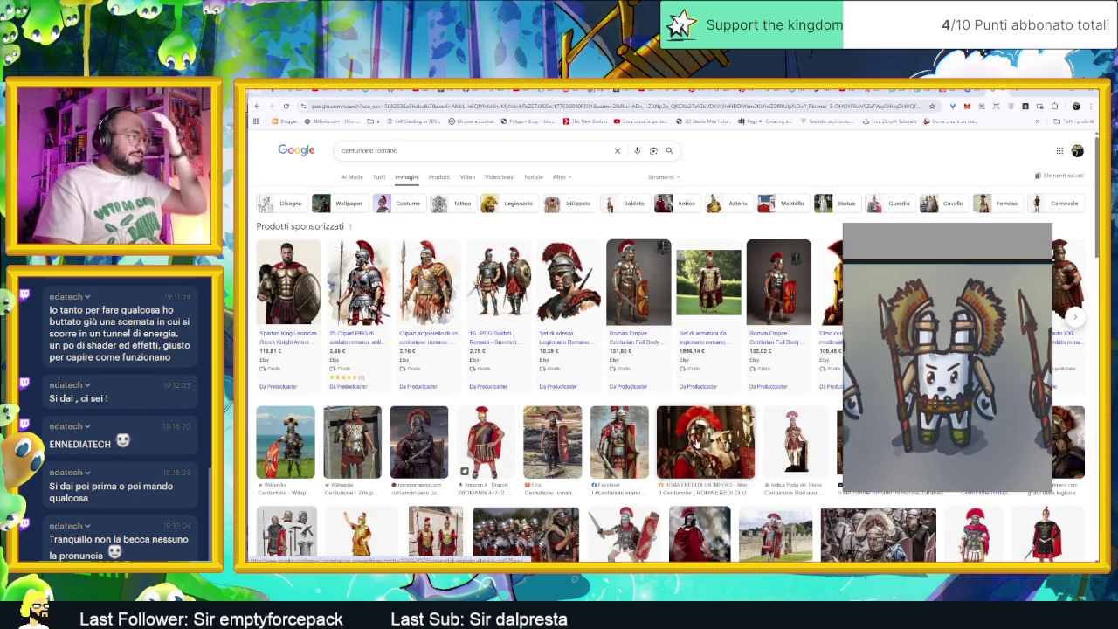
{"action": "left_click", "coordinate": [706, 441]}
{"action": "mouse_move", "coordinate": [909, 231]}
{"action": "left_mouse_down"}
{"action": "mouse_move", "coordinate": [948, 259]}
{"action": "mouse_move", "coordinate": [952, 399]}
{"action": "mouse_move", "coordinate": [927, 298]}
{"action": "left_mouse_up"}
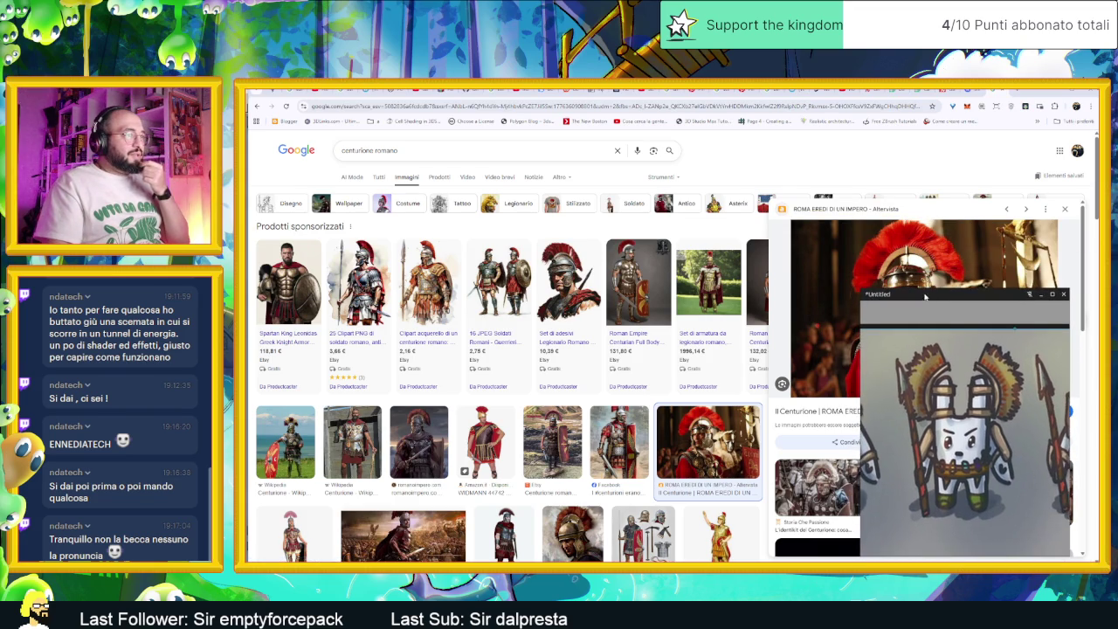
{"action": "key", "text": "Escape"}
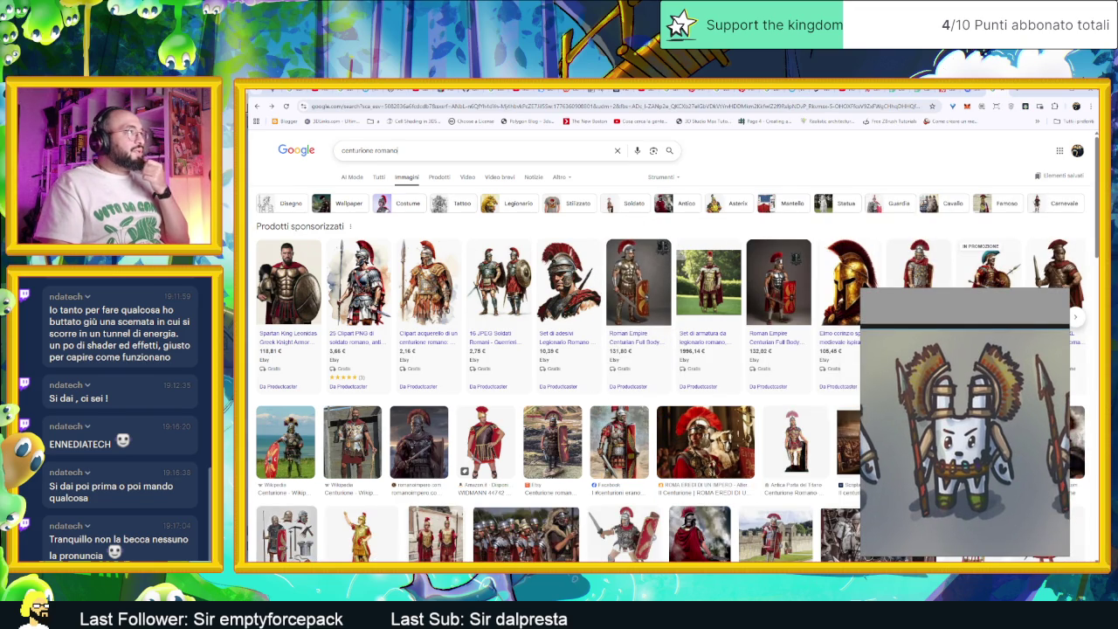
Extend the query with 'perche avvvano quel tipo di elmo' and open the Elmo (esercito romano) Wikipedia result.
{"action": "left_click", "coordinate": [372, 152]}
{"action": "left_click", "coordinate": [419, 138]}
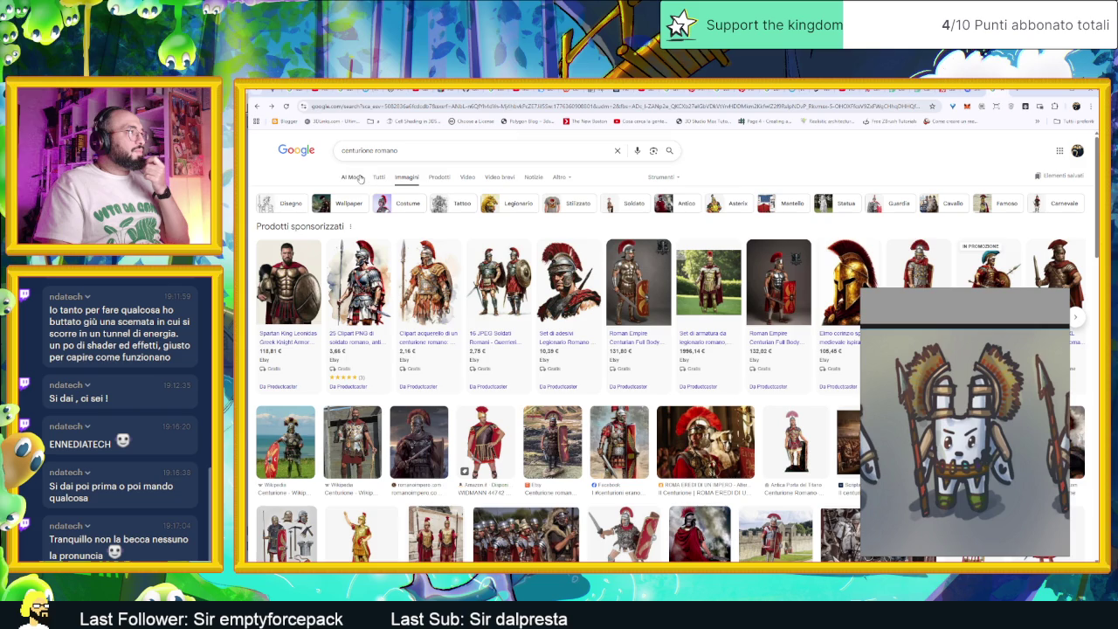
{"action": "left_click", "coordinate": [378, 178]}
{"action": "left_click", "coordinate": [398, 150]}
{"action": "type", "text": "perche avv"}
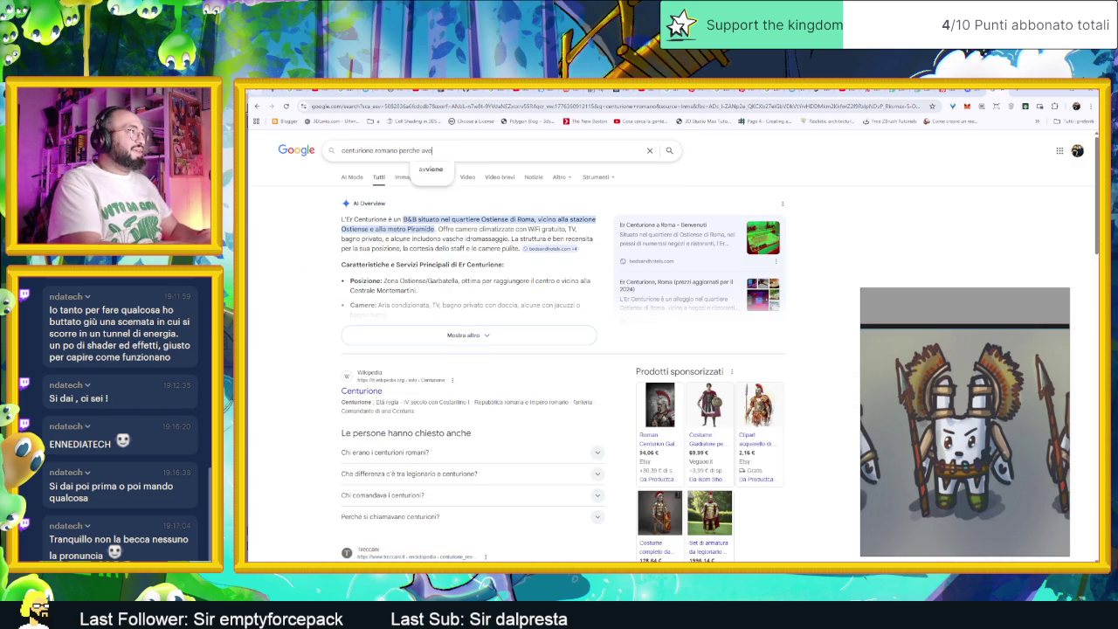
{"action": "type", "text": "vano"}
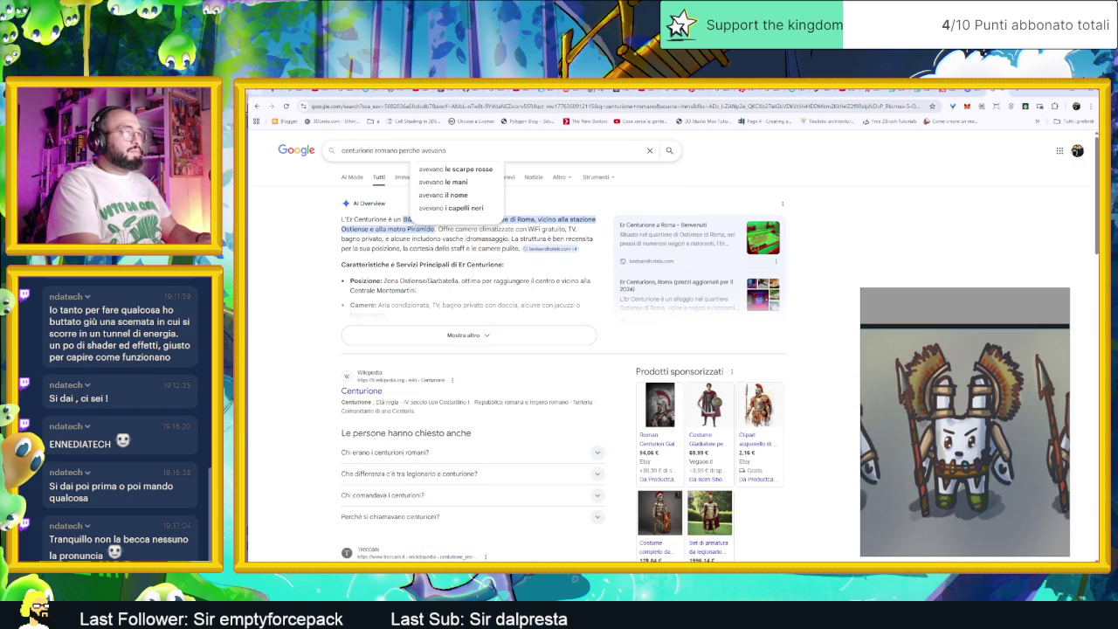
{"action": "type", "text": " quel"}
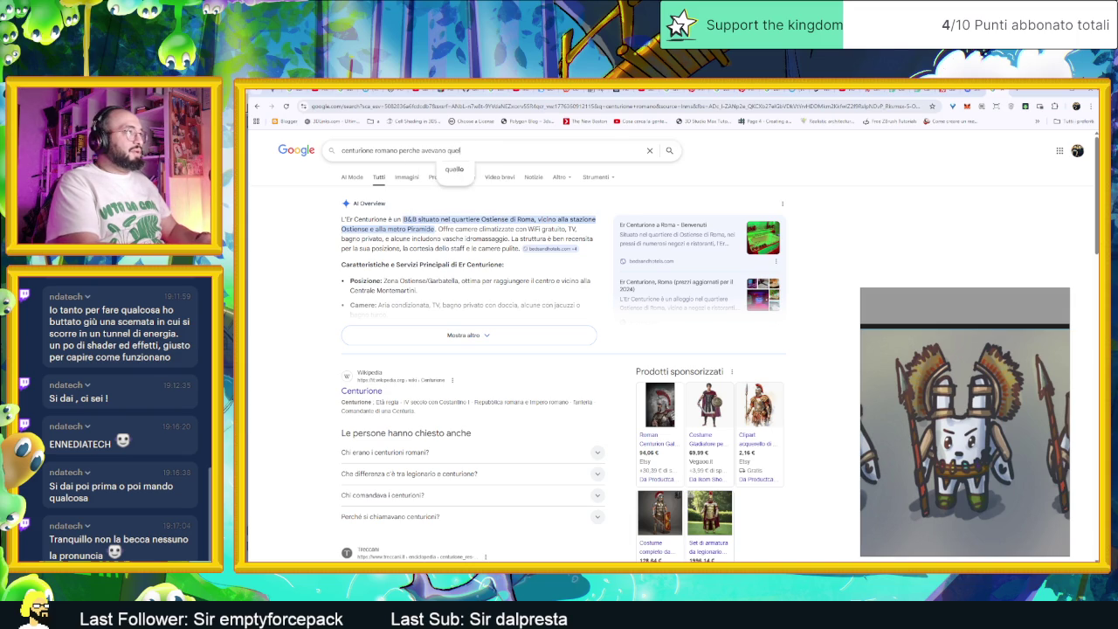
{"action": "type", "text": " tipo de"}
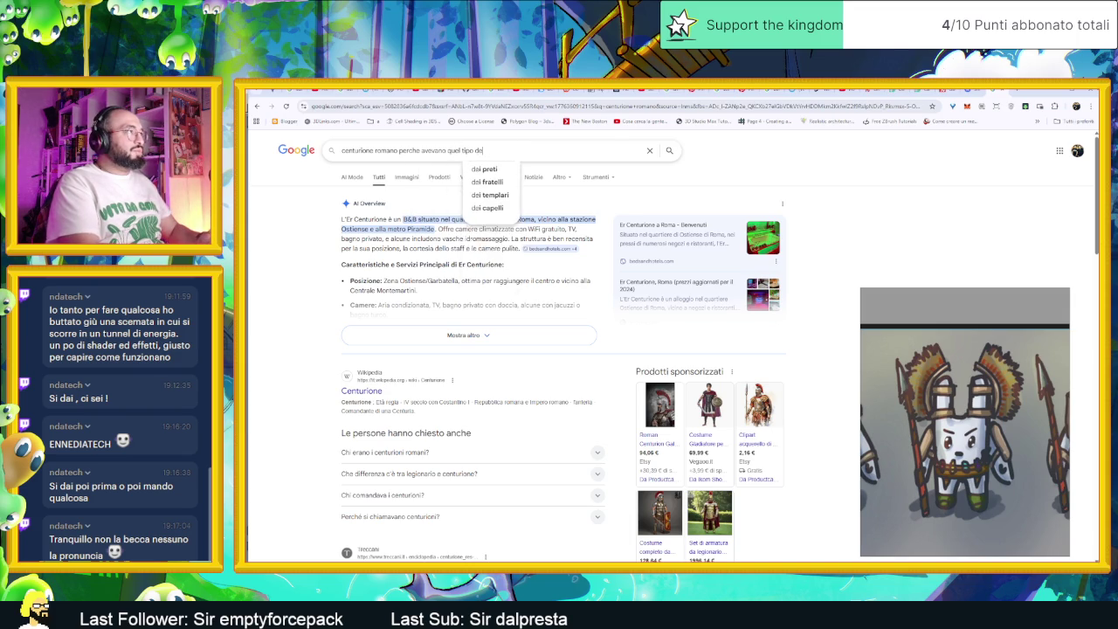
{"action": "key", "text": "BackSpace"}
{"action": "type", "text": "i elmo"}
{"action": "key", "text": "Return"}
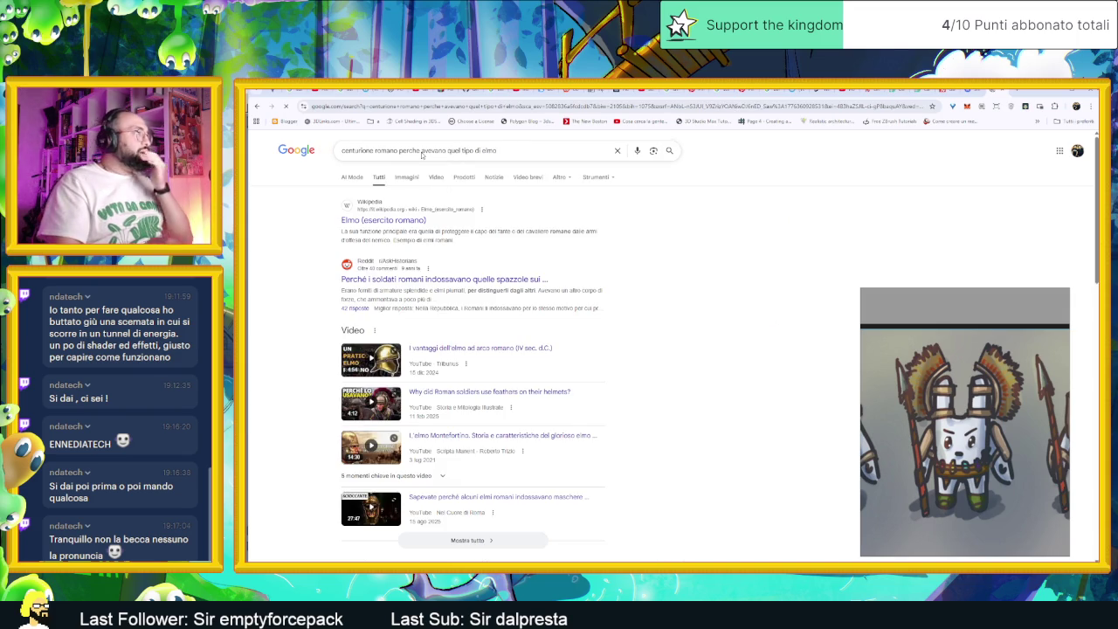
{"action": "left_click", "coordinate": [370, 225]}
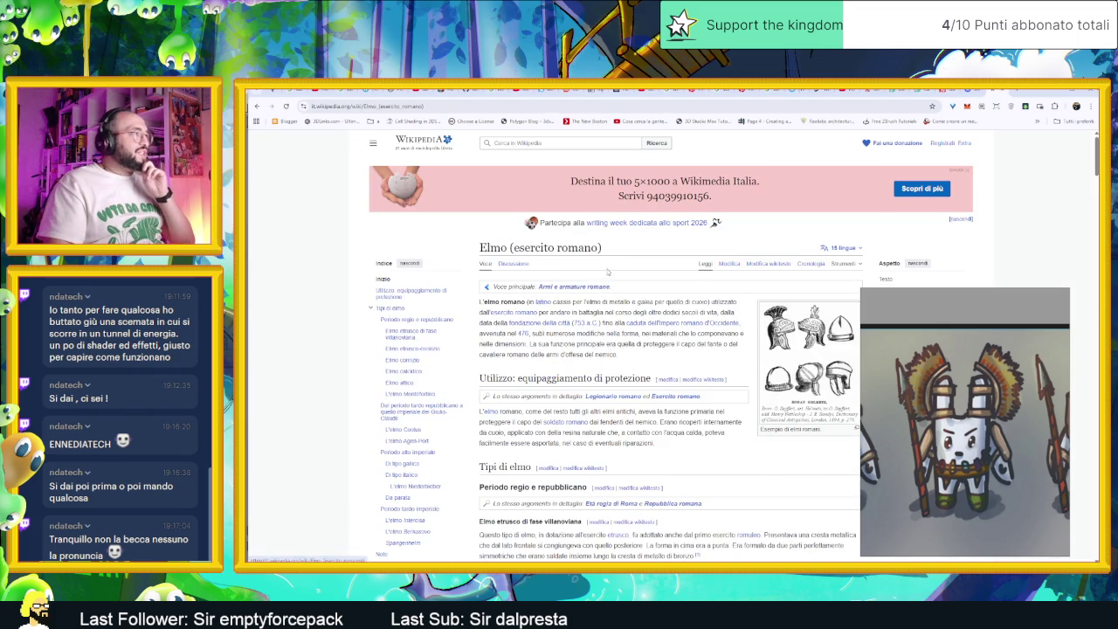
Read the Roman helmet types down to the notes, then return to the Google results.
{"action": "scroll", "coordinate": [738, 312], "scroll_direction": "down", "scroll_amount": 2}
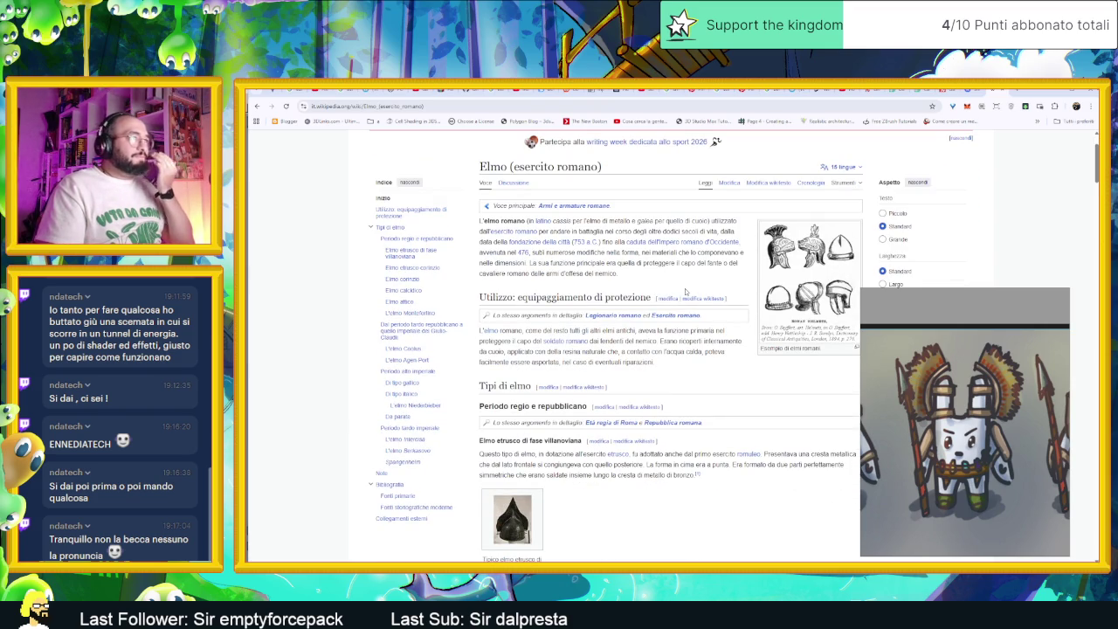
{"action": "scroll", "coordinate": [693, 359], "scroll_direction": "down", "scroll_amount": 2}
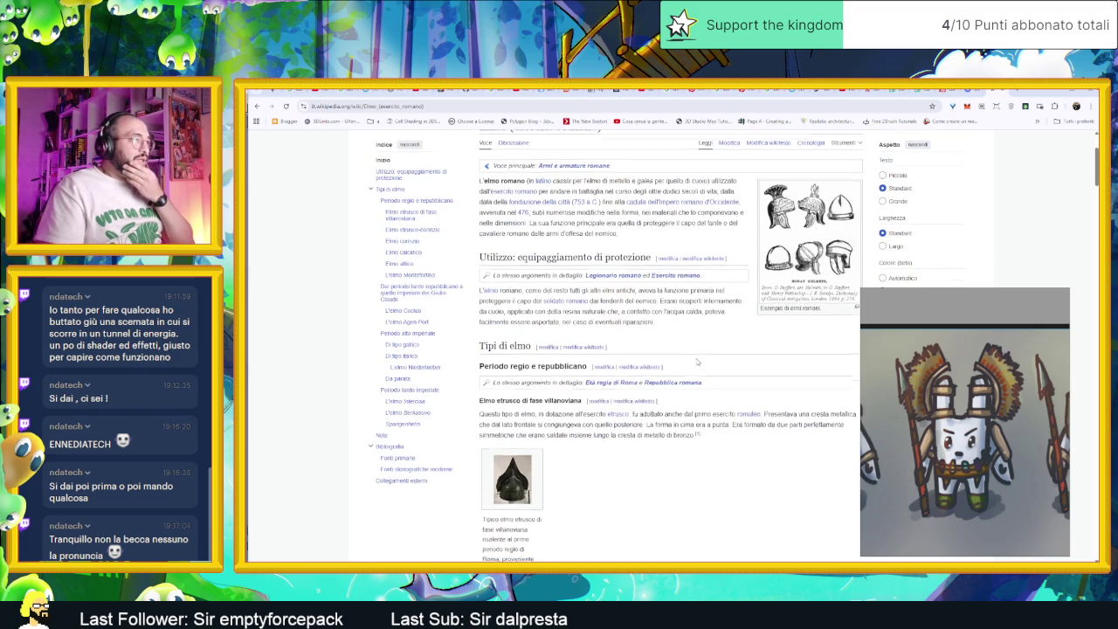
{"action": "scroll", "coordinate": [694, 359], "scroll_direction": "down", "scroll_amount": 2}
{"action": "scroll", "coordinate": [681, 359], "scroll_direction": "down", "scroll_amount": 8}
{"action": "scroll", "coordinate": [680, 359], "scroll_direction": "down", "scroll_amount": 4}
{"action": "scroll", "coordinate": [679, 359], "scroll_direction": "down", "scroll_amount": 4}
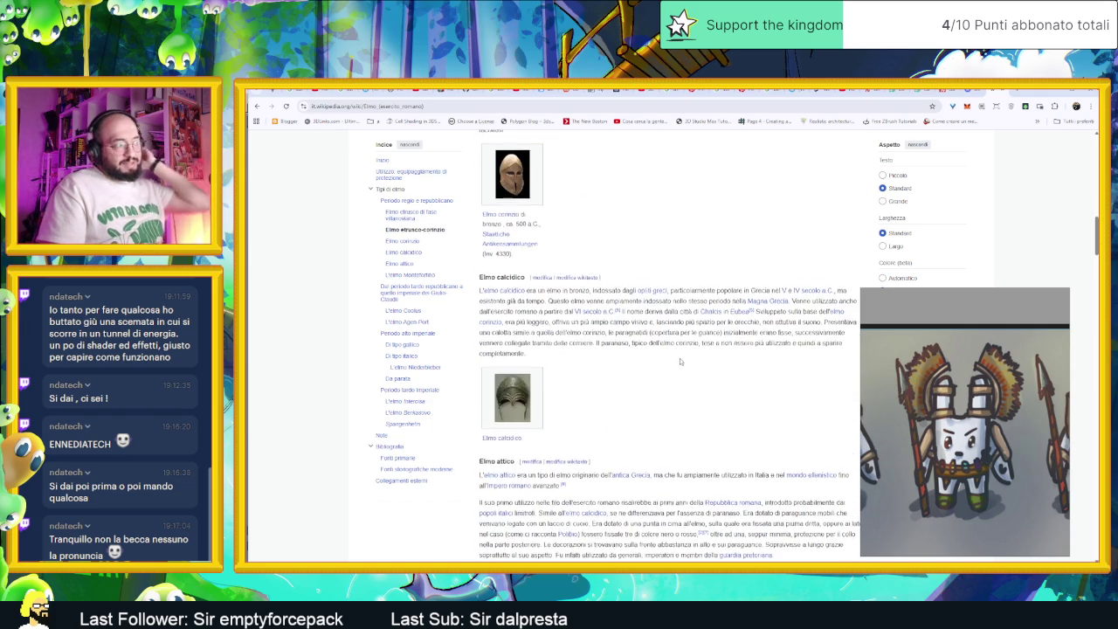
{"action": "scroll", "coordinate": [680, 359], "scroll_direction": "down", "scroll_amount": 4}
{"action": "scroll", "coordinate": [680, 359], "scroll_direction": "down", "scroll_amount": 8}
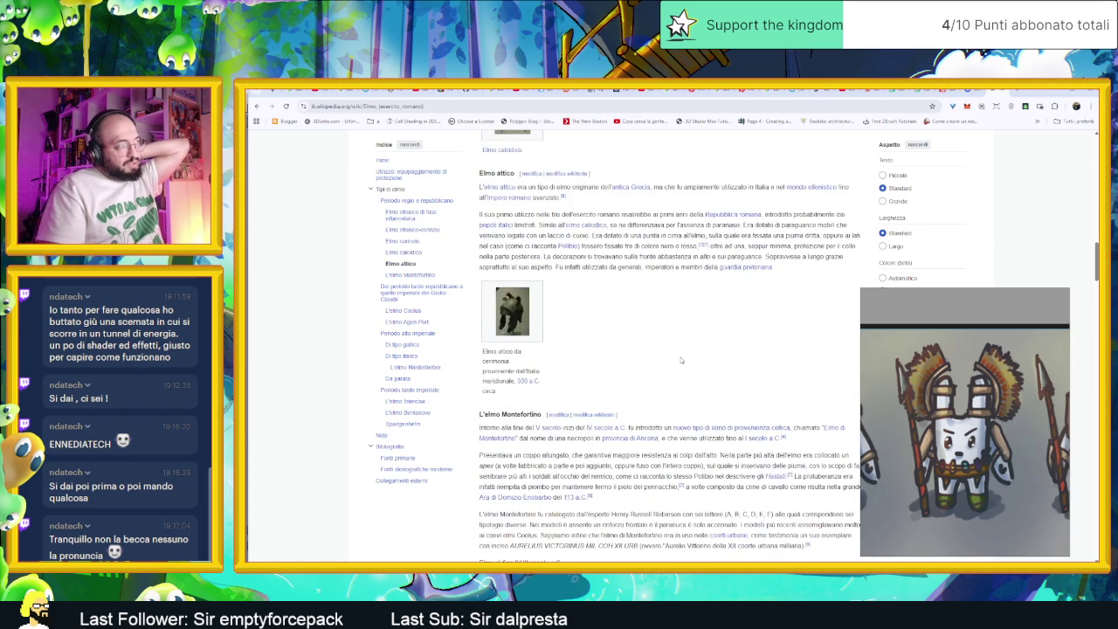
{"action": "scroll", "coordinate": [681, 360], "scroll_direction": "down", "scroll_amount": 8}
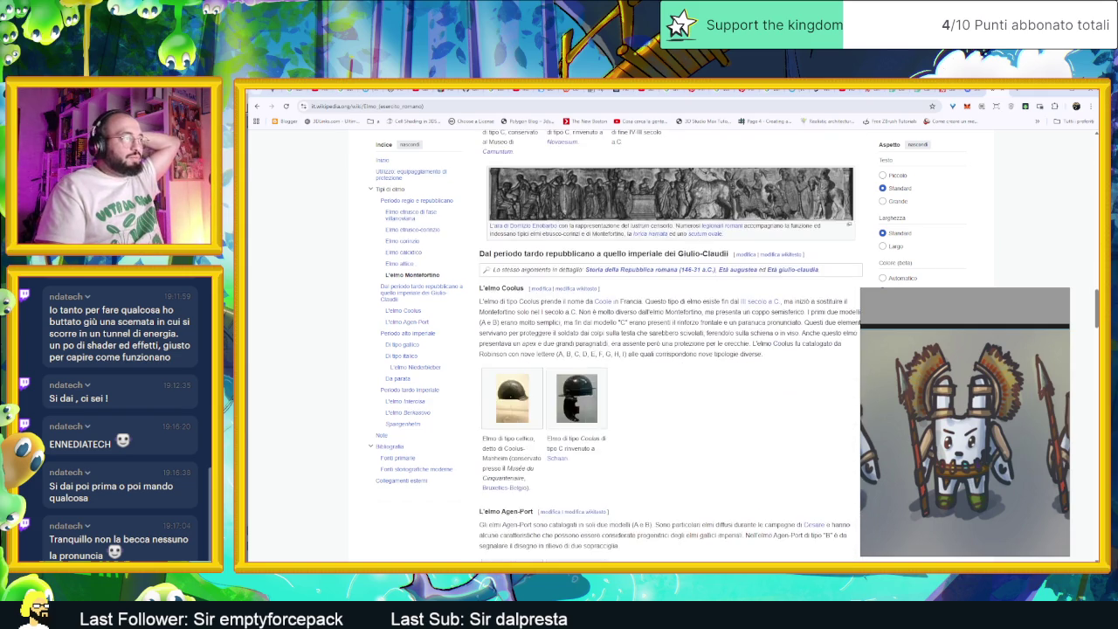
{"action": "scroll", "coordinate": [682, 358], "scroll_direction": "down", "scroll_amount": 5}
{"action": "scroll", "coordinate": [681, 360], "scroll_direction": "down", "scroll_amount": 8}
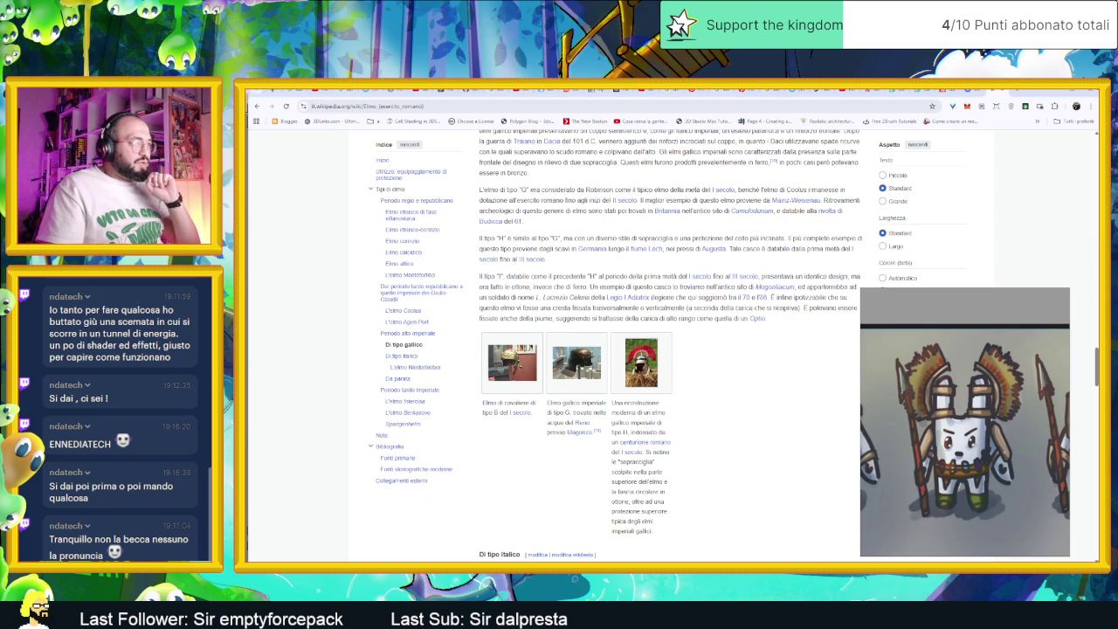
{"action": "scroll", "coordinate": [678, 514], "scroll_direction": "down", "scroll_amount": 1}
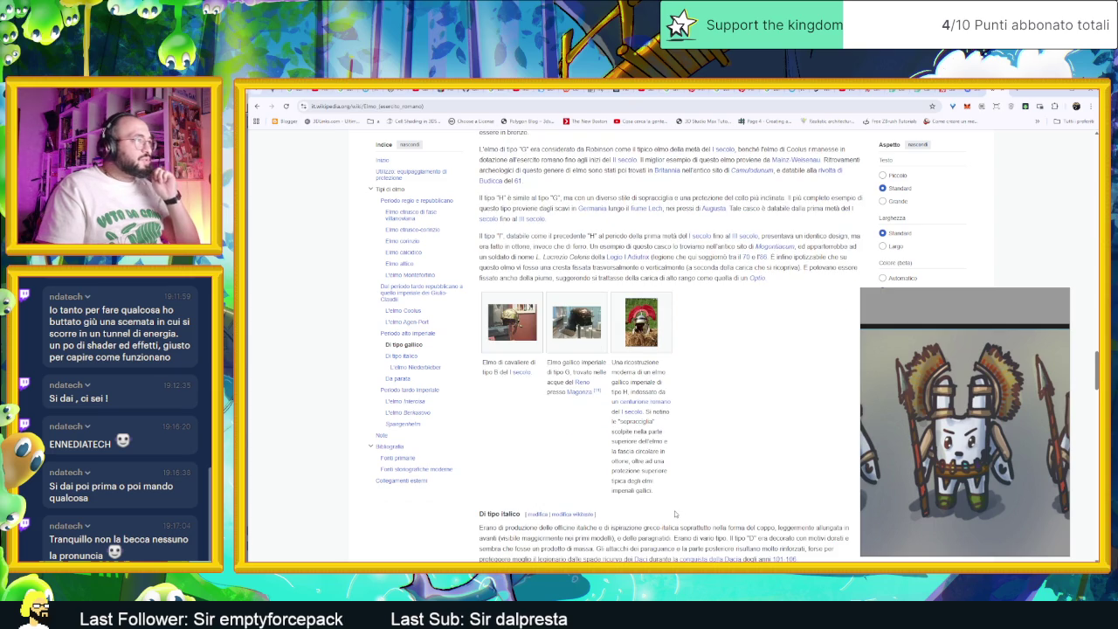
{"action": "scroll", "coordinate": [677, 514], "scroll_direction": "down", "scroll_amount": 8}
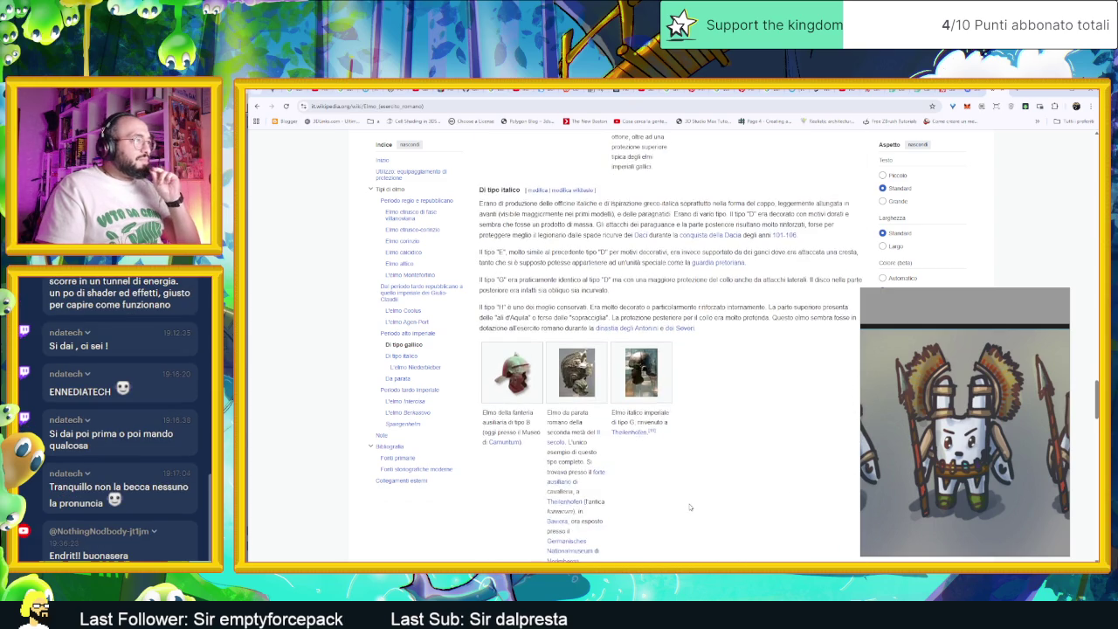
{"action": "scroll", "coordinate": [690, 507], "scroll_direction": "down", "scroll_amount": 6}
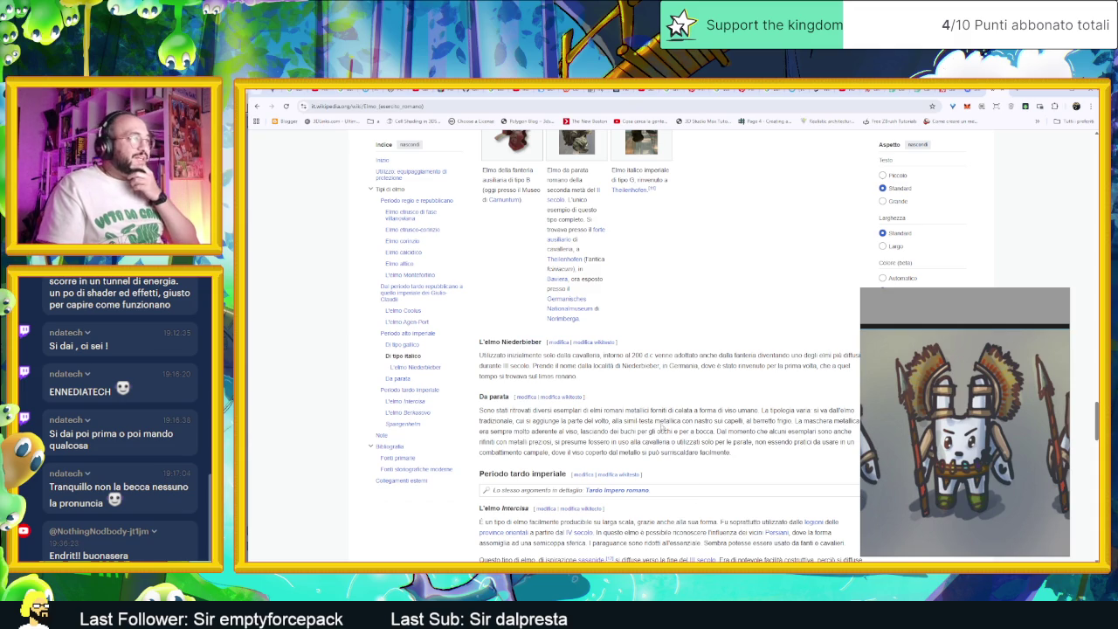
{"action": "scroll", "coordinate": [662, 428], "scroll_direction": "down", "scroll_amount": 9}
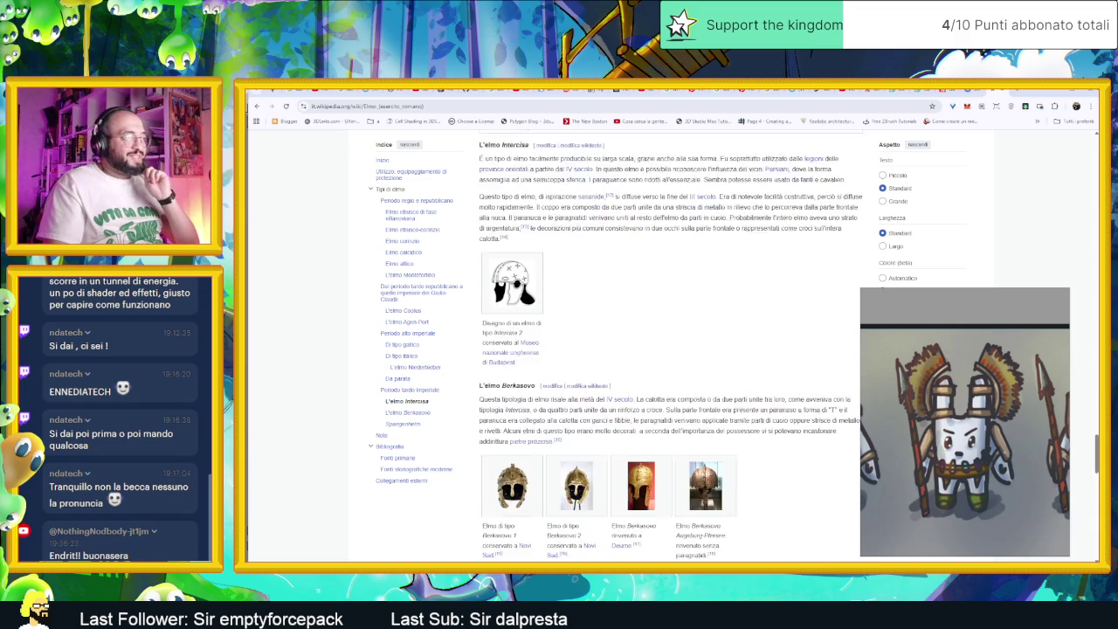
{"action": "scroll", "coordinate": [644, 431], "scroll_direction": "down", "scroll_amount": 2}
{"action": "scroll", "coordinate": [736, 432], "scroll_direction": "down", "scroll_amount": 5}
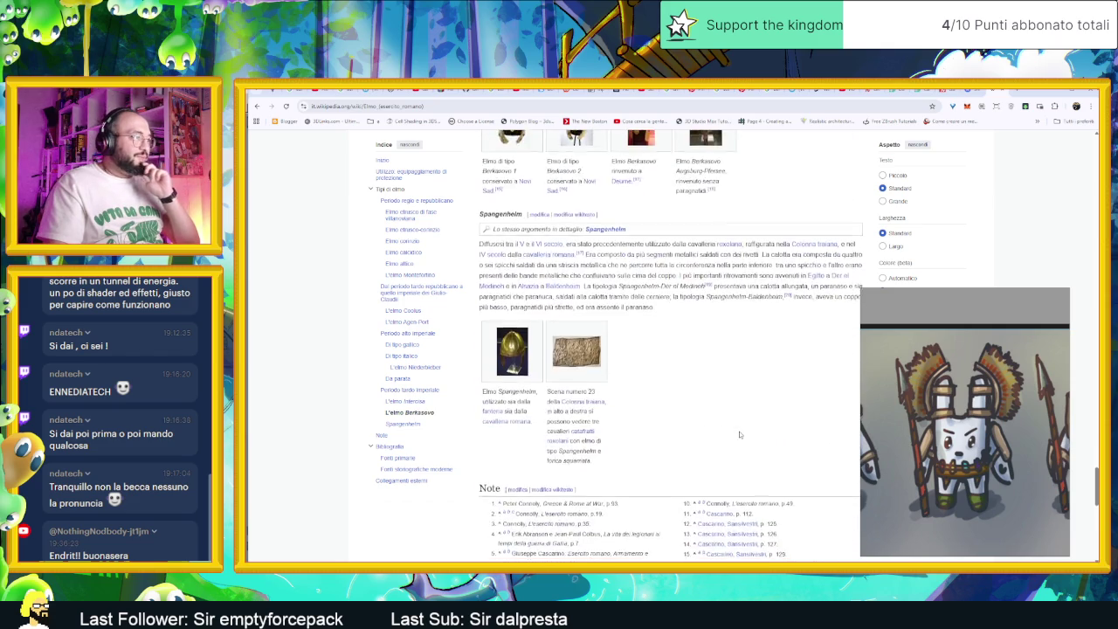
{"action": "key", "text": "alt+Left"}
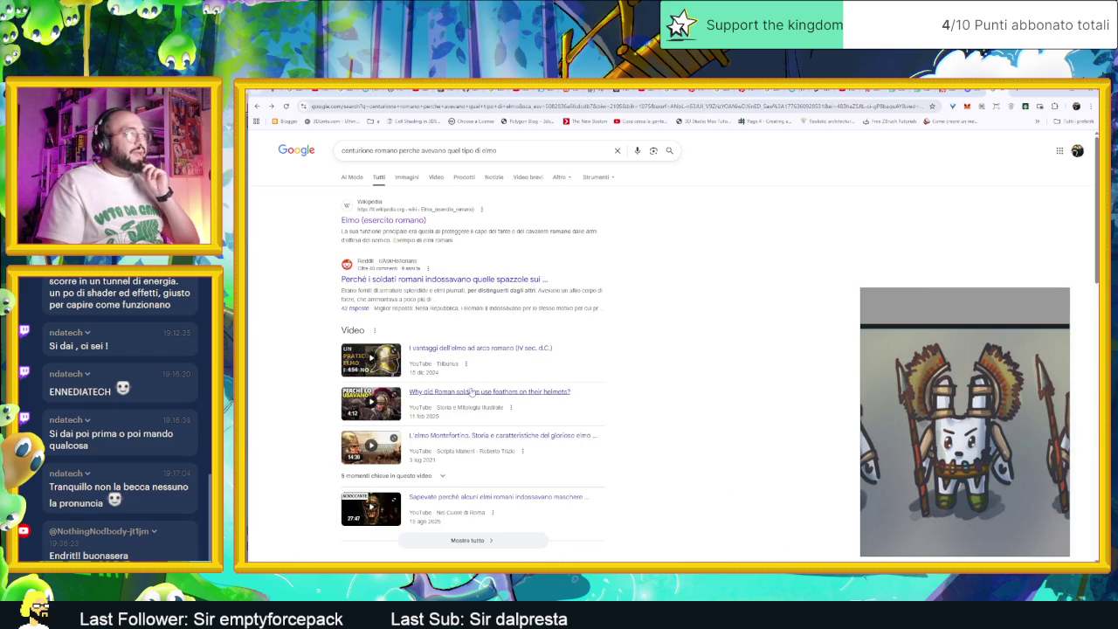
Change the query ending to 'usavano piume rosse sul elmo' and open the Reddit helmet-brushes thread.
{"action": "scroll", "coordinate": [655, 393], "scroll_direction": "down", "scroll_amount": 2}
{"action": "scroll", "coordinate": [637, 380], "scroll_direction": "up", "scroll_amount": 1}
{"action": "scroll", "coordinate": [624, 371], "scroll_direction": "down", "scroll_amount": 2}
{"action": "scroll", "coordinate": [607, 357], "scroll_direction": "up", "scroll_amount": 3}
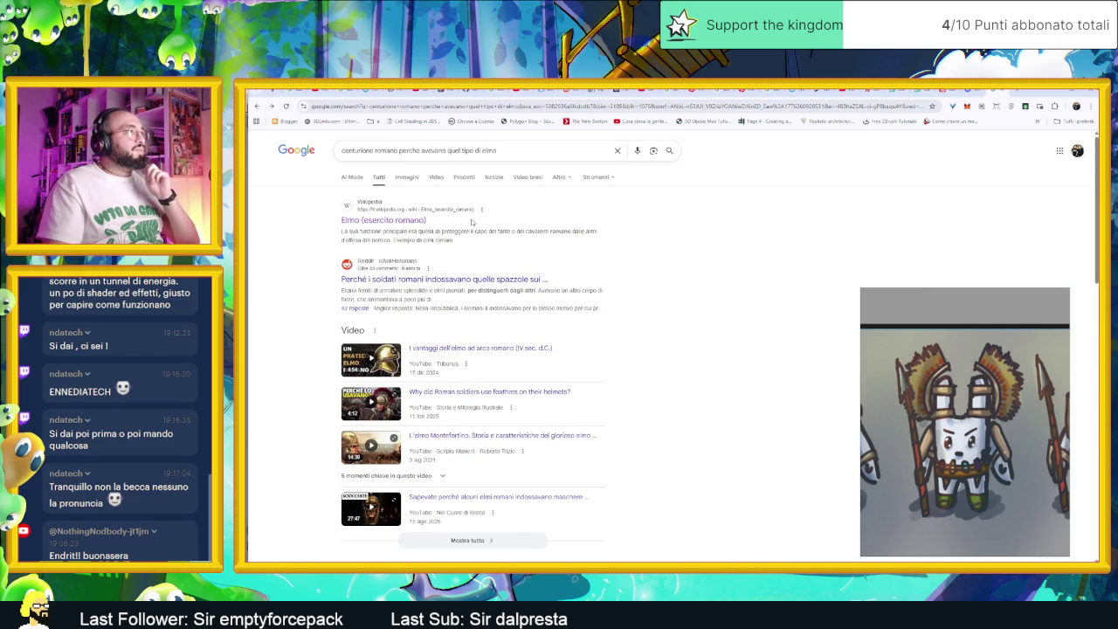
{"action": "left_click_drag", "start_coordinate": [504, 150], "coordinate": [450, 150]}
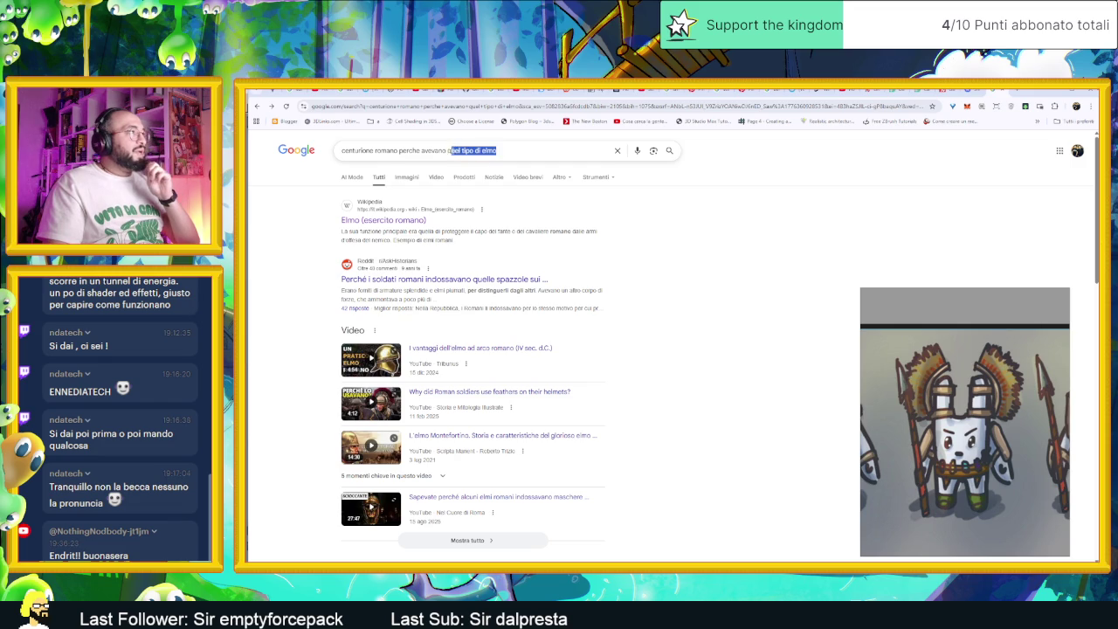
{"action": "type", "text": "usa"}
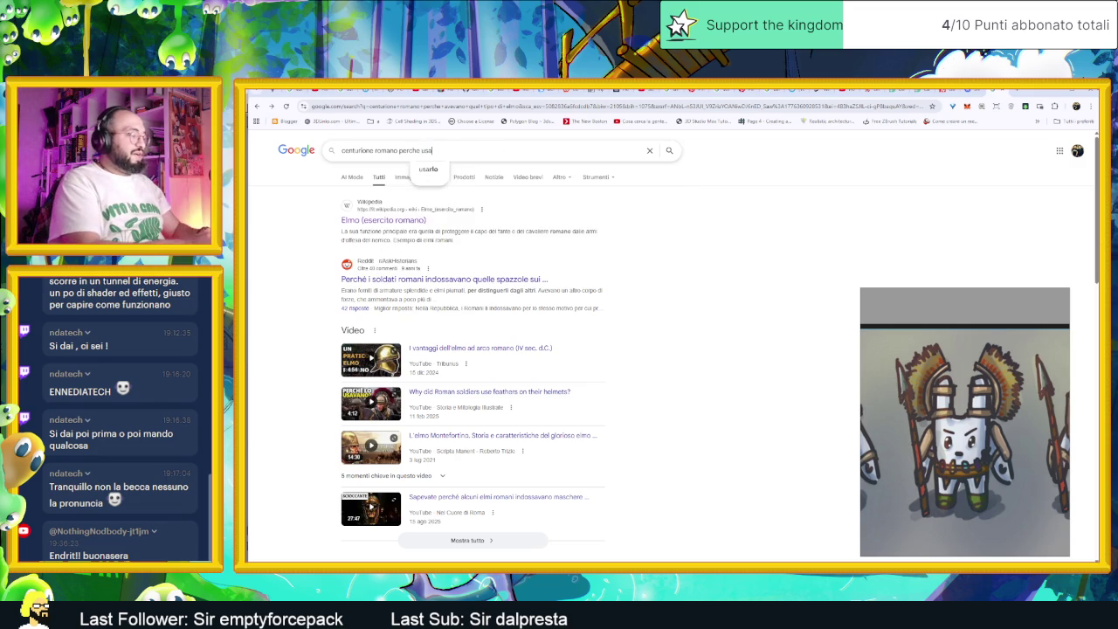
{"action": "type", "text": "vano pium"}
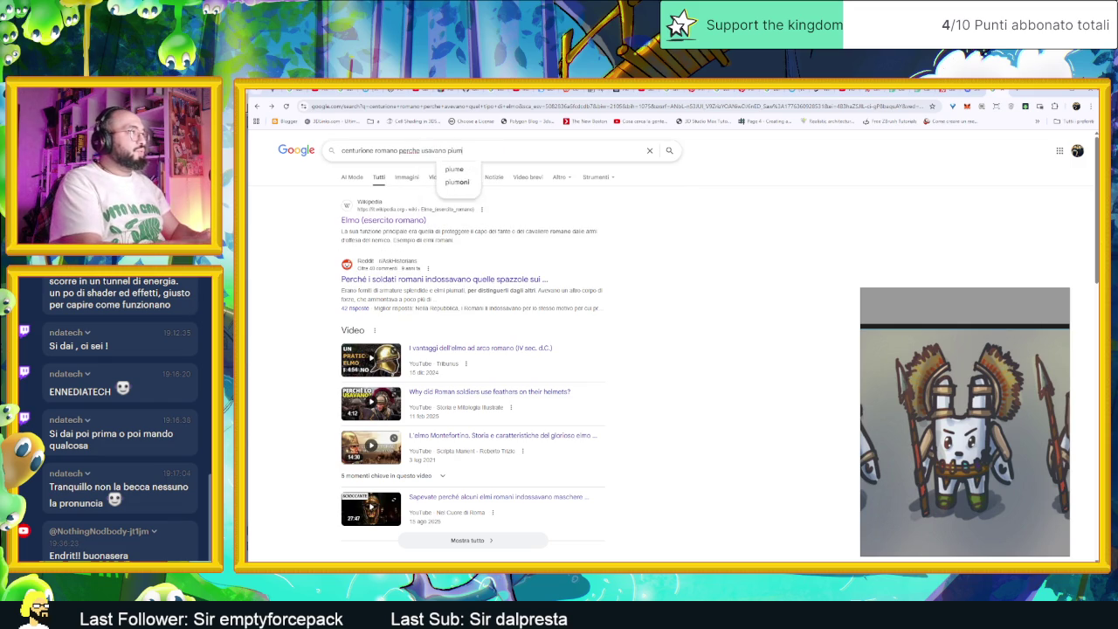
{"action": "type", "text": "e rosse sul"}
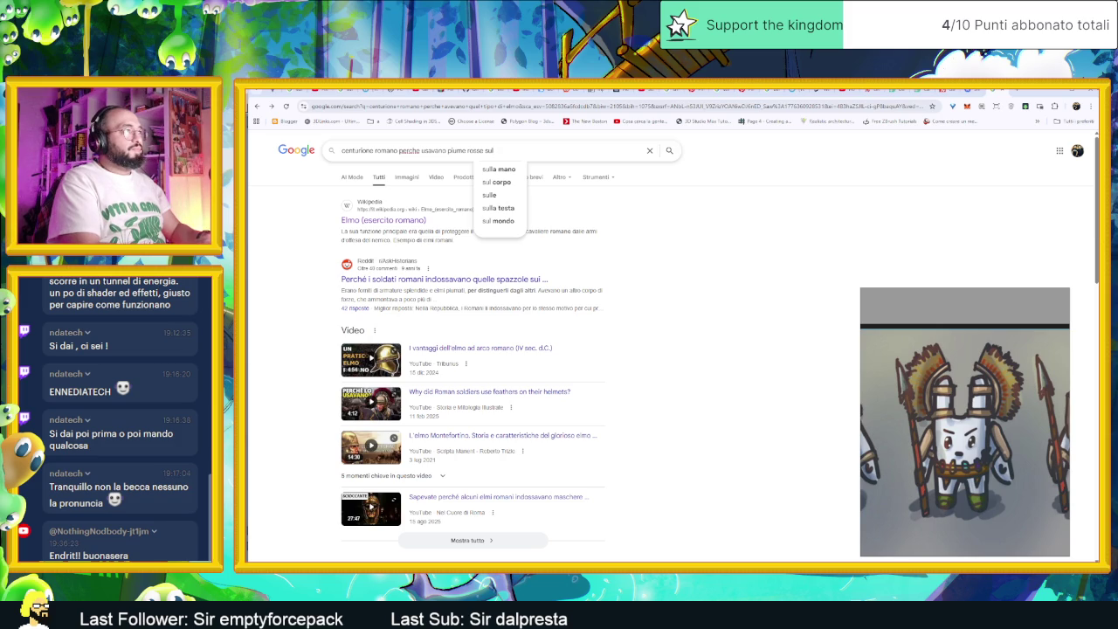
{"action": "type", "text": " elmo"}
{"action": "key", "text": "Return"}
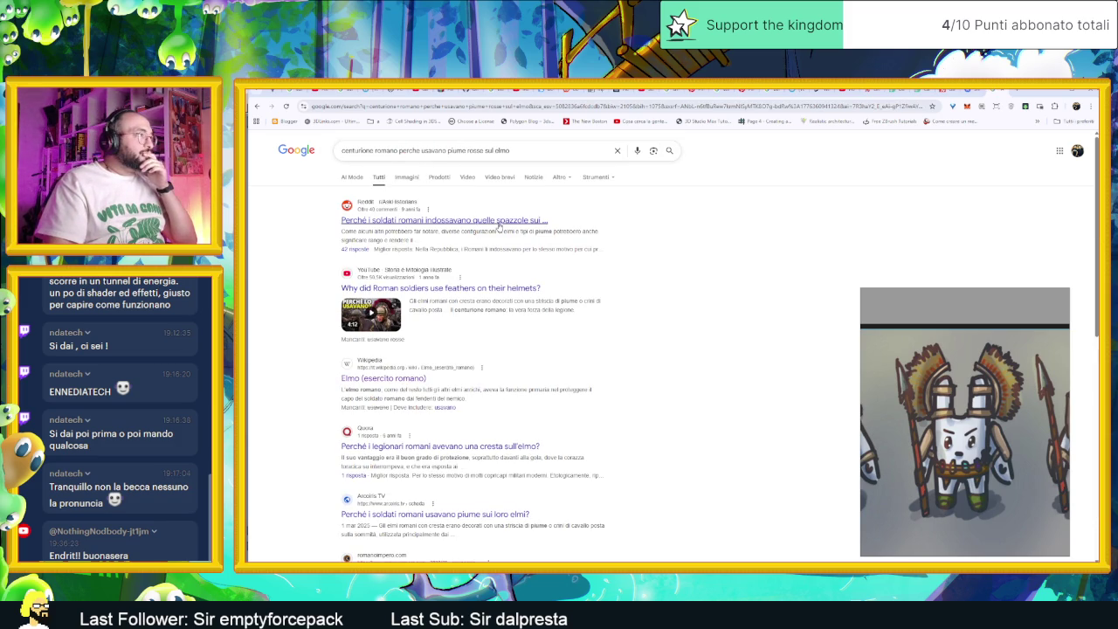
{"action": "left_click", "coordinate": [500, 222]}
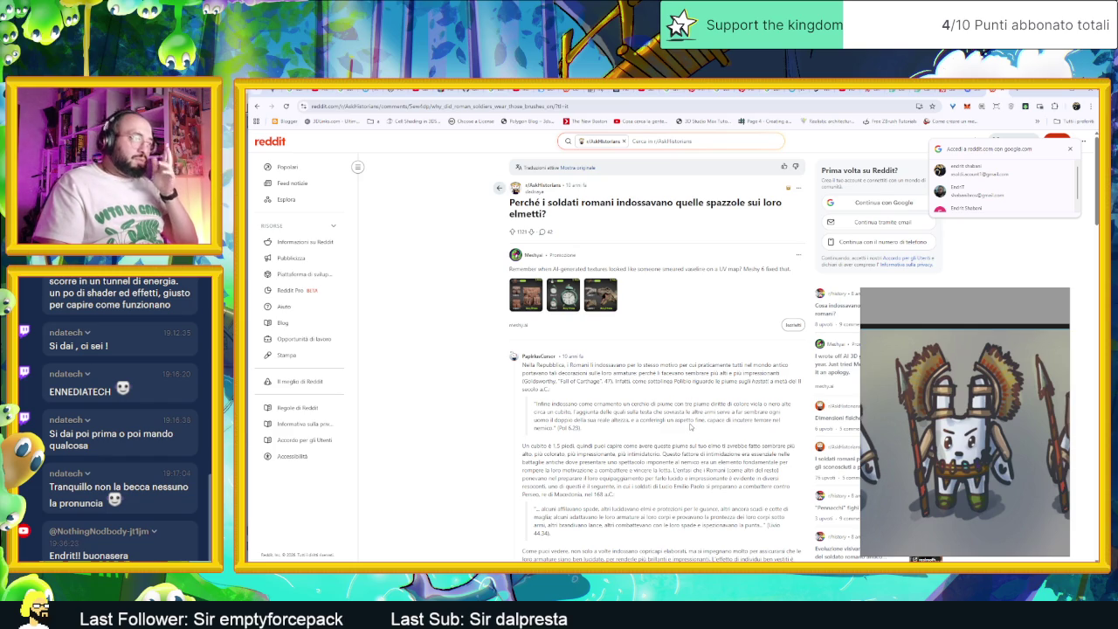
{"action": "scroll", "coordinate": [655, 393], "scroll_direction": "down", "scroll_amount": 1}
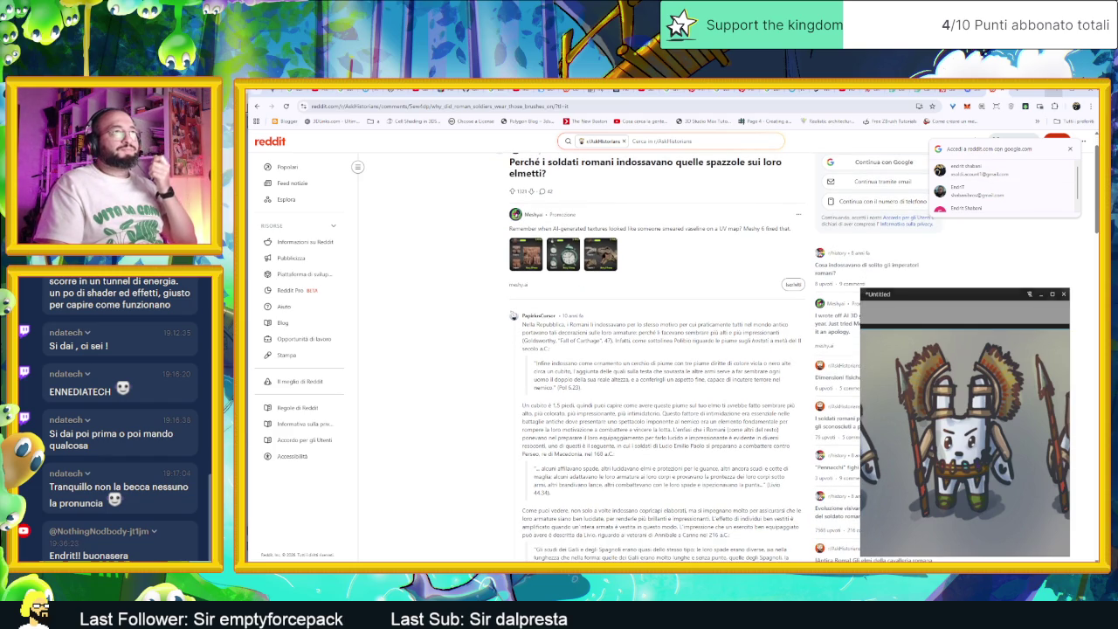
Minimize Chrome and reposition the guard reference window over Aseprite.
{"action": "left_click", "coordinate": [1055, 93]}
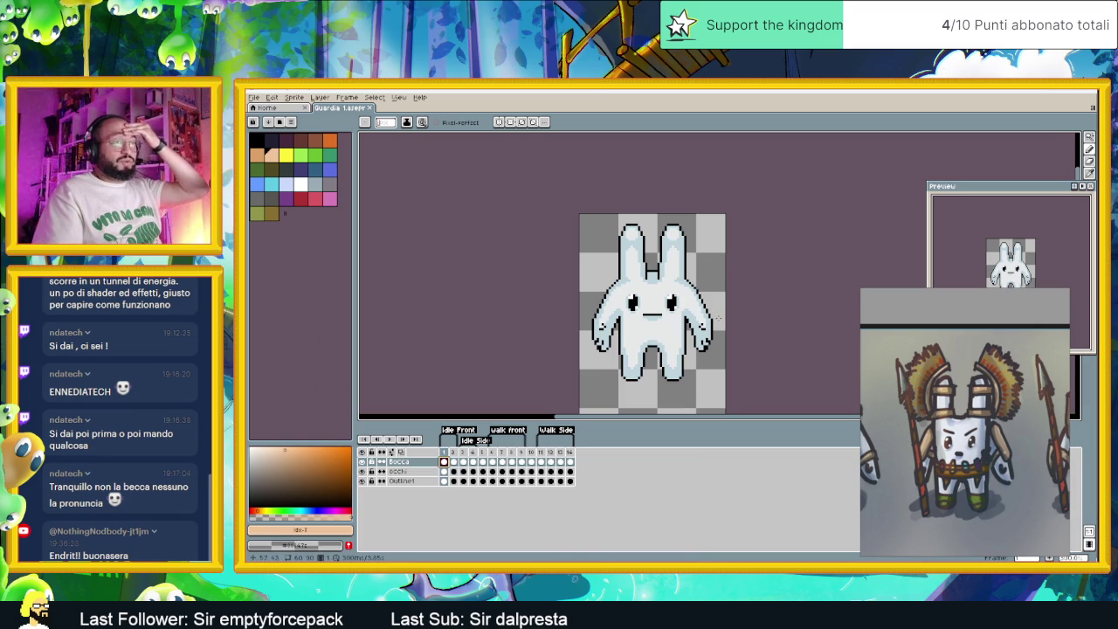
{"action": "mouse_move", "coordinate": [964, 289]}
{"action": "left_click_drag", "start_coordinate": [970, 298], "coordinate": [764, 262]}
{"action": "scroll", "coordinate": [790, 357], "scroll_direction": "down", "scroll_amount": 3}
{"action": "scroll", "coordinate": [796, 372], "scroll_direction": "down", "scroll_amount": 2}
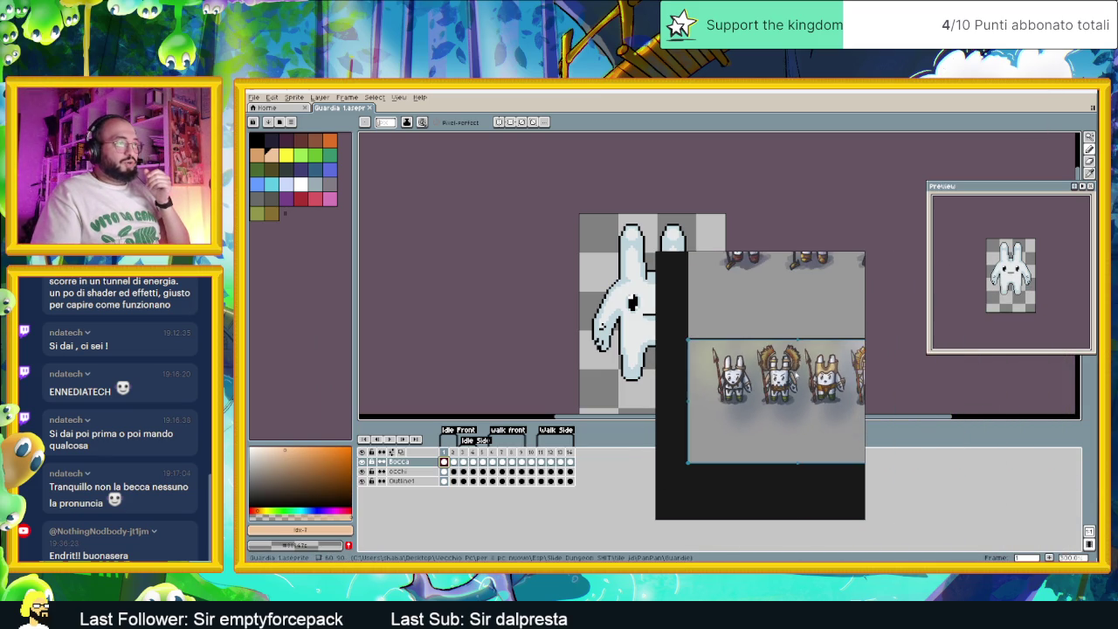
{"action": "scroll", "coordinate": [811, 384], "scroll_direction": "up", "scroll_amount": 2}
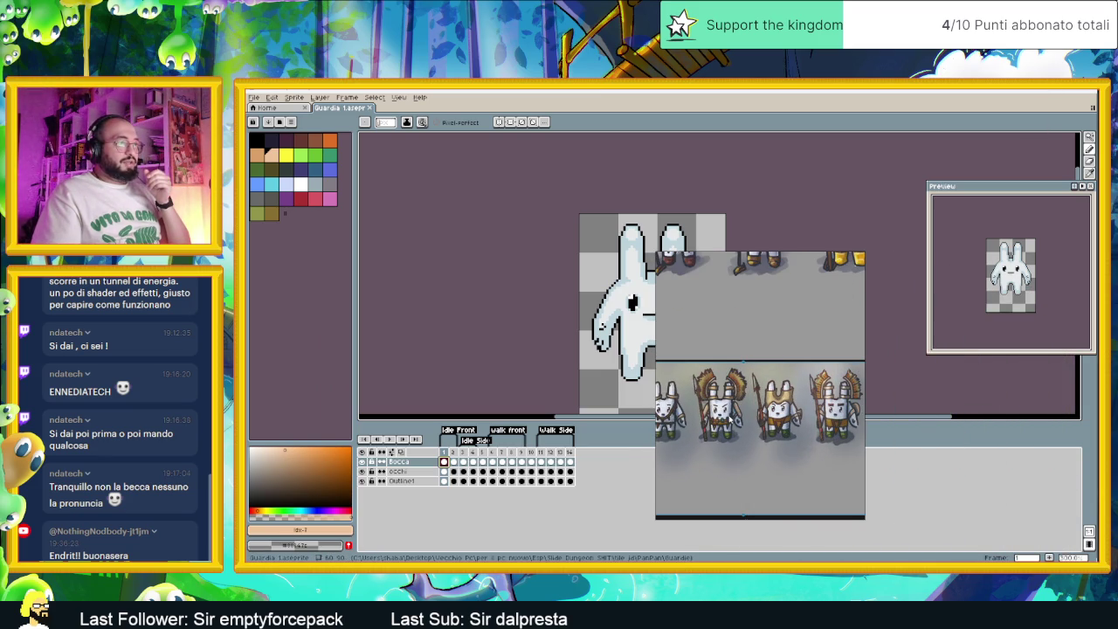
{"action": "scroll", "coordinate": [725, 395], "scroll_direction": "up", "scroll_amount": 1}
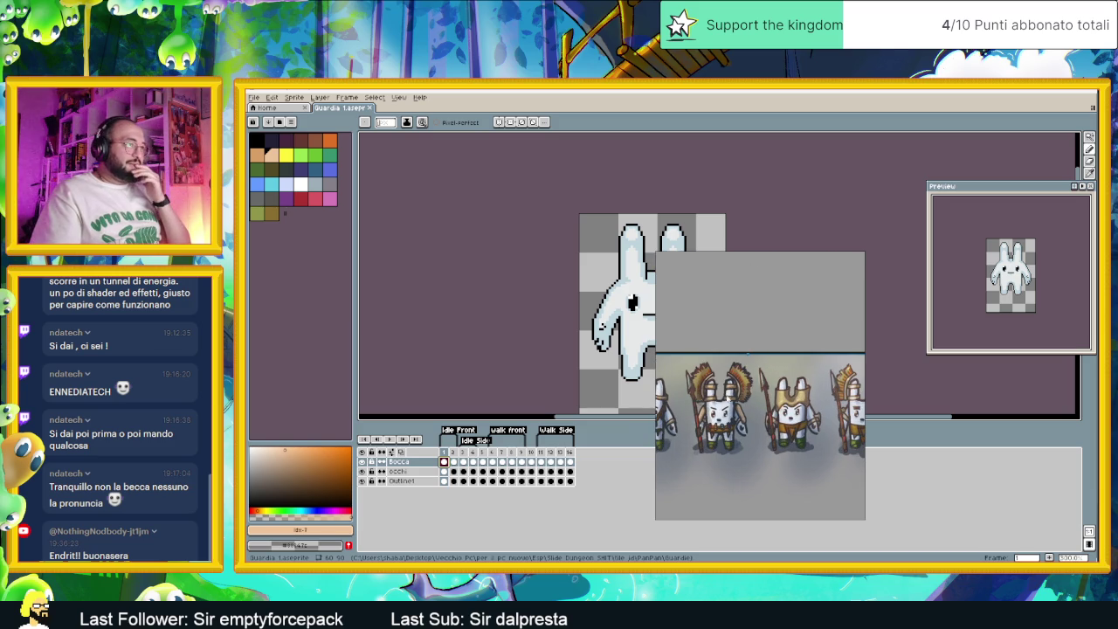
Dock the reference to the right of the canvas, zoomed onto a single guard.
{"action": "left_click_drag", "start_coordinate": [756, 261], "coordinate": [951, 242]}
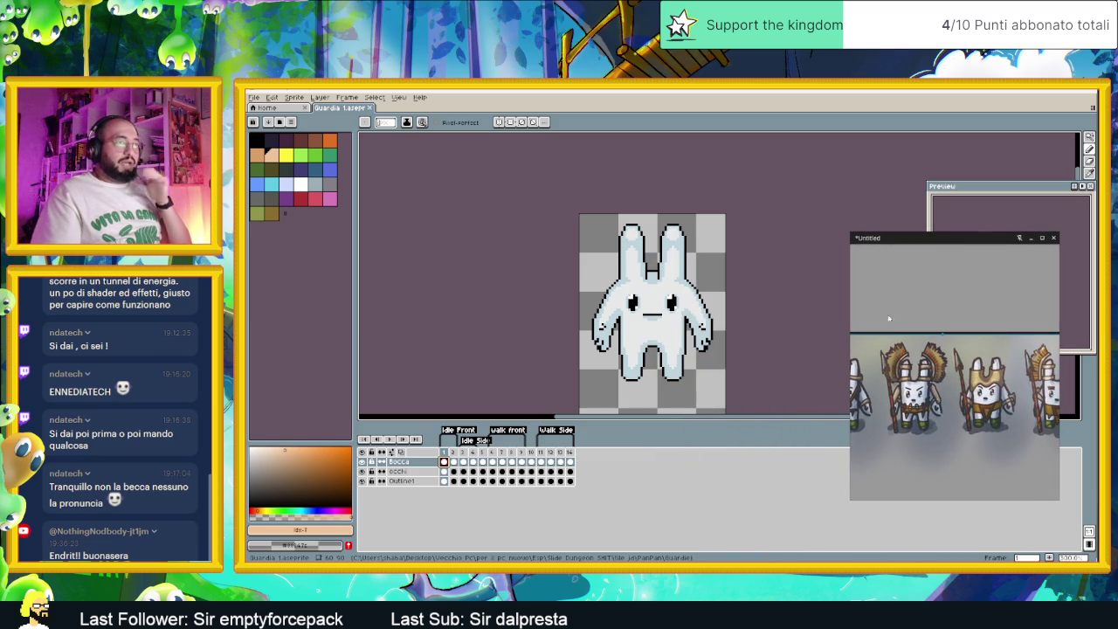
{"action": "scroll", "coordinate": [921, 346], "scroll_direction": "up", "scroll_amount": 4}
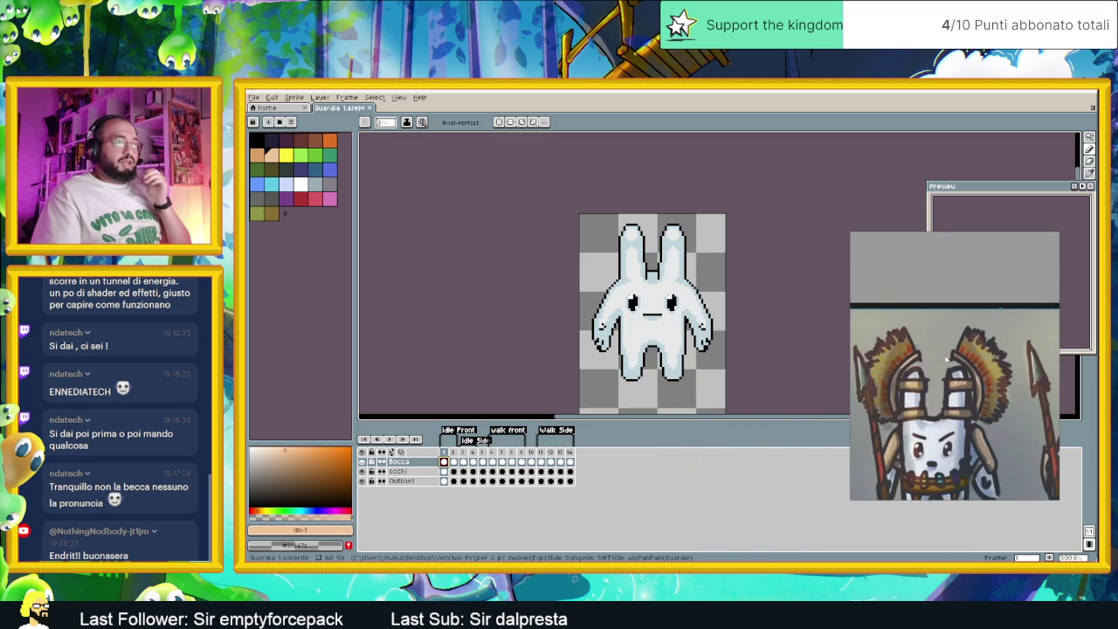
{"action": "left_click_drag", "start_coordinate": [921, 365], "coordinate": [944, 363]}
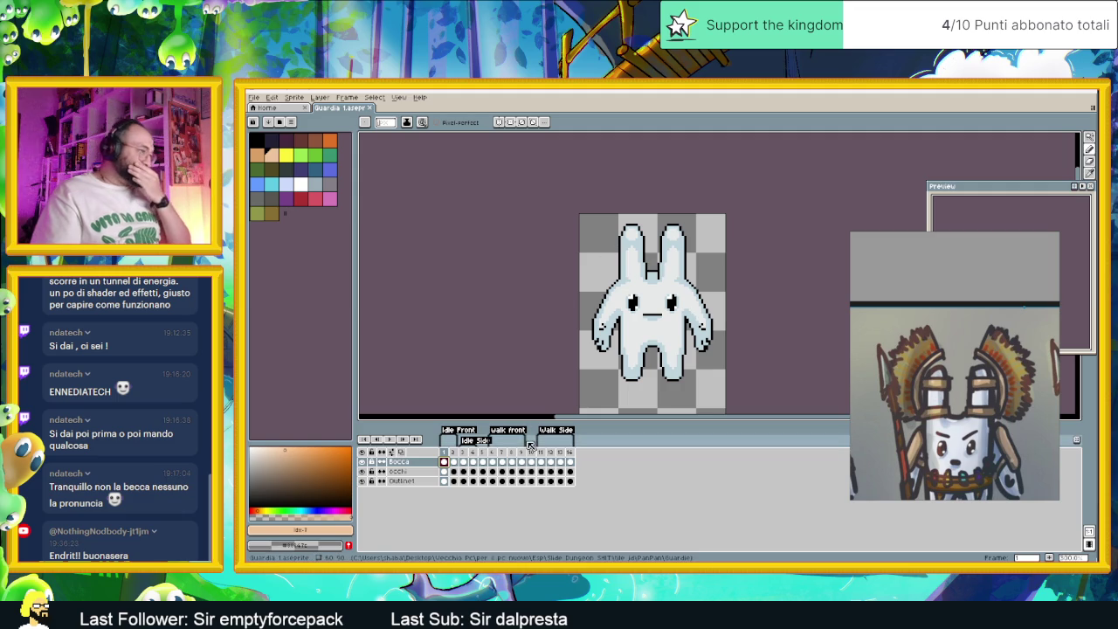
{"action": "left_click", "coordinate": [278, 98]}
{"action": "left_click", "coordinate": [294, 97]}
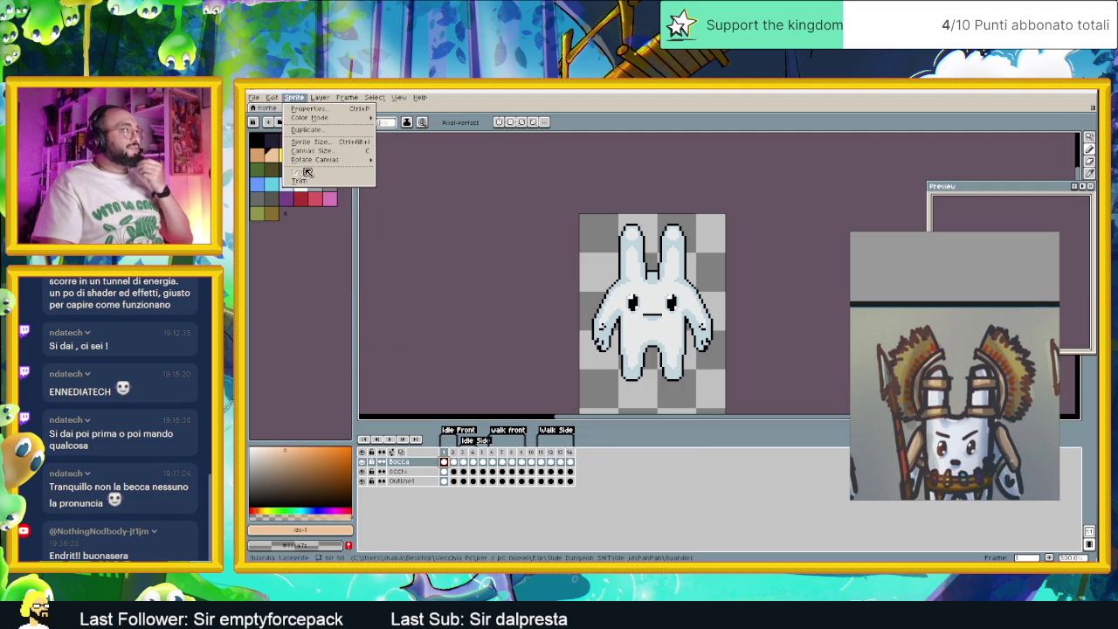
In Canvas Size, anchor bottom-centre and apply a 120-pixel height.
{"action": "left_click", "coordinate": [312, 150]}
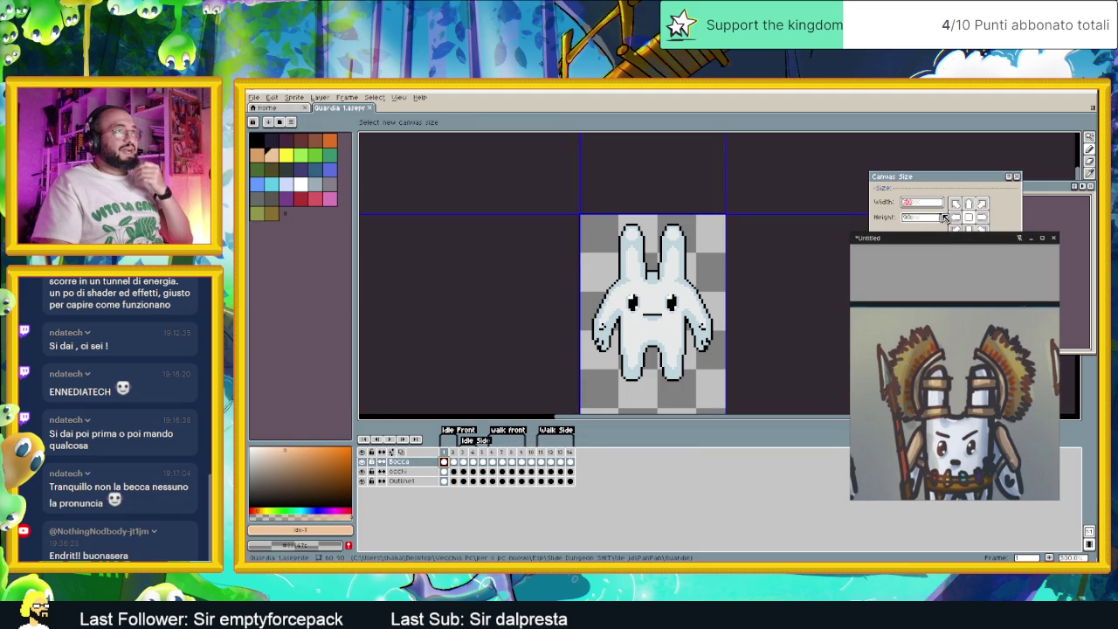
{"action": "left_click", "coordinate": [969, 229]}
{"action": "left_click", "coordinate": [924, 218]}
{"action": "type", "text": "120"}
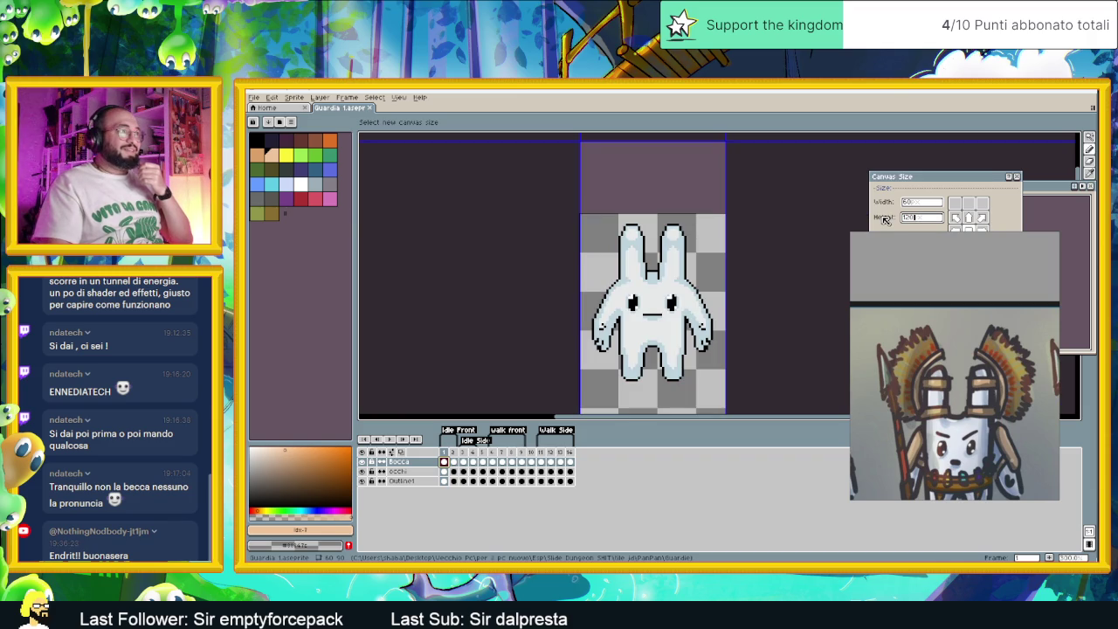
{"action": "left_click_drag", "start_coordinate": [908, 177], "coordinate": [736, 176]}
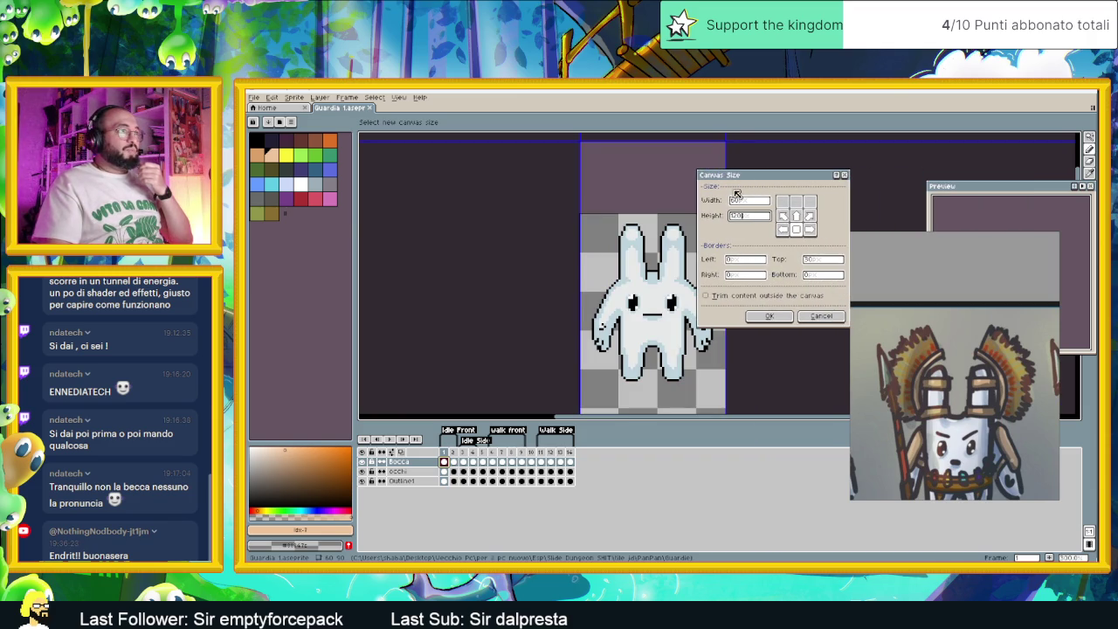
{"action": "left_click", "coordinate": [776, 318]}
{"action": "scroll", "coordinate": [703, 352], "scroll_direction": "down", "scroll_amount": 2}
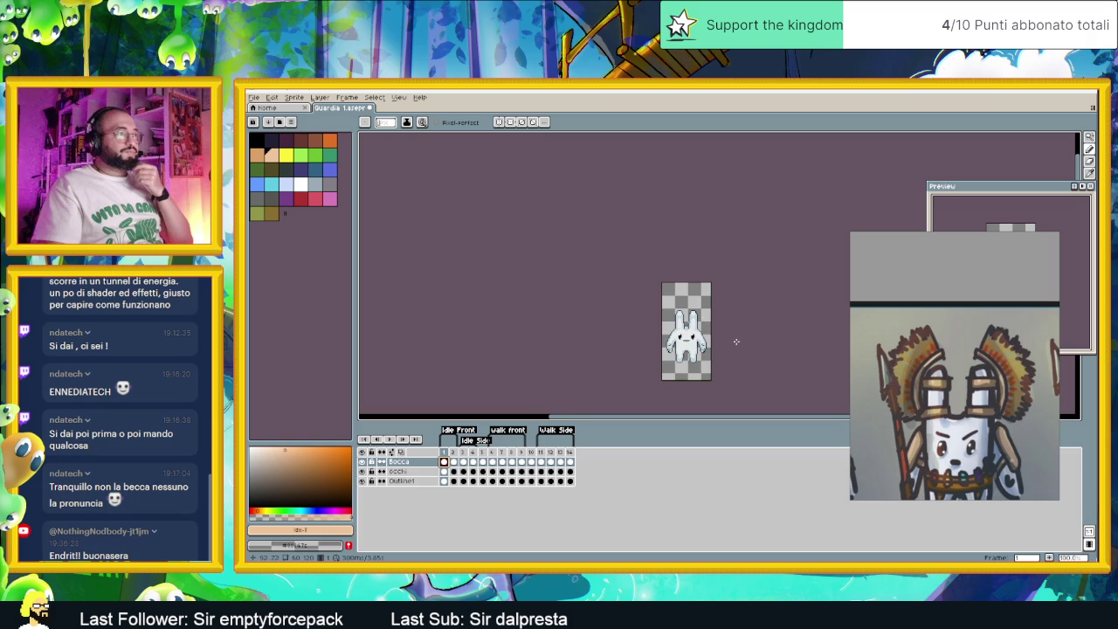
{"action": "left_click_drag", "start_coordinate": [715, 333], "coordinate": [641, 297]}
{"action": "scroll", "coordinate": [642, 297], "scroll_direction": "up", "scroll_amount": 3}
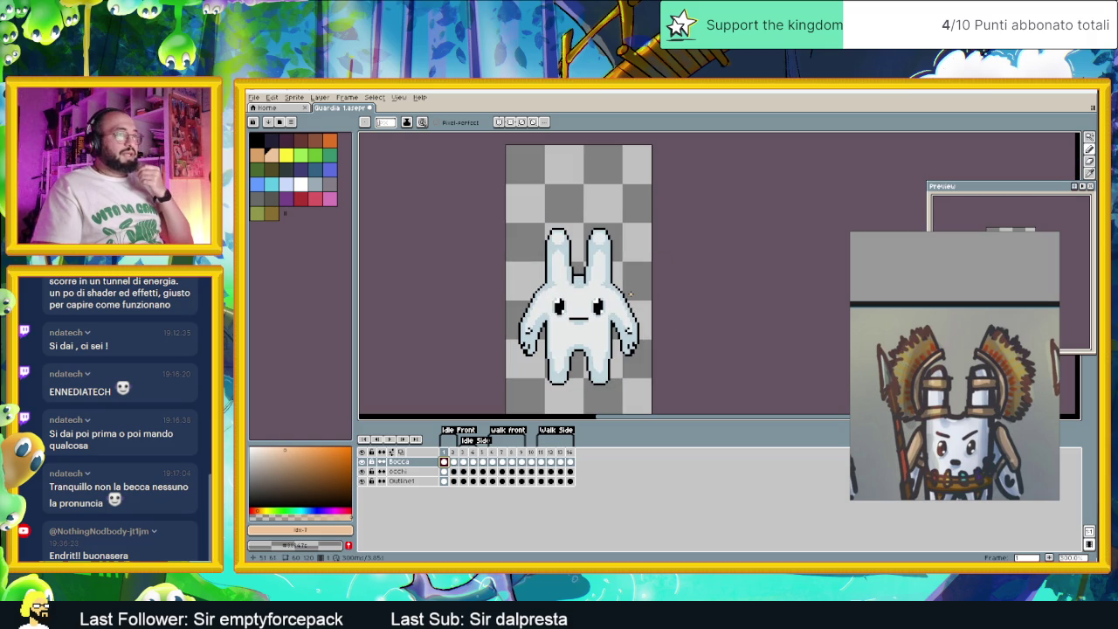
{"action": "scroll", "coordinate": [630, 295], "scroll_direction": "down", "scroll_amount": 1}
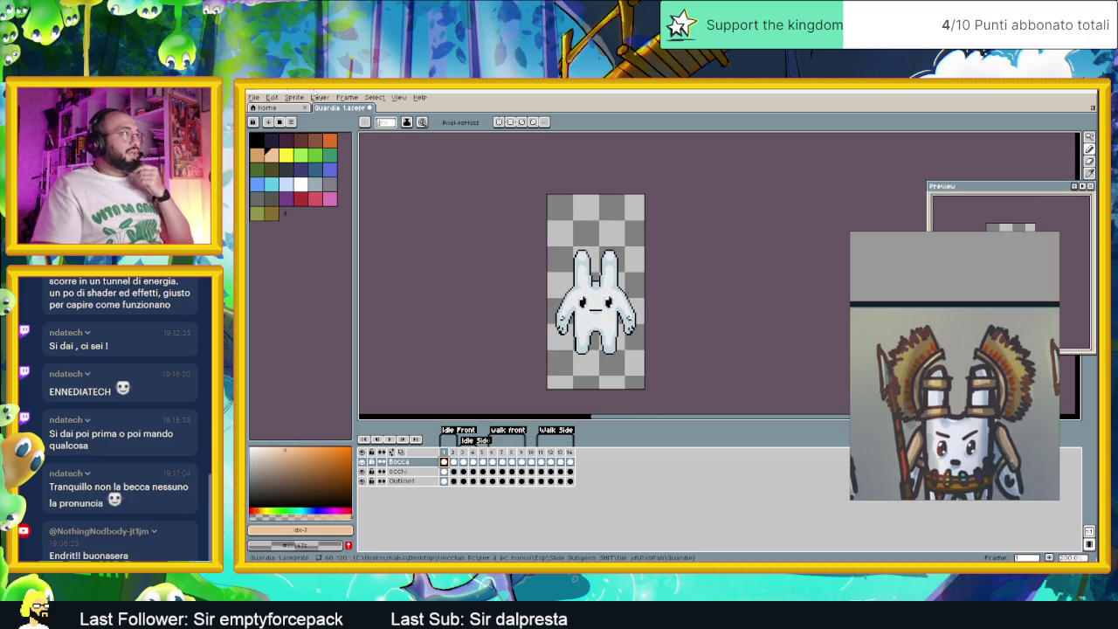
Reopen Canvas Size, try 90 in the height field, then cancel.
{"action": "left_click", "coordinate": [271, 97]}
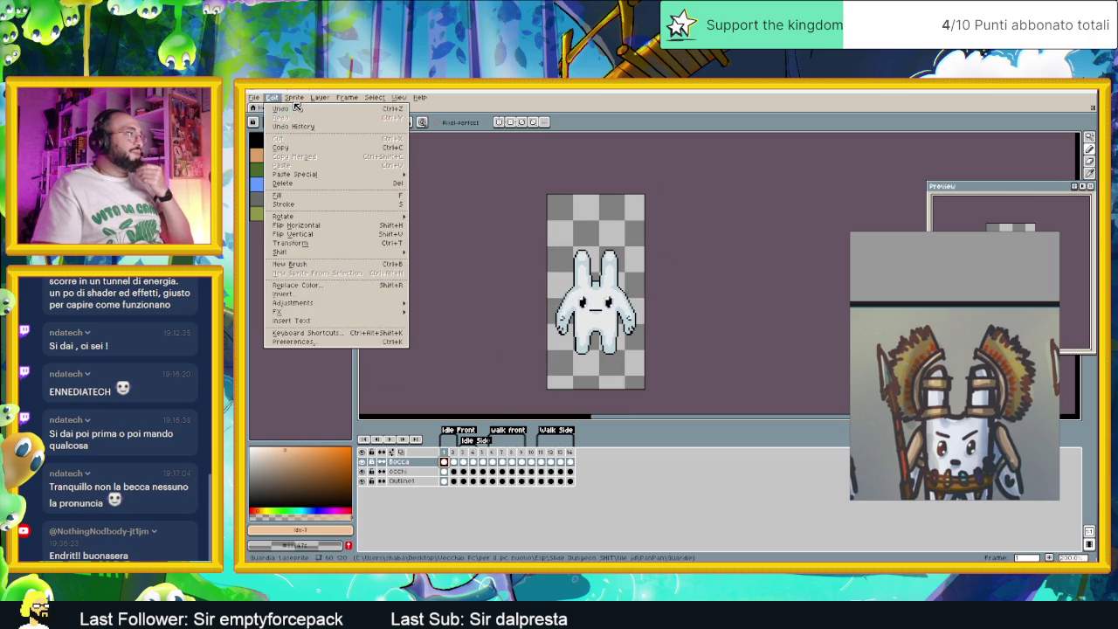
{"action": "left_click", "coordinate": [294, 97]}
{"action": "left_click", "coordinate": [322, 152]}
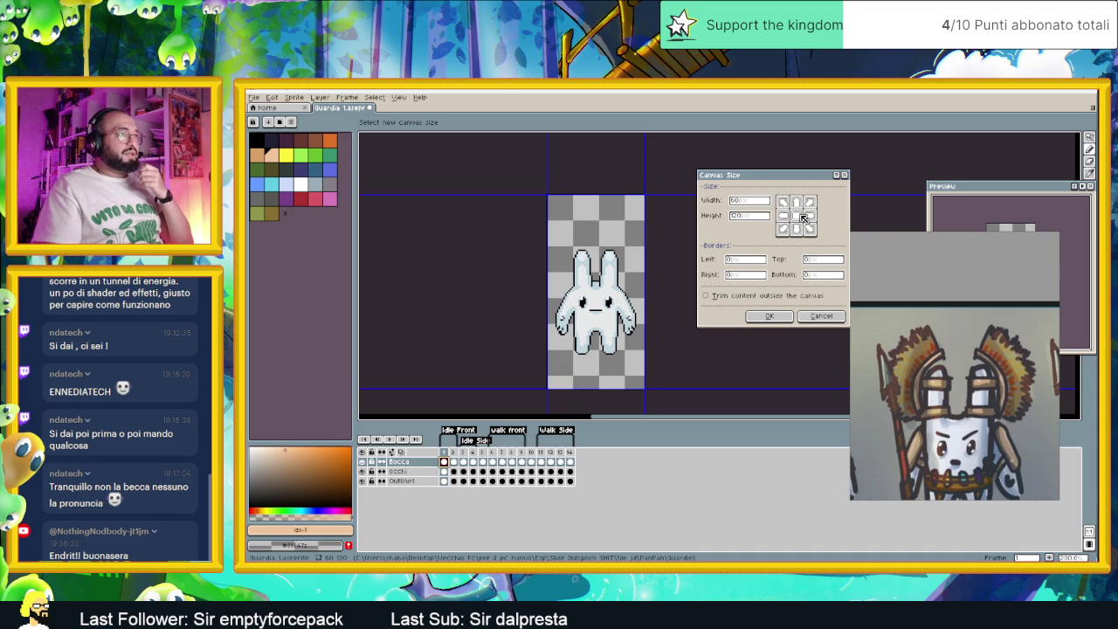
{"action": "left_click", "coordinate": [756, 218]}
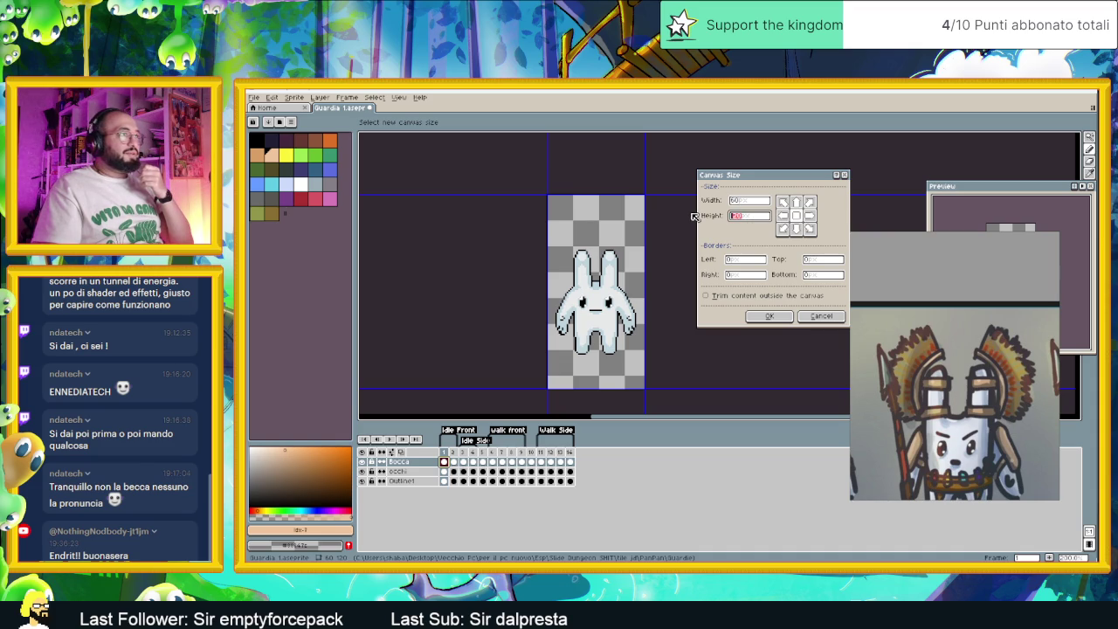
{"action": "type", "text": "90"}
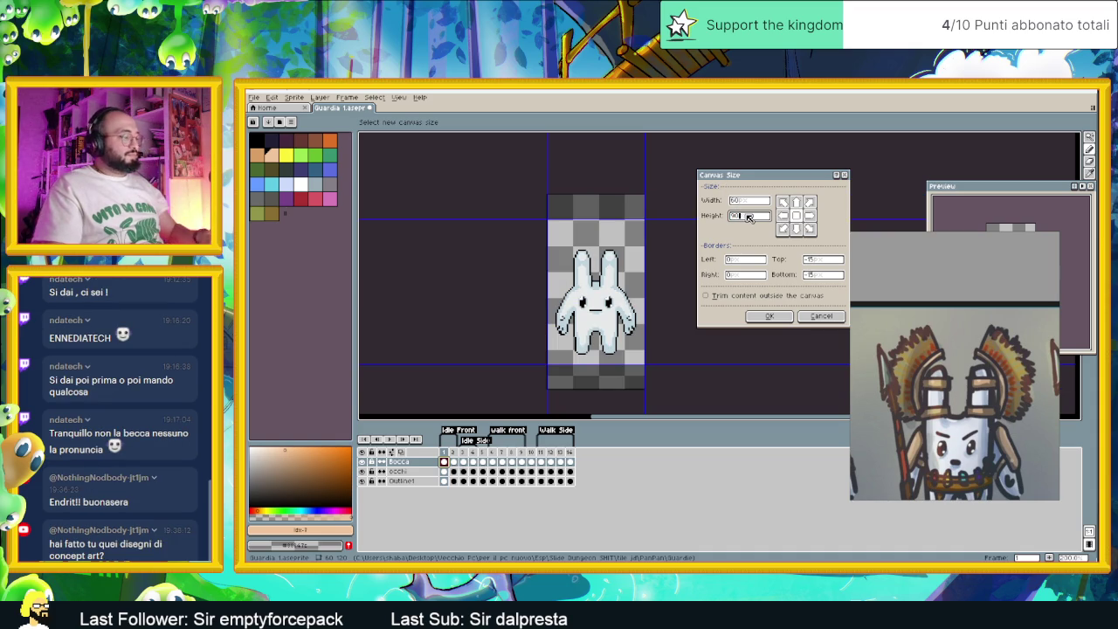
{"action": "left_click", "coordinate": [826, 317]}
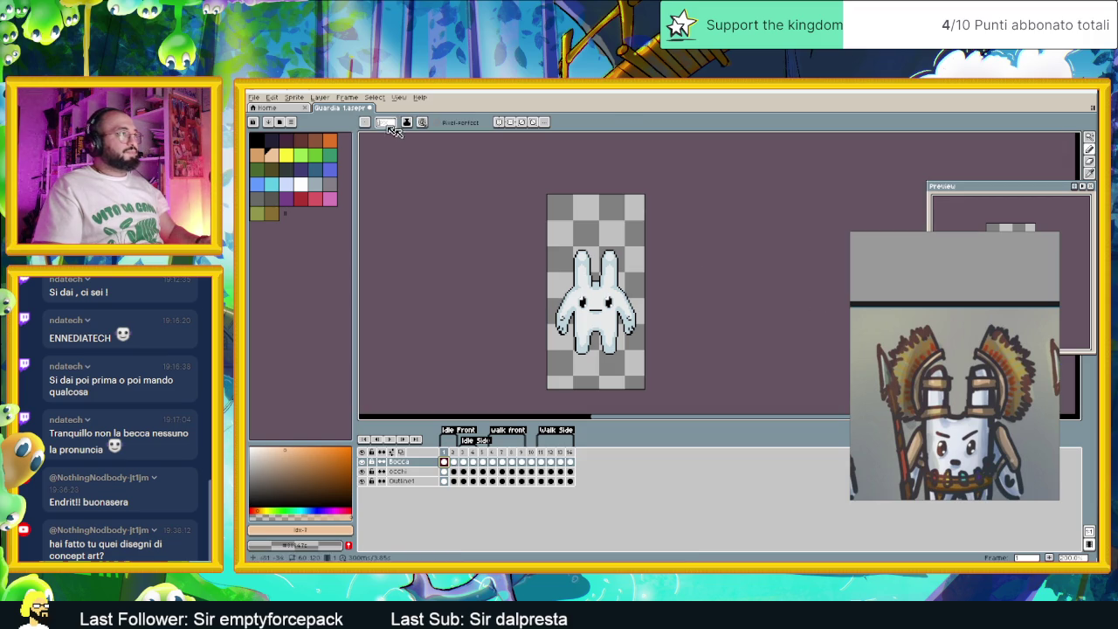
Set the canvas width to 90 pixels and confirm.
{"action": "left_click", "coordinate": [273, 97]}
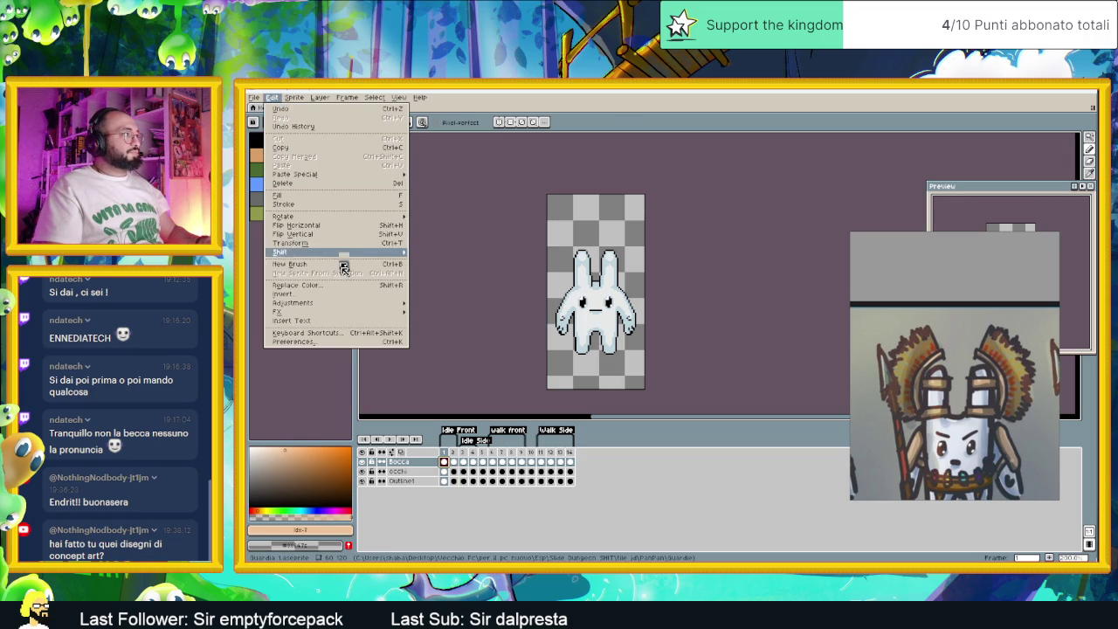
{"action": "mouse_move", "coordinate": [346, 304]}
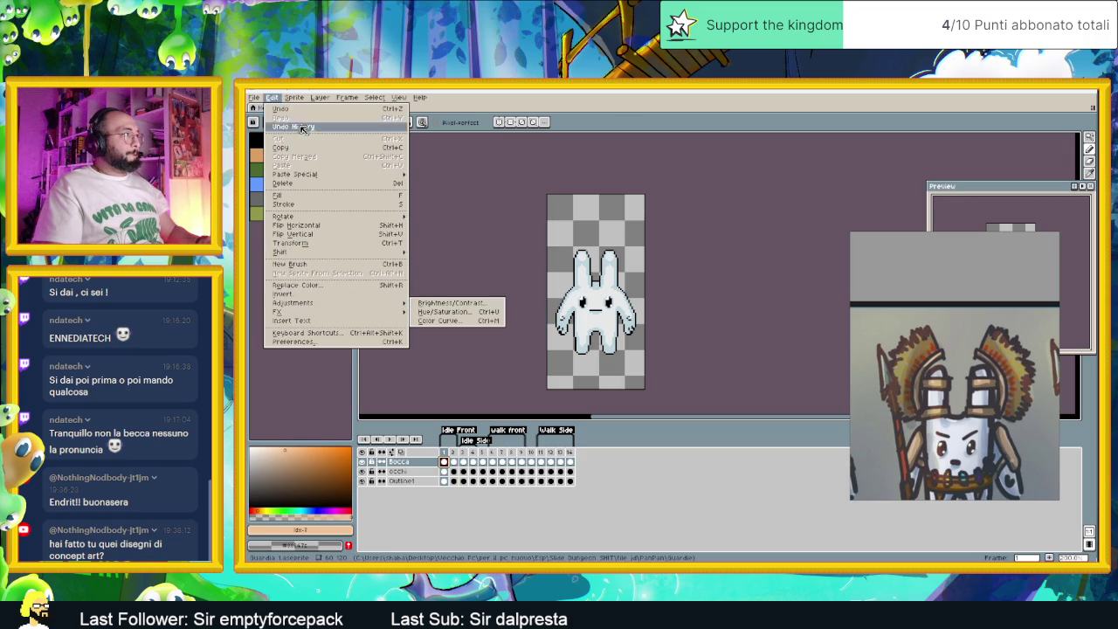
{"action": "left_click", "coordinate": [321, 154]}
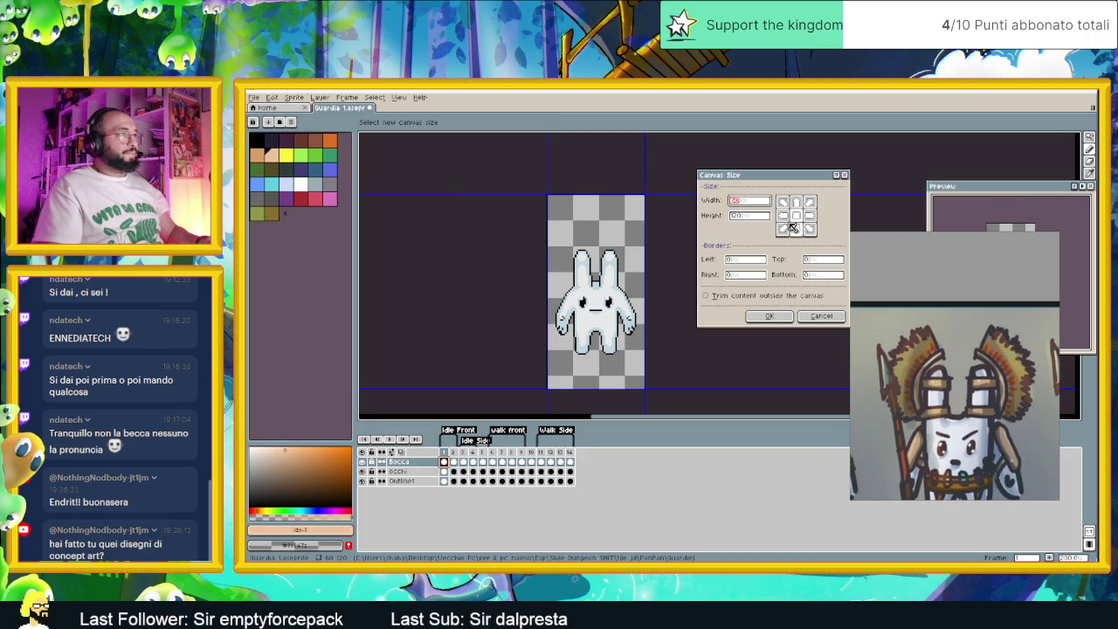
{"action": "type", "text": "90"}
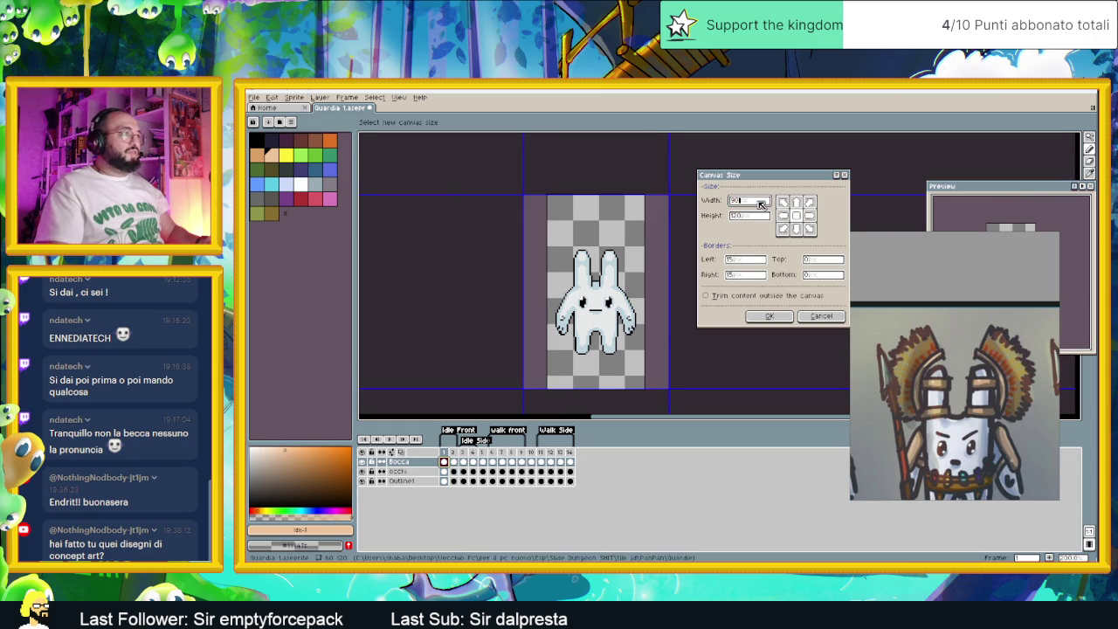
{"action": "left_click", "coordinate": [782, 317]}
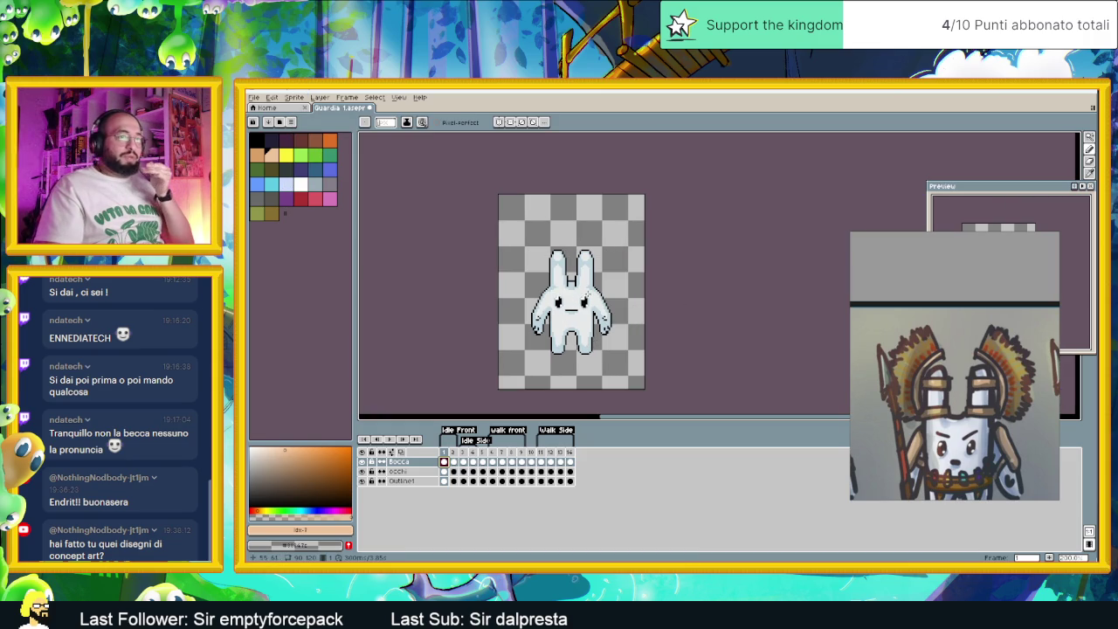
{"action": "mouse_move", "coordinate": [599, 292]}
{"action": "left_mouse_down"}
{"action": "mouse_move", "coordinate": [588, 284]}
{"action": "mouse_move", "coordinate": [603, 277]}
{"action": "left_mouse_up"}
{"action": "scroll", "coordinate": [604, 271], "scroll_direction": "up", "scroll_amount": 1}
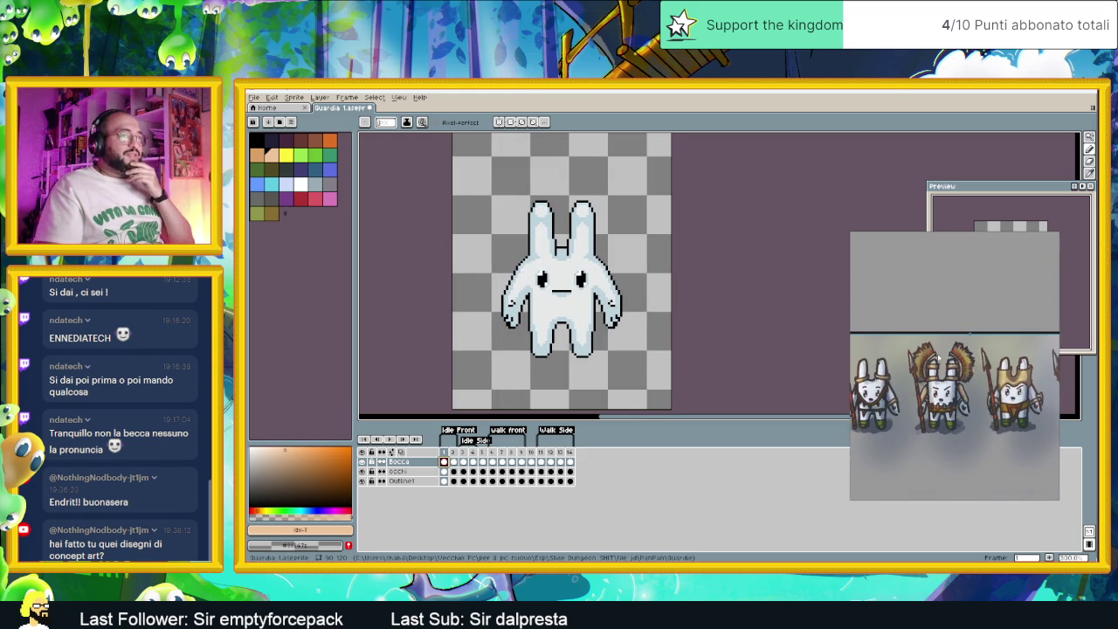
{"action": "scroll", "coordinate": [940, 366], "scroll_direction": "down", "scroll_amount": 2}
{"action": "scroll", "coordinate": [939, 385], "scroll_direction": "down", "scroll_amount": 2}
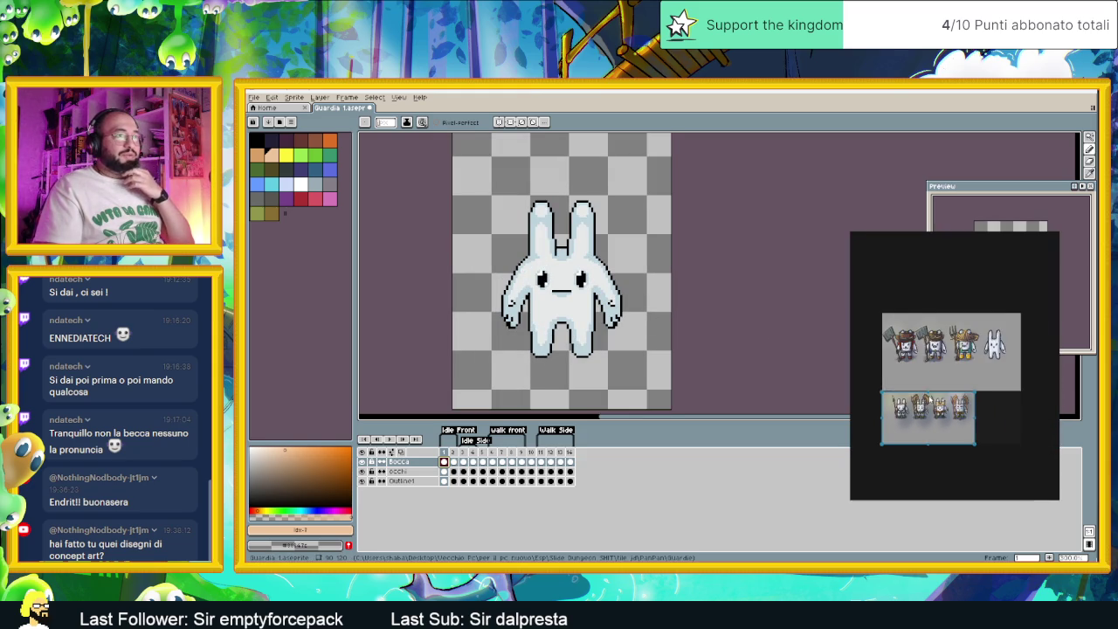
{"action": "scroll", "coordinate": [940, 392], "scroll_direction": "up", "scroll_amount": 2}
{"action": "scroll", "coordinate": [917, 331], "scroll_direction": "up", "scroll_amount": 4}
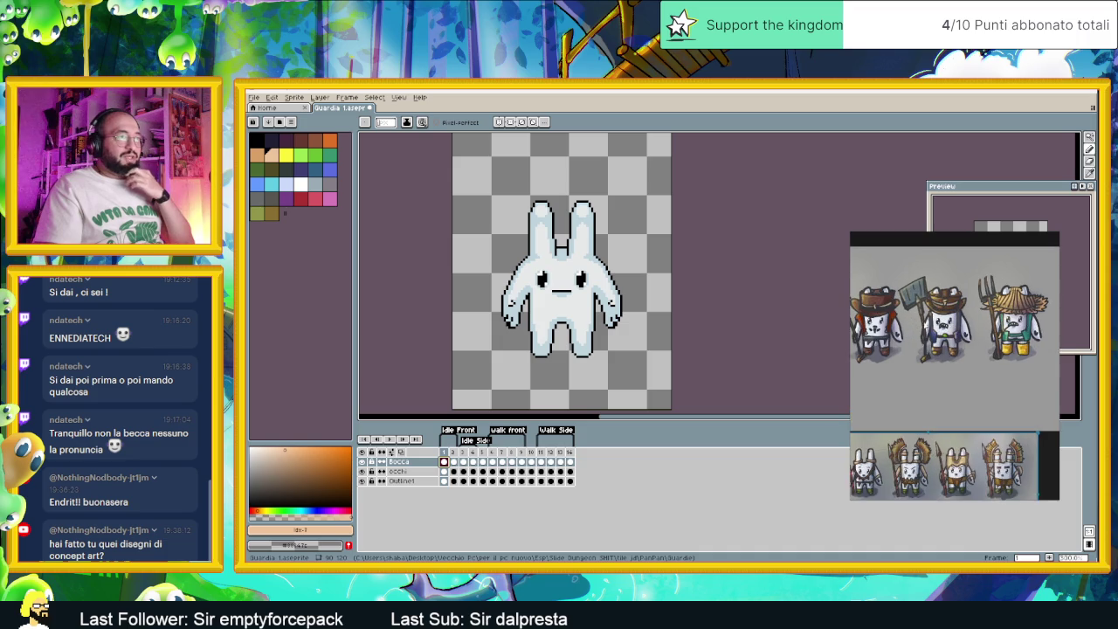
{"action": "scroll", "coordinate": [859, 354], "scroll_direction": "up", "scroll_amount": 5}
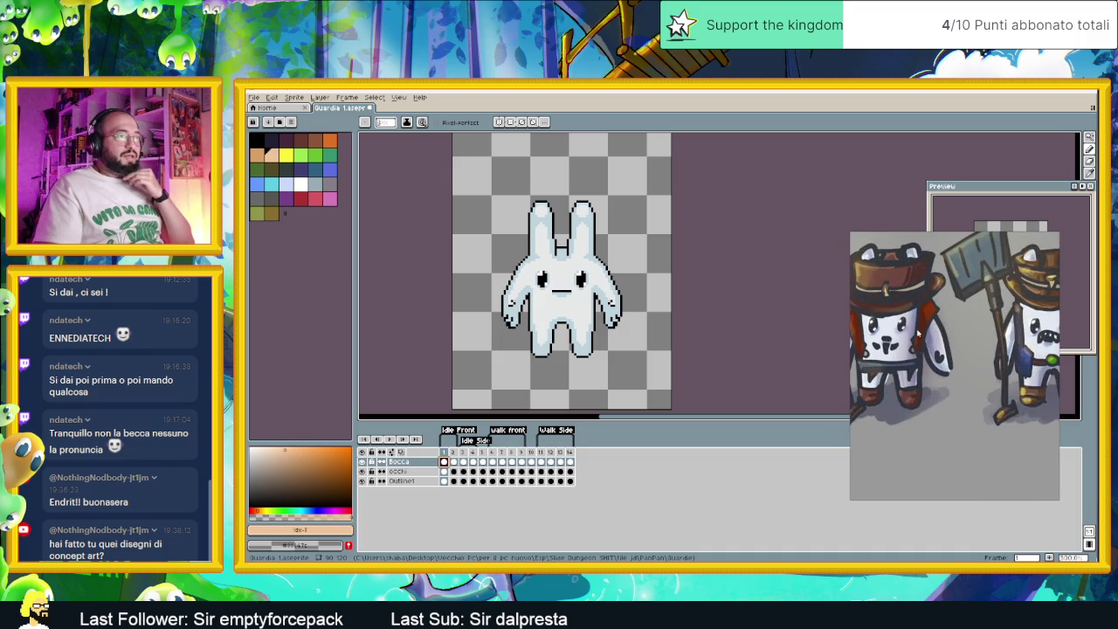
{"action": "scroll", "coordinate": [859, 354], "scroll_direction": "down", "scroll_amount": 5}
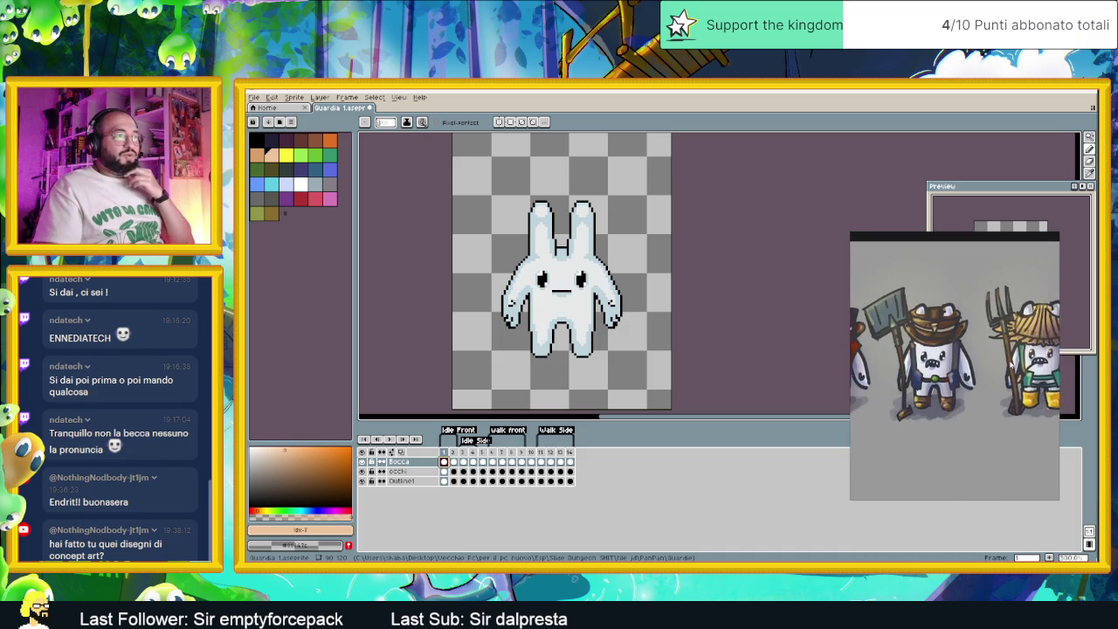
{"action": "scroll", "coordinate": [1016, 342], "scroll_direction": "up", "scroll_amount": 3}
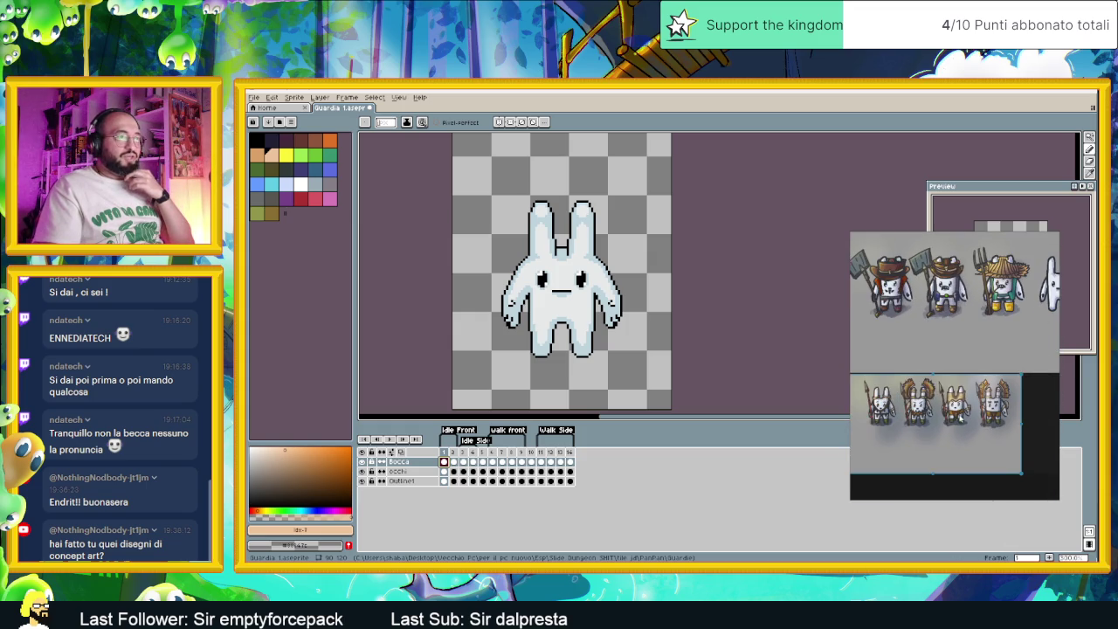
{"action": "scroll", "coordinate": [1000, 351], "scroll_direction": "down", "scroll_amount": 2}
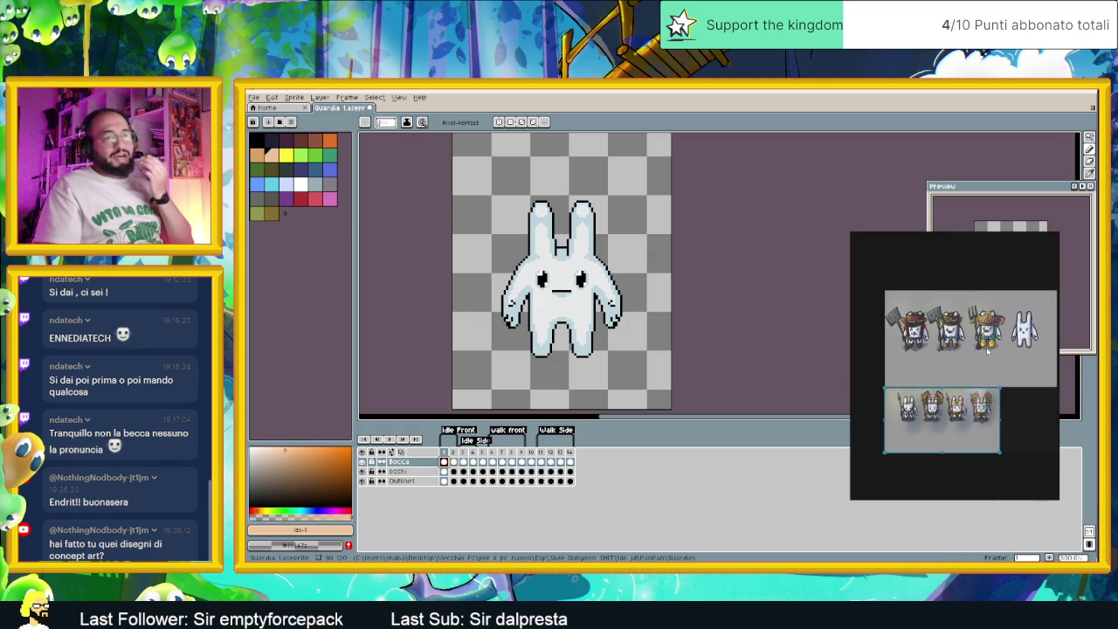
{"action": "scroll", "coordinate": [983, 400], "scroll_direction": "up", "scroll_amount": 3}
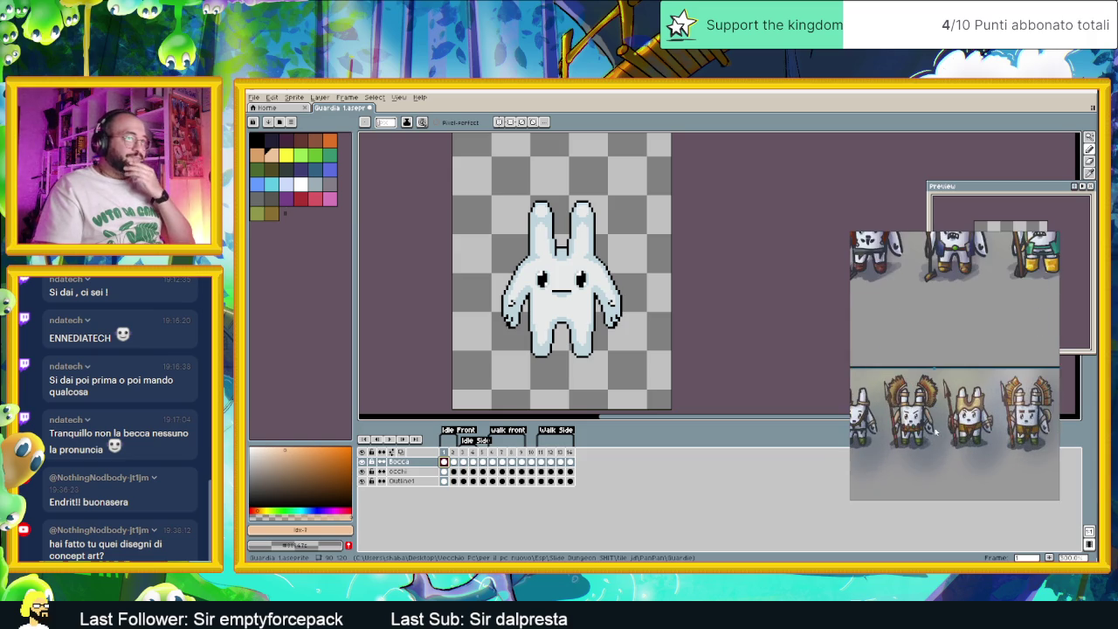
{"action": "scroll", "coordinate": [983, 407], "scroll_direction": "up", "scroll_amount": 2}
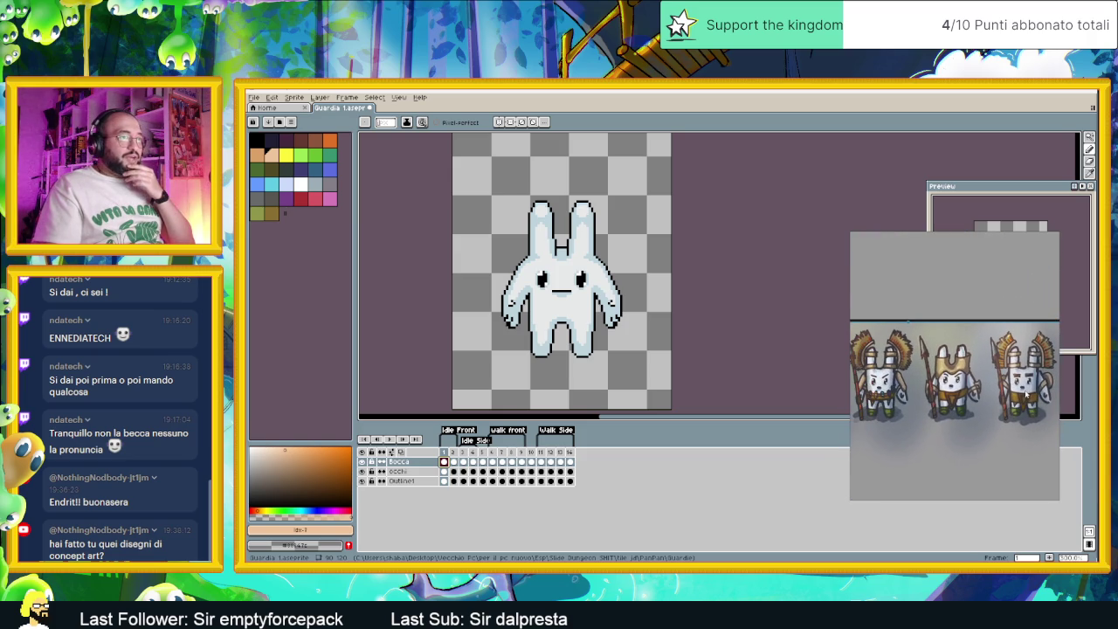
{"action": "left_click_drag", "start_coordinate": [1029, 393], "coordinate": [978, 394]}
{"action": "scroll", "coordinate": [973, 395], "scroll_direction": "up", "scroll_amount": 3}
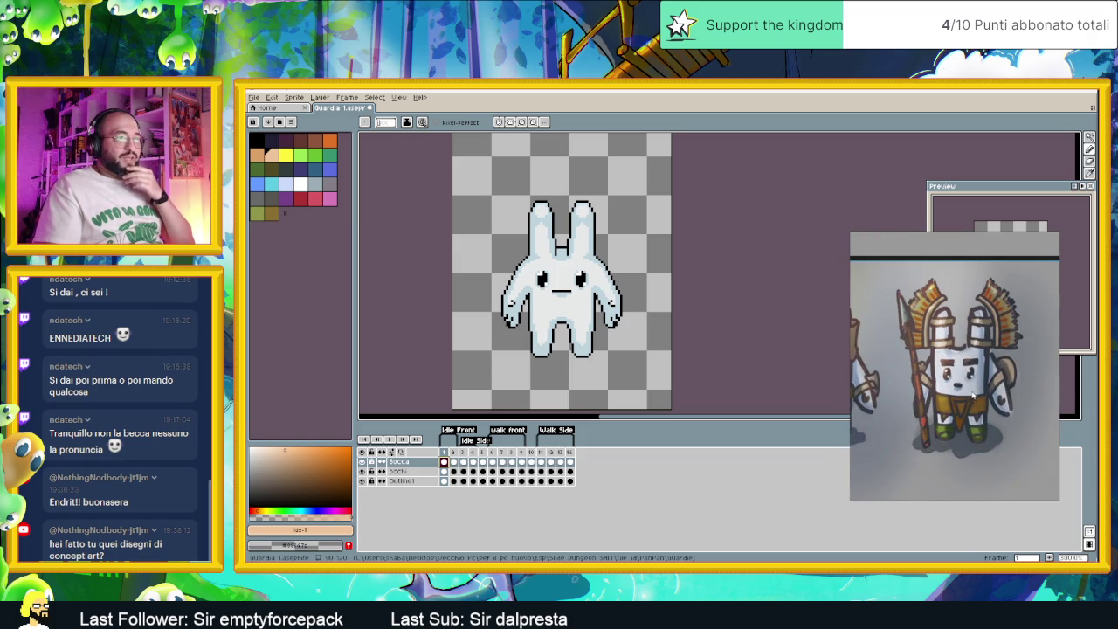
{"action": "scroll", "coordinate": [910, 383], "scroll_direction": "down", "scroll_amount": 4}
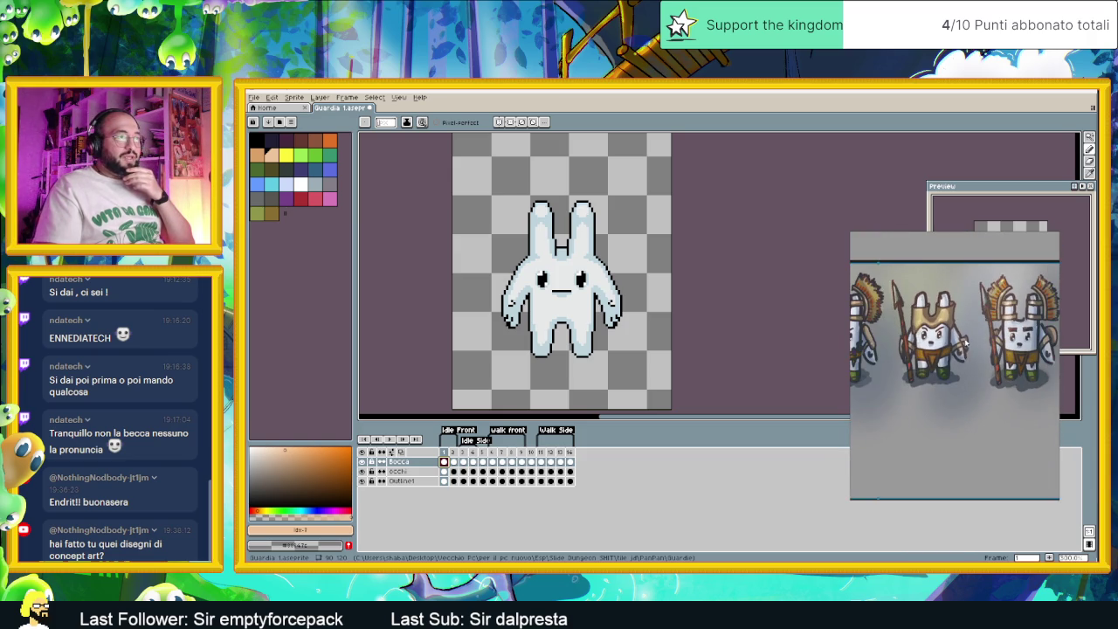
{"action": "mouse_move", "coordinate": [903, 352]}
{"action": "left_mouse_down"}
{"action": "mouse_move", "coordinate": [941, 352]}
{"action": "mouse_move", "coordinate": [919, 354]}
{"action": "left_mouse_up"}
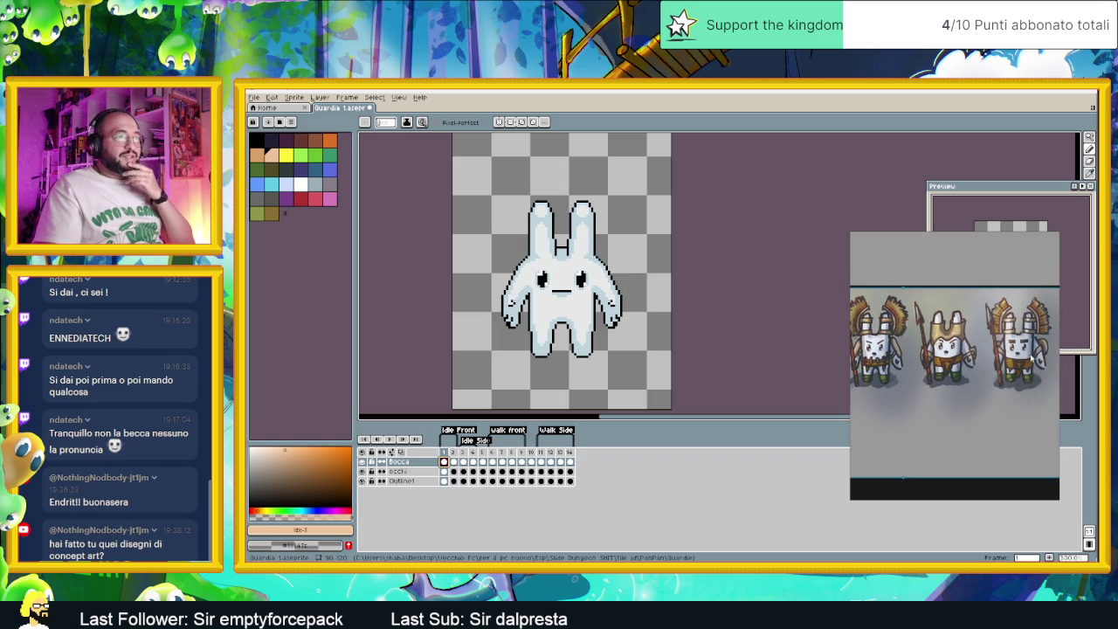
{"action": "left_click_drag", "start_coordinate": [916, 366], "coordinate": [926, 367]}
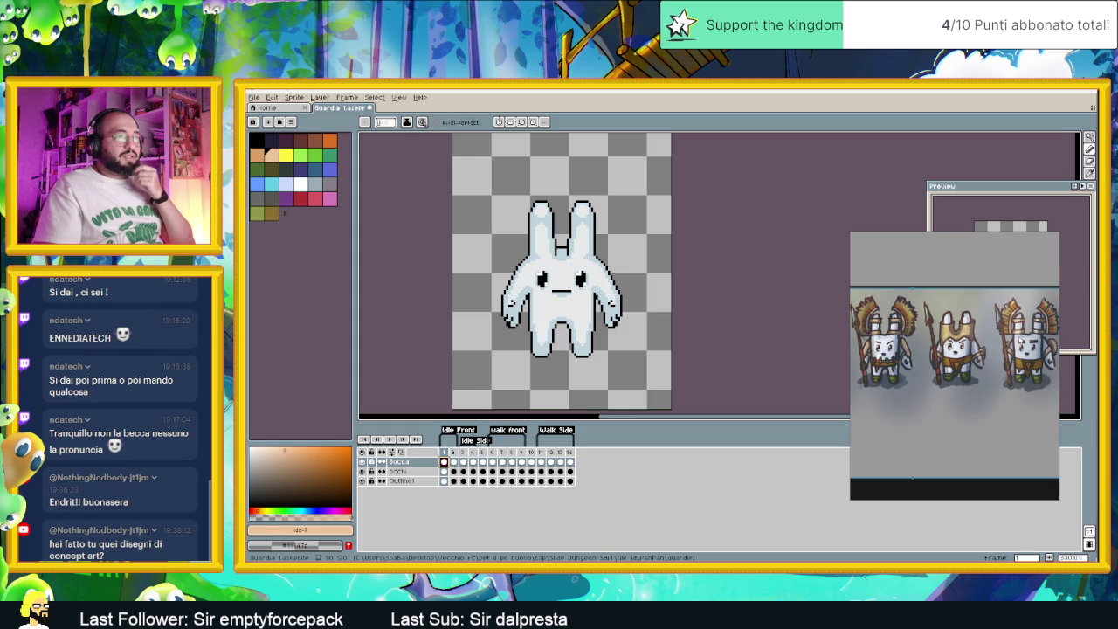
{"action": "left_click_drag", "start_coordinate": [1033, 340], "coordinate": [1005, 346]}
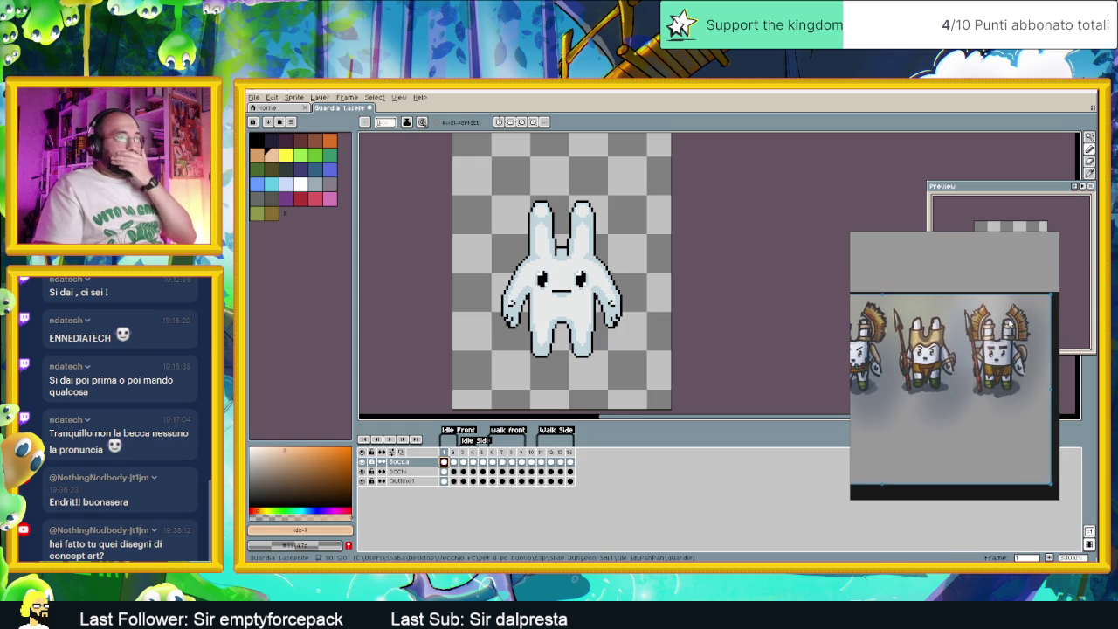
{"action": "scroll", "coordinate": [996, 354], "scroll_direction": "down", "scroll_amount": 1}
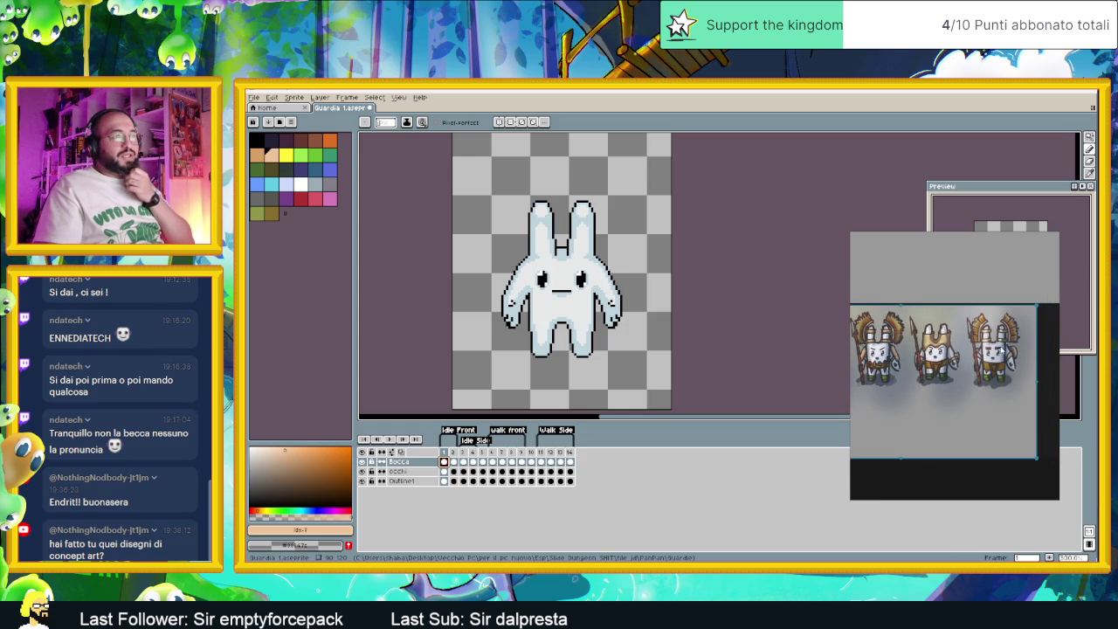
{"action": "scroll", "coordinate": [996, 366], "scroll_direction": "up", "scroll_amount": 1}
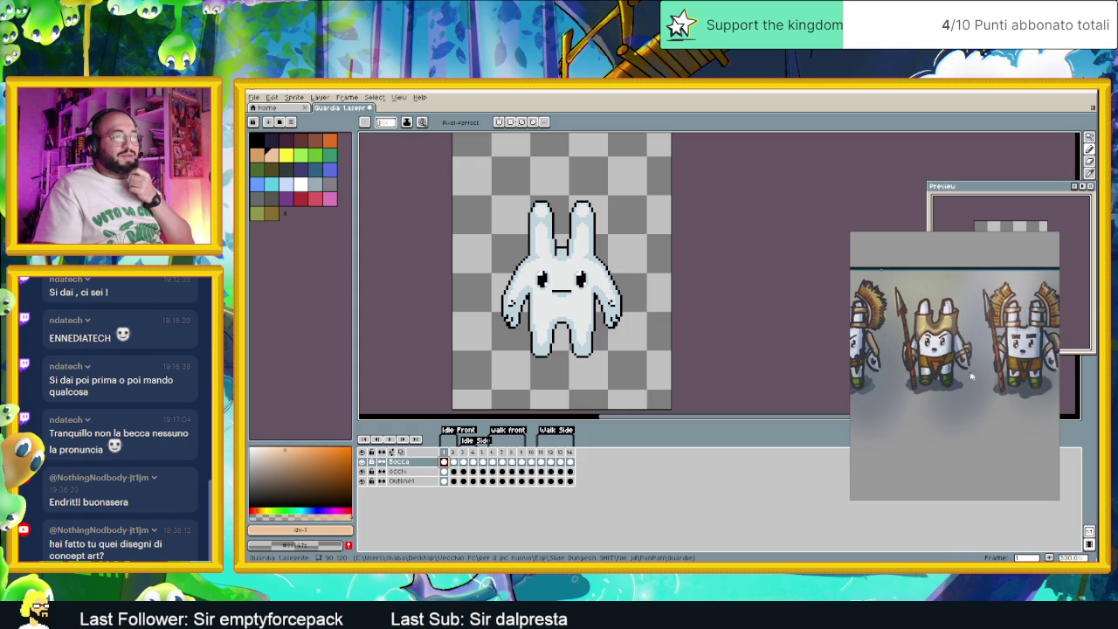
{"action": "left_click_drag", "start_coordinate": [963, 384], "coordinate": [1029, 386]}
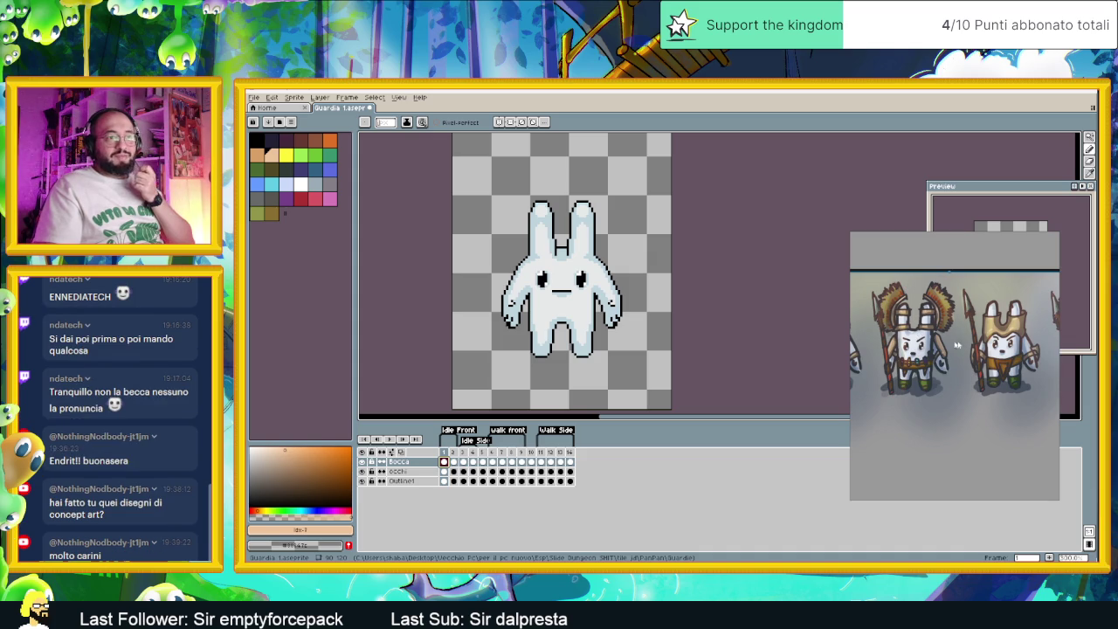
{"action": "scroll", "coordinate": [956, 345], "scroll_direction": "down", "scroll_amount": 2}
{"action": "scroll", "coordinate": [986, 350], "scroll_direction": "up", "scroll_amount": 1}
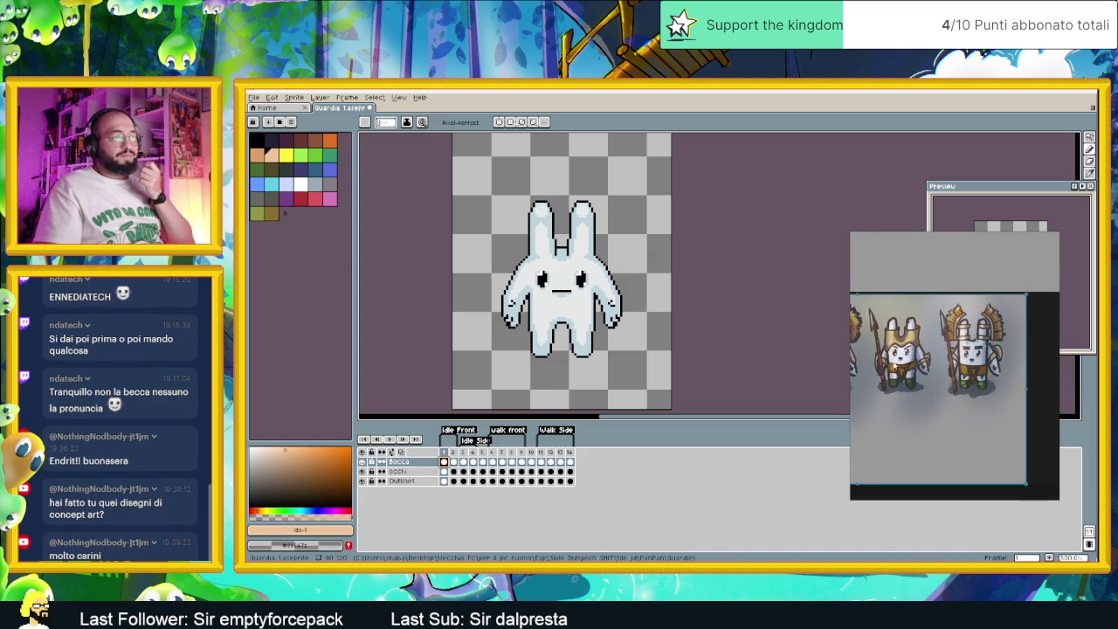
{"action": "scroll", "coordinate": [895, 349], "scroll_direction": "down", "scroll_amount": 2}
{"action": "scroll", "coordinate": [895, 354], "scroll_direction": "up", "scroll_amount": 4}
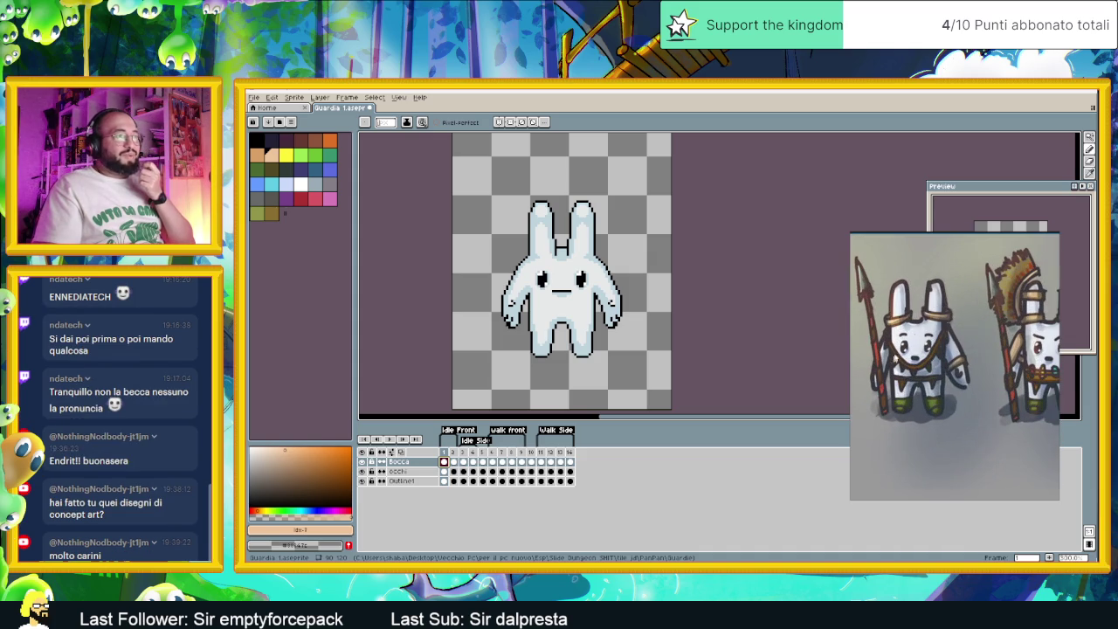
{"action": "scroll", "coordinate": [996, 380], "scroll_direction": "down", "scroll_amount": 2}
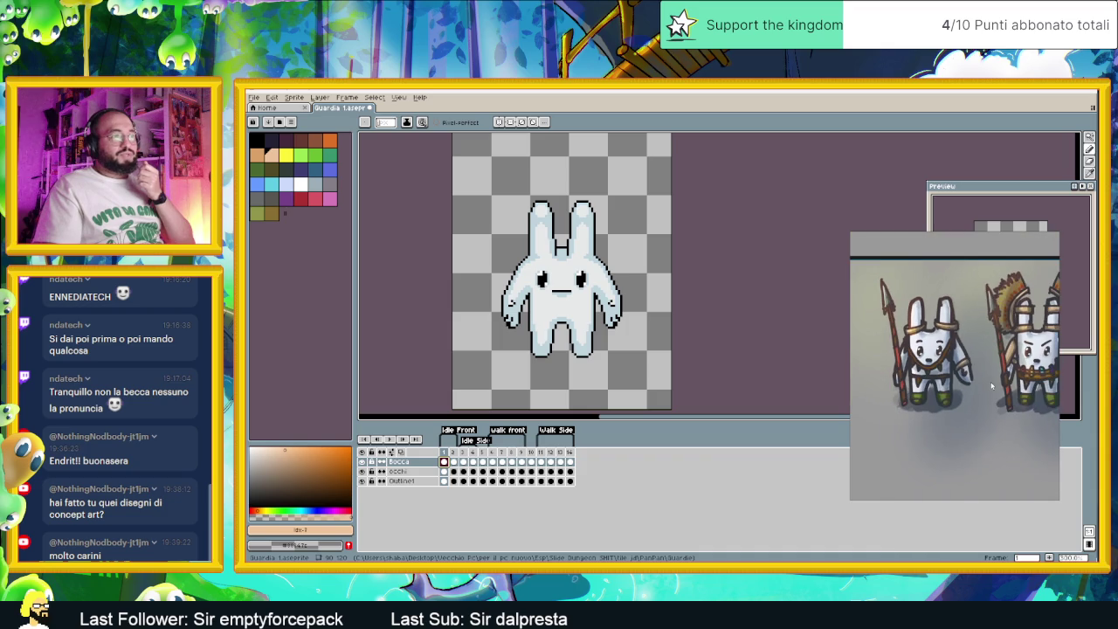
{"action": "left_click_drag", "start_coordinate": [989, 382], "coordinate": [972, 384]}
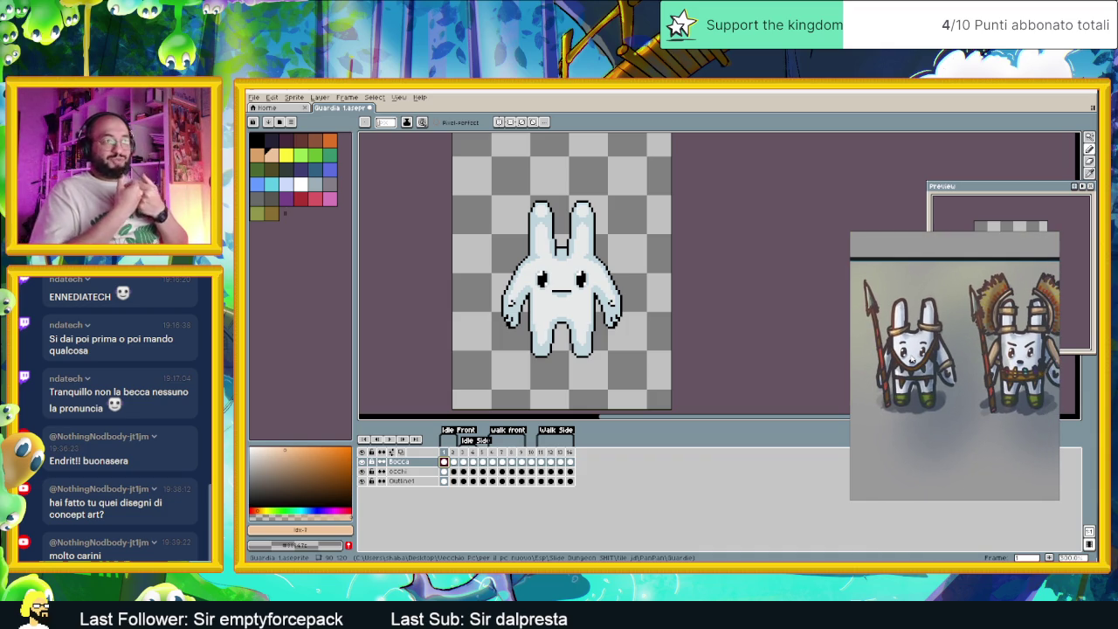
{"action": "mouse_move", "coordinate": [1056, 382]}
{"action": "left_mouse_down"}
{"action": "mouse_move", "coordinate": [959, 395]}
{"action": "mouse_move", "coordinate": [982, 383]}
{"action": "left_mouse_up"}
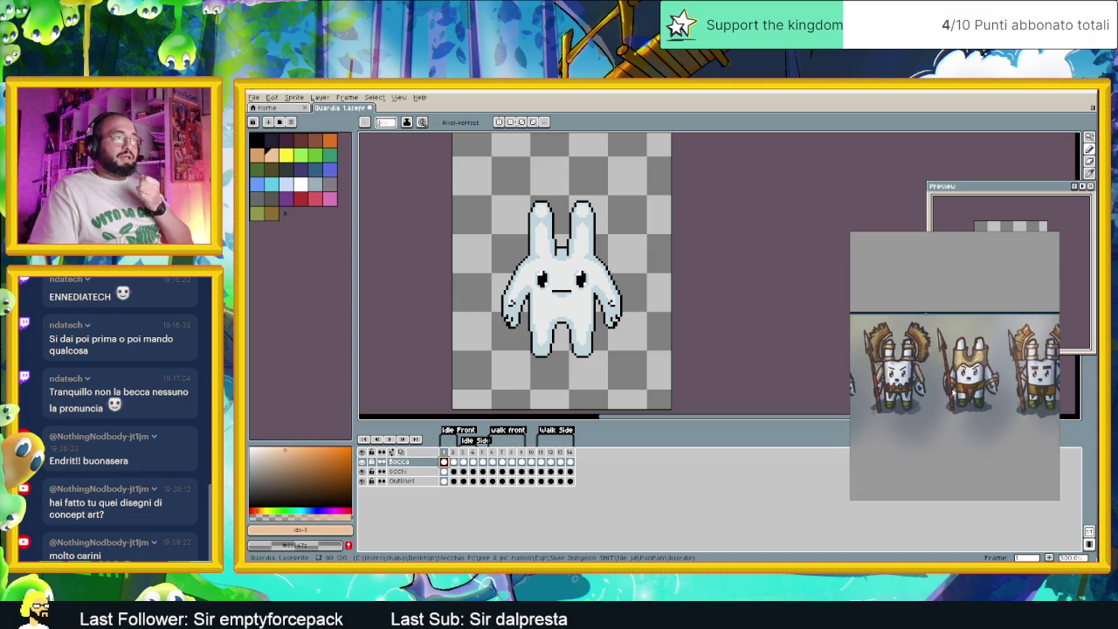
{"action": "scroll", "coordinate": [908, 389], "scroll_direction": "up", "scroll_amount": 3}
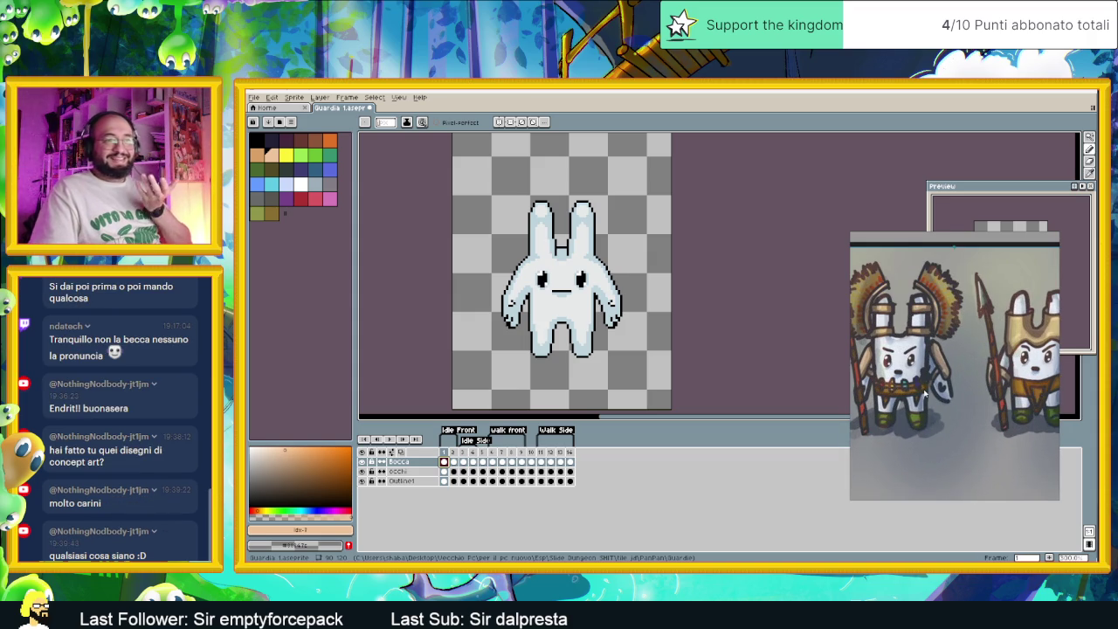
{"action": "scroll", "coordinate": [934, 397], "scroll_direction": "down", "scroll_amount": 3}
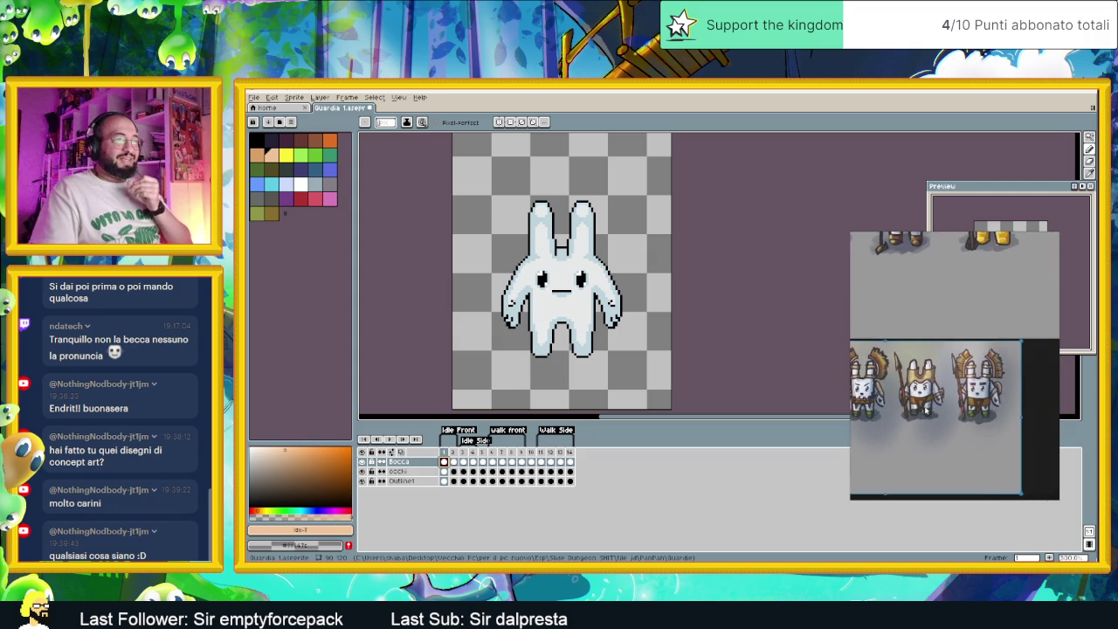
{"action": "scroll", "coordinate": [973, 405], "scroll_direction": "up", "scroll_amount": 3}
{"action": "scroll", "coordinate": [974, 404], "scroll_direction": "up", "scroll_amount": 1}
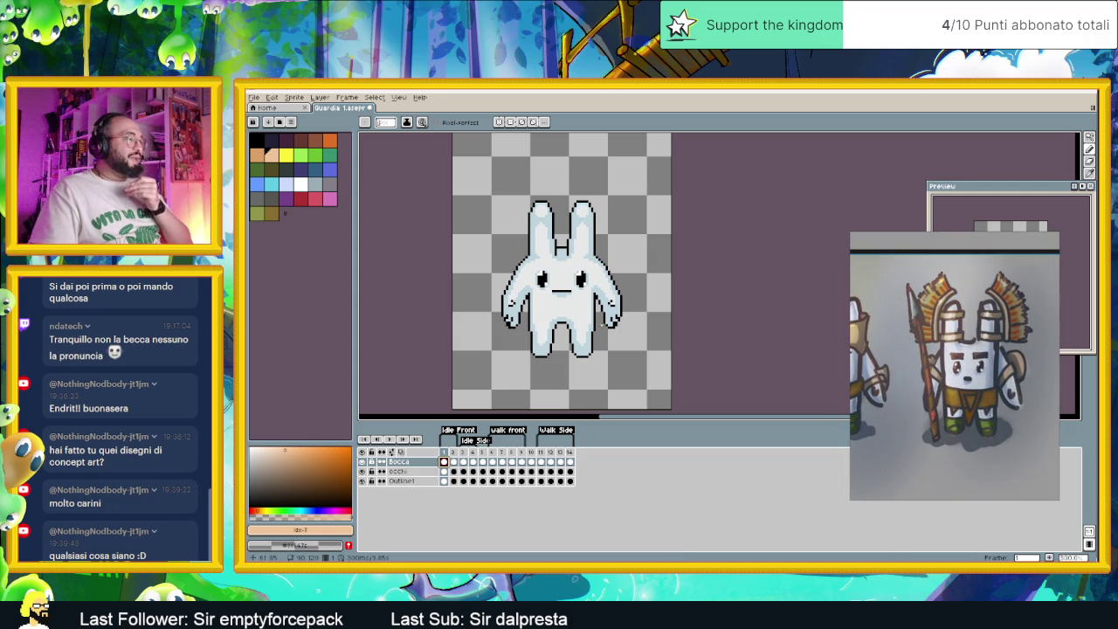
{"action": "right_click", "coordinate": [419, 462]}
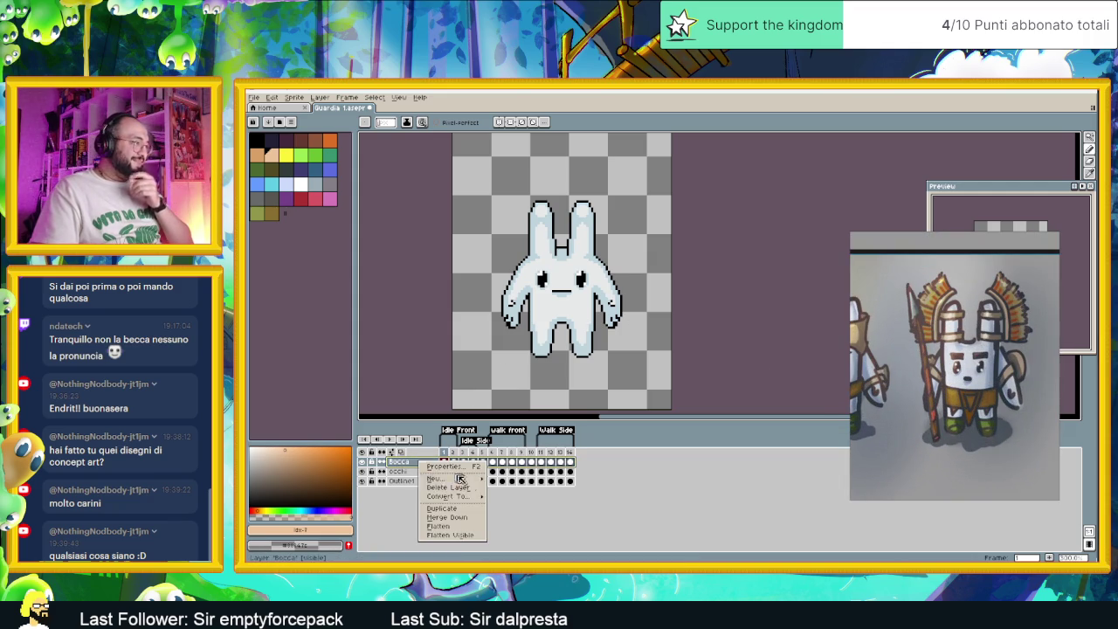
Add a new layer above Bocca and rename it Copricapo.
{"action": "mouse_move", "coordinate": [437, 477]}
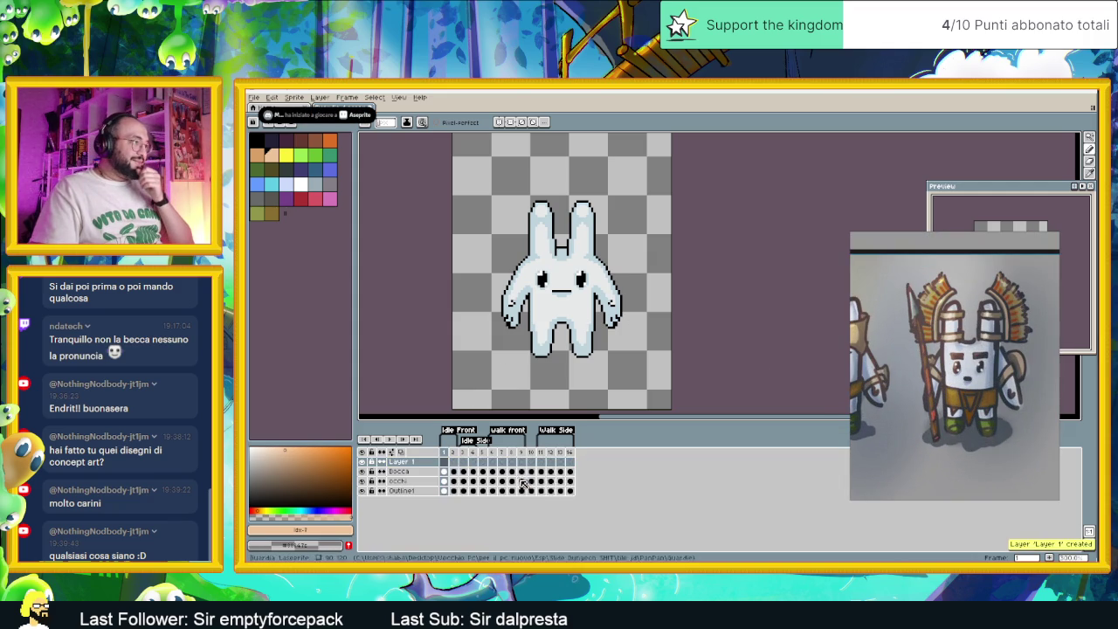
{"action": "left_click", "coordinate": [519, 482]}
{"action": "double_click", "coordinate": [415, 464]}
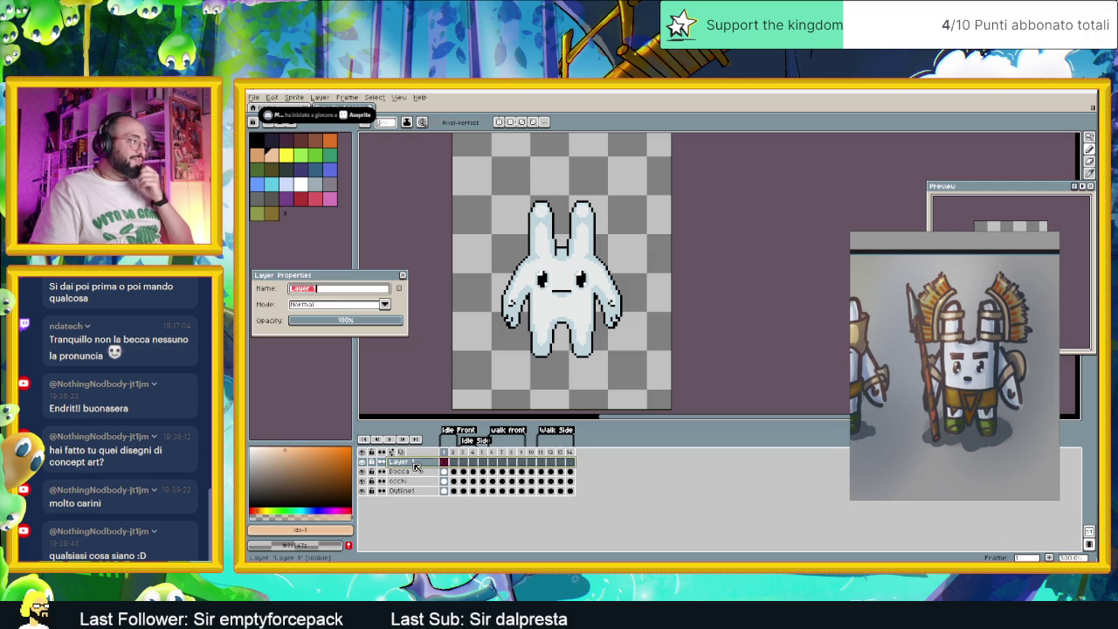
{"action": "type", "text": "Corp"}
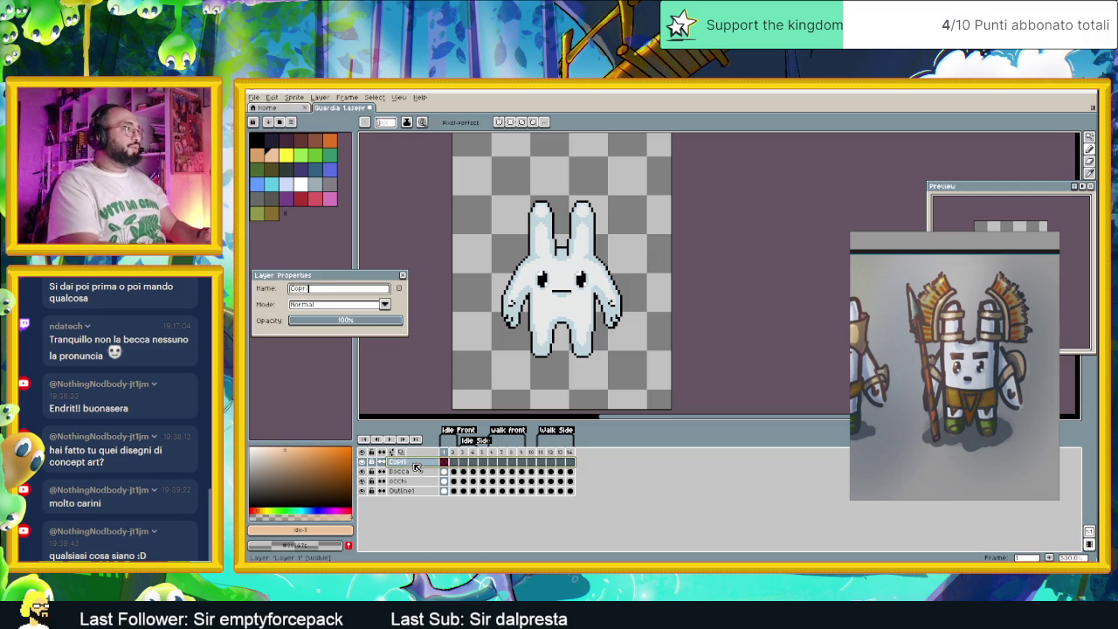
{"action": "key", "text": "Return"}
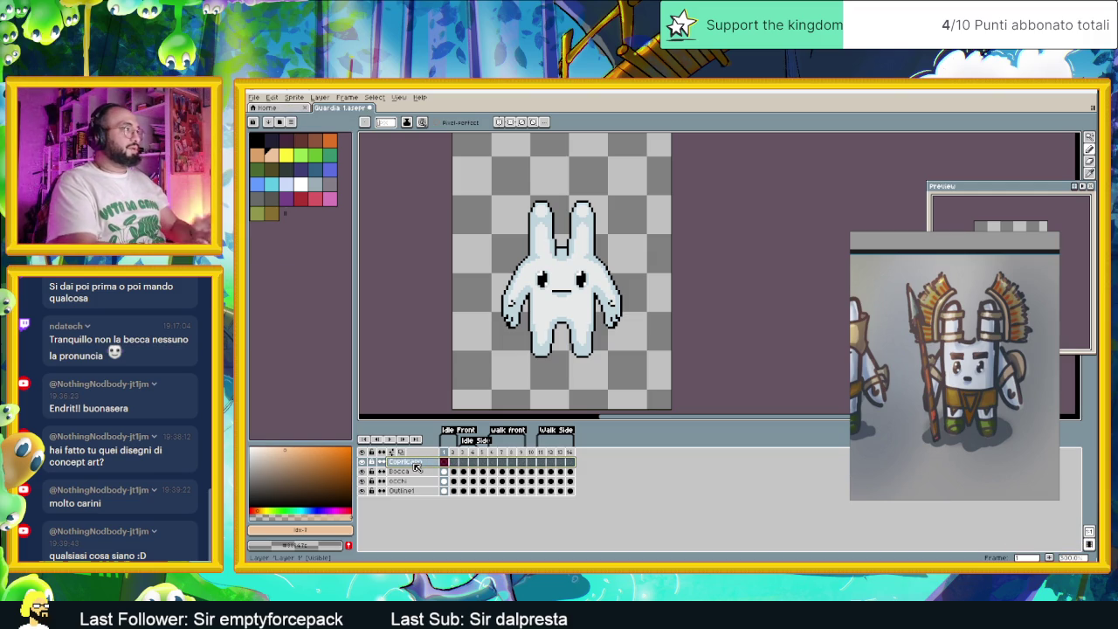
Pick dark olive from the palette as the strap colour.
{"action": "scroll", "coordinate": [541, 241], "scroll_direction": "up", "scroll_amount": 1}
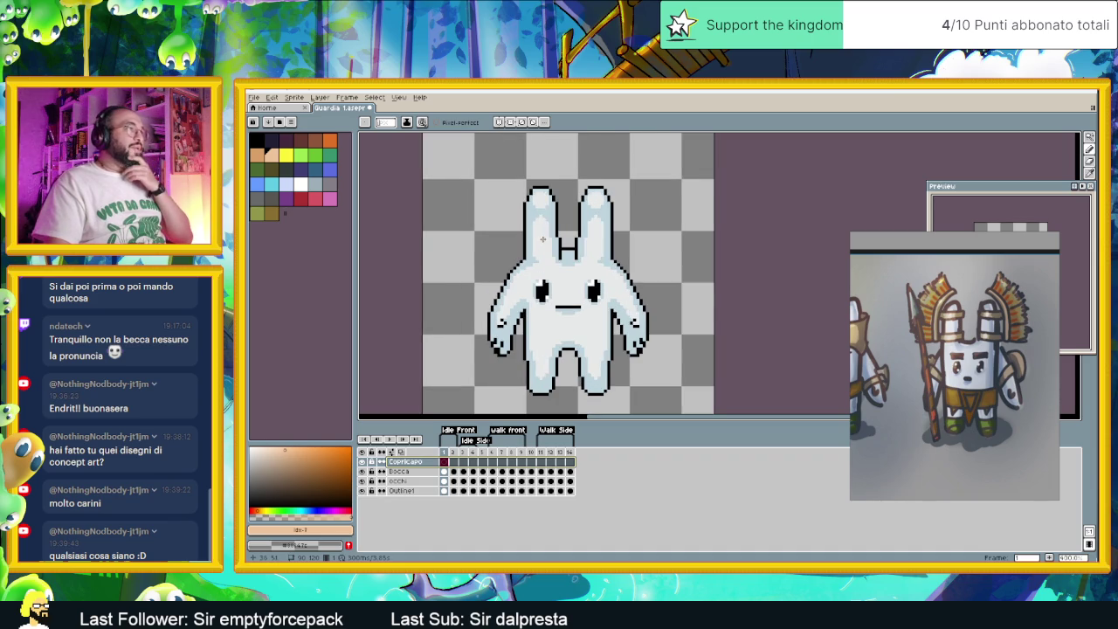
{"action": "scroll", "coordinate": [579, 285], "scroll_direction": "up", "scroll_amount": 1}
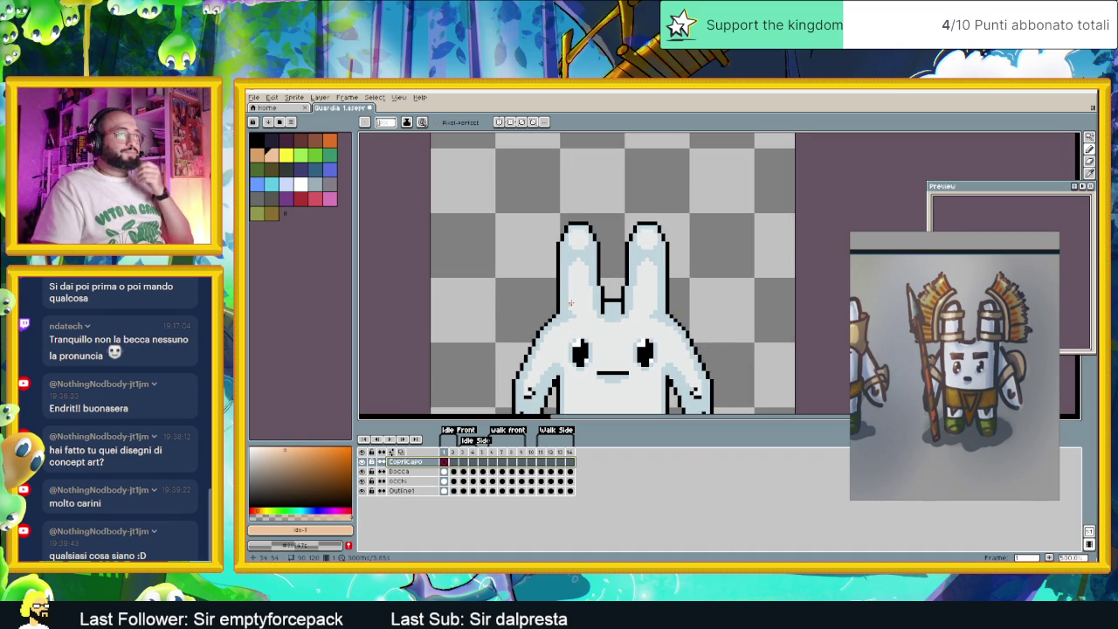
{"action": "scroll", "coordinate": [570, 303], "scroll_direction": "up", "scroll_amount": 1}
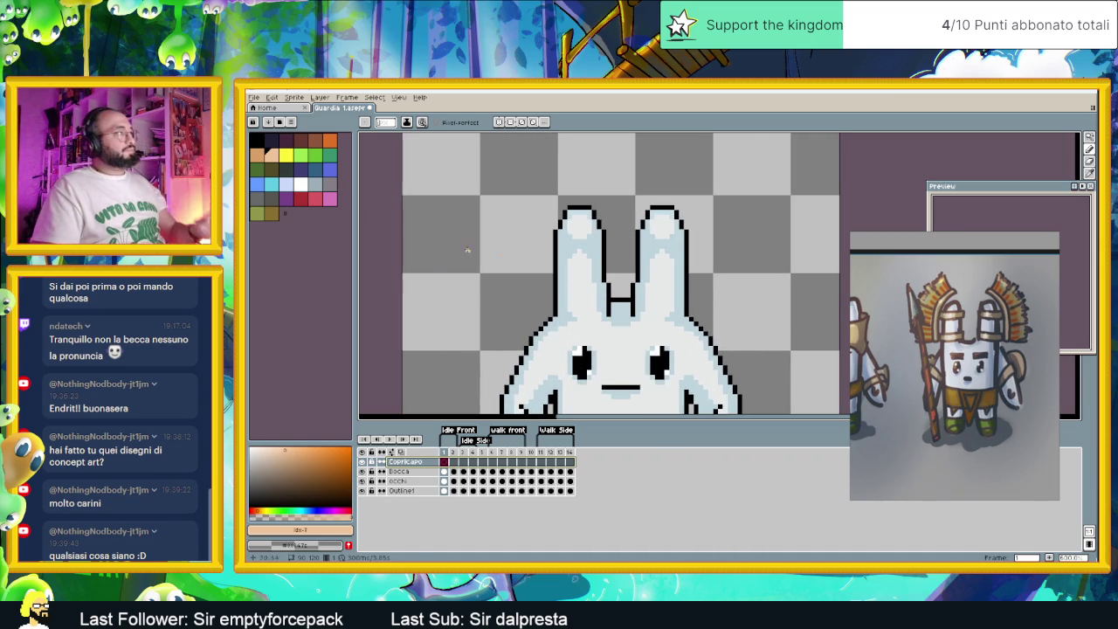
{"action": "left_click", "coordinate": [260, 157]}
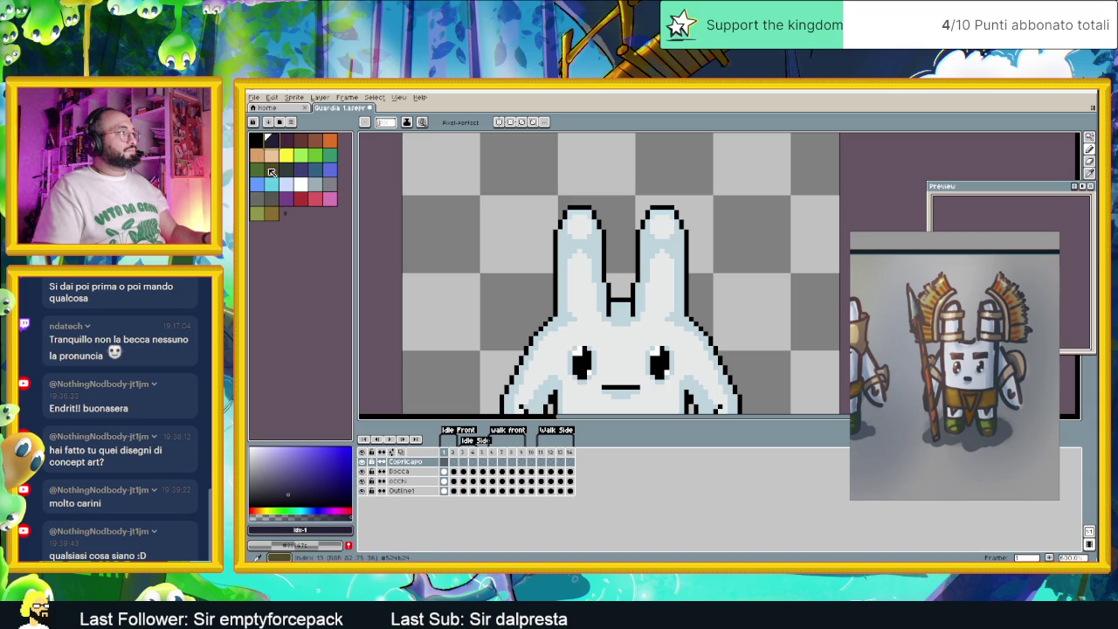
{"action": "left_click", "coordinate": [255, 140]}
{"action": "scroll", "coordinate": [590, 300], "scroll_direction": "up", "scroll_amount": 1}
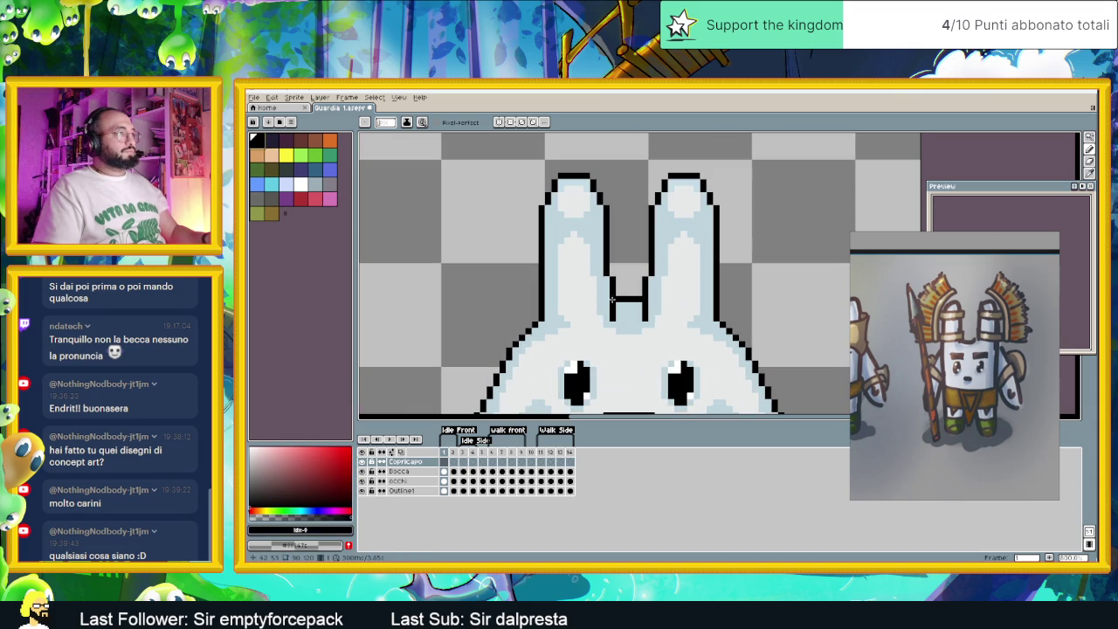
{"action": "left_click", "coordinate": [301, 140]}
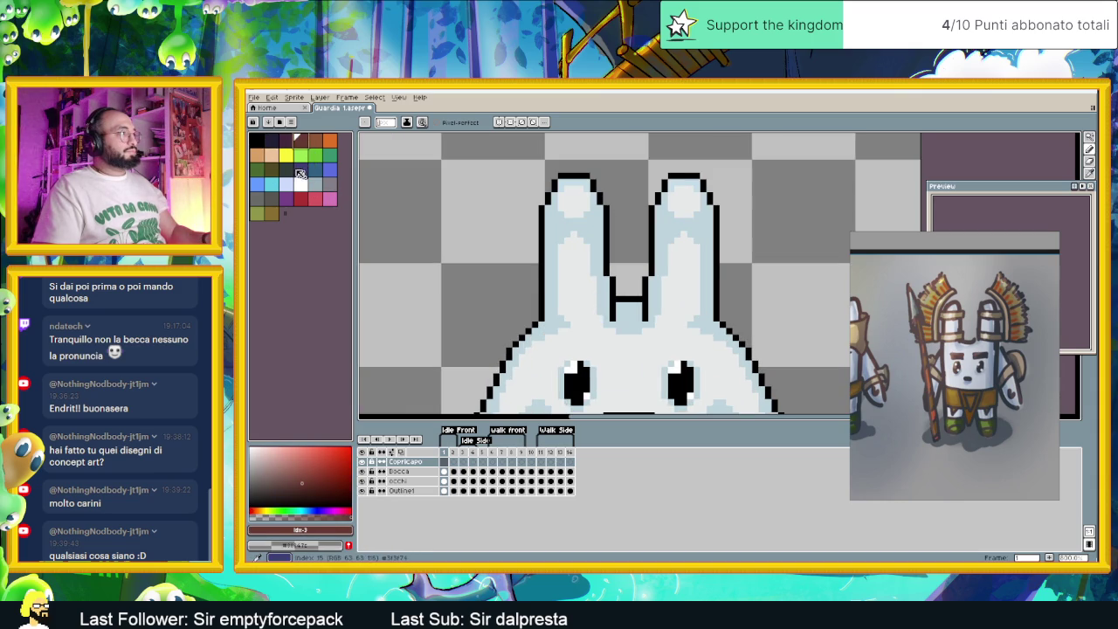
{"action": "left_click", "coordinate": [259, 155]}
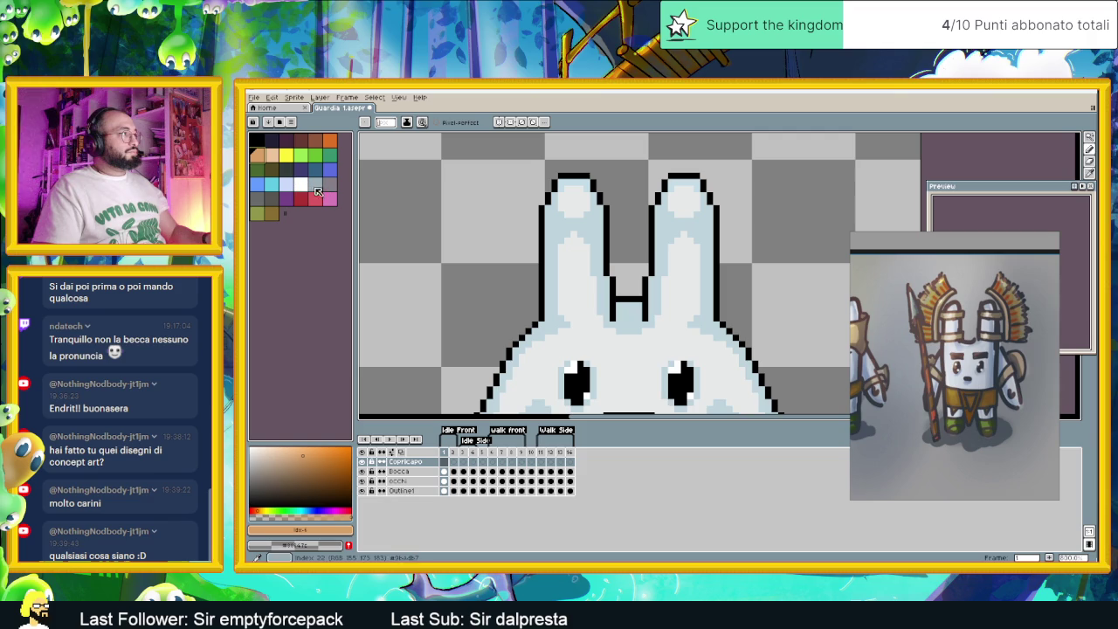
{"action": "left_click", "coordinate": [274, 171]}
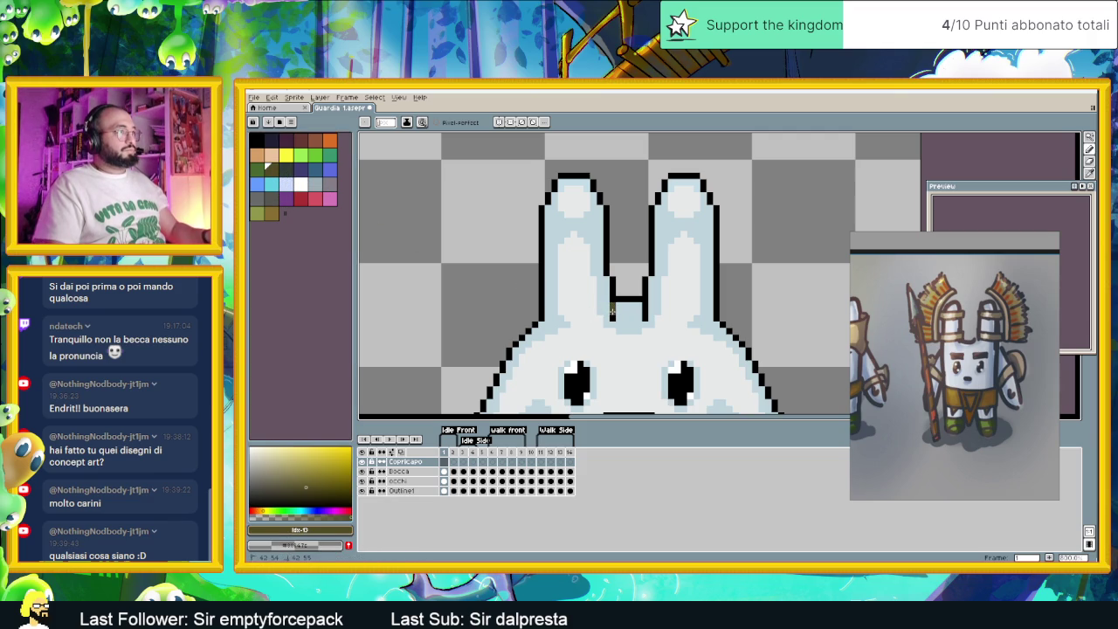
Draw the olive strap across the bunny's left ear, redrawing it lower.
{"action": "mouse_move", "coordinate": [614, 311]}
{"action": "left_mouse_down"}
{"action": "mouse_move", "coordinate": [564, 318]}
{"action": "mouse_move", "coordinate": [616, 318]}
{"action": "left_mouse_up"}
{"action": "key", "text": "ctrl+z"}
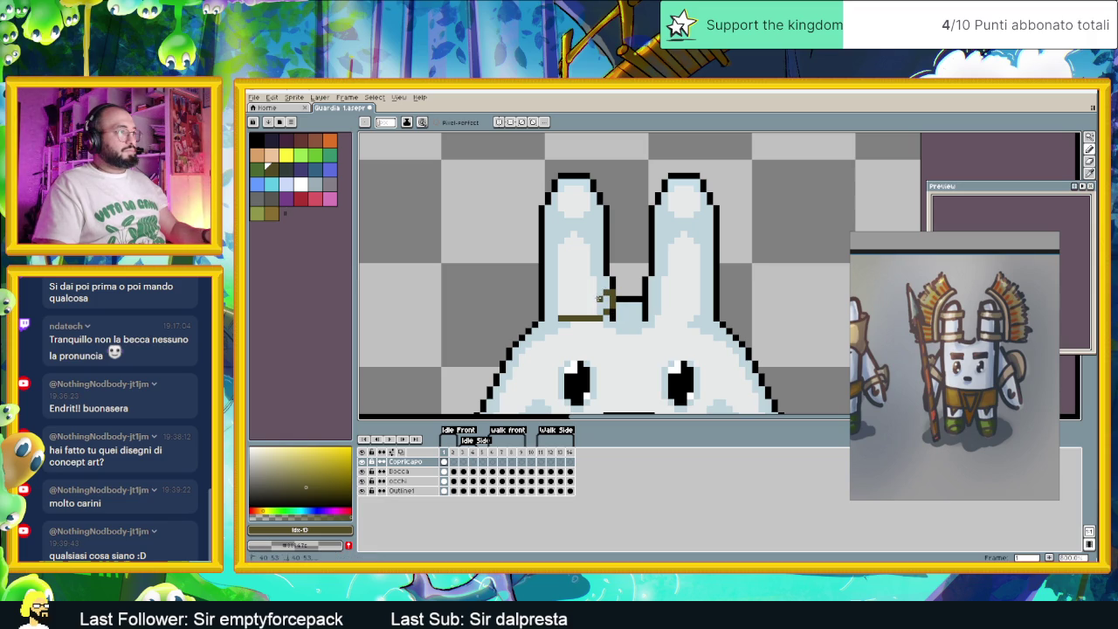
{"action": "mouse_move", "coordinate": [580, 300]}
{"action": "left_mouse_down"}
{"action": "mouse_move", "coordinate": [550, 294]}
{"action": "mouse_move", "coordinate": [550, 314]}
{"action": "mouse_move", "coordinate": [545, 297]}
{"action": "left_mouse_up"}
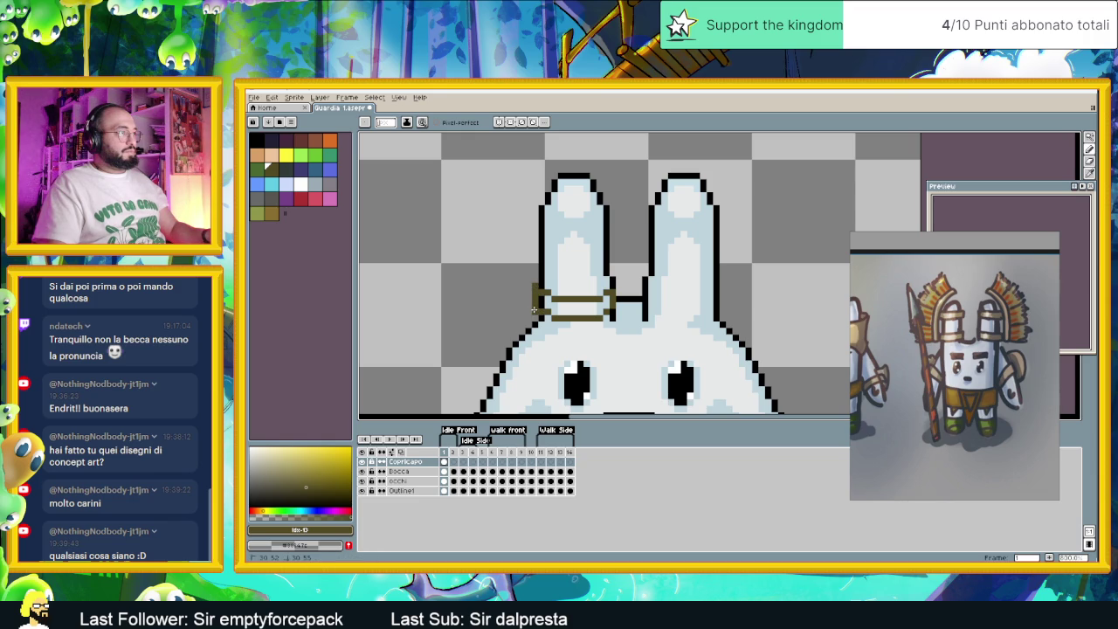
{"action": "scroll", "coordinate": [634, 310], "scroll_direction": "down", "scroll_amount": 2}
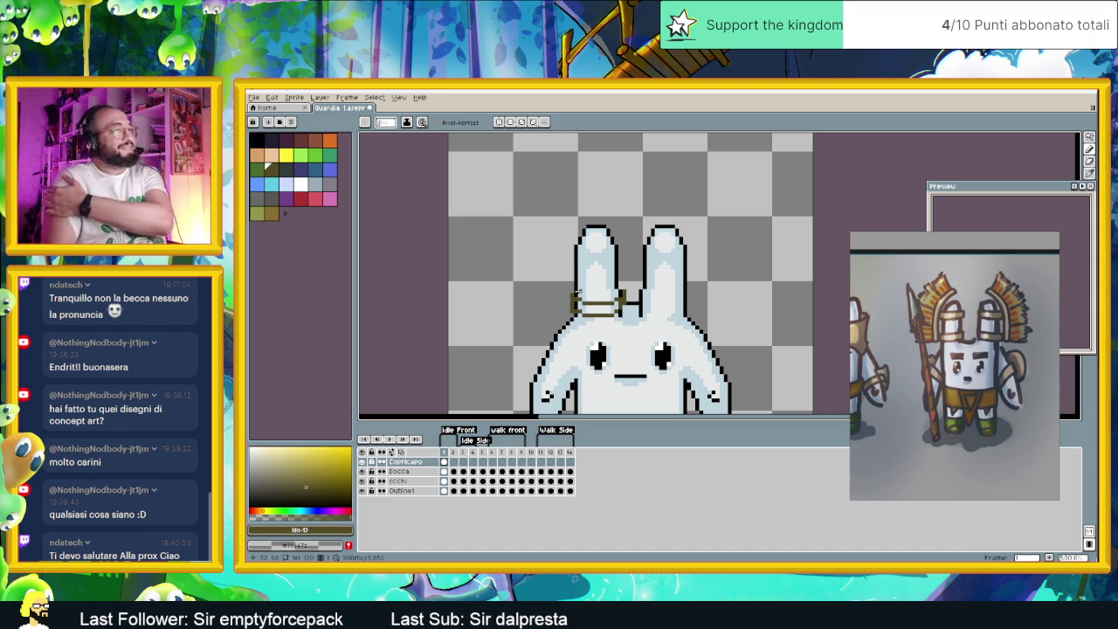
{"action": "scroll", "coordinate": [575, 293], "scroll_direction": "up", "scroll_amount": 1}
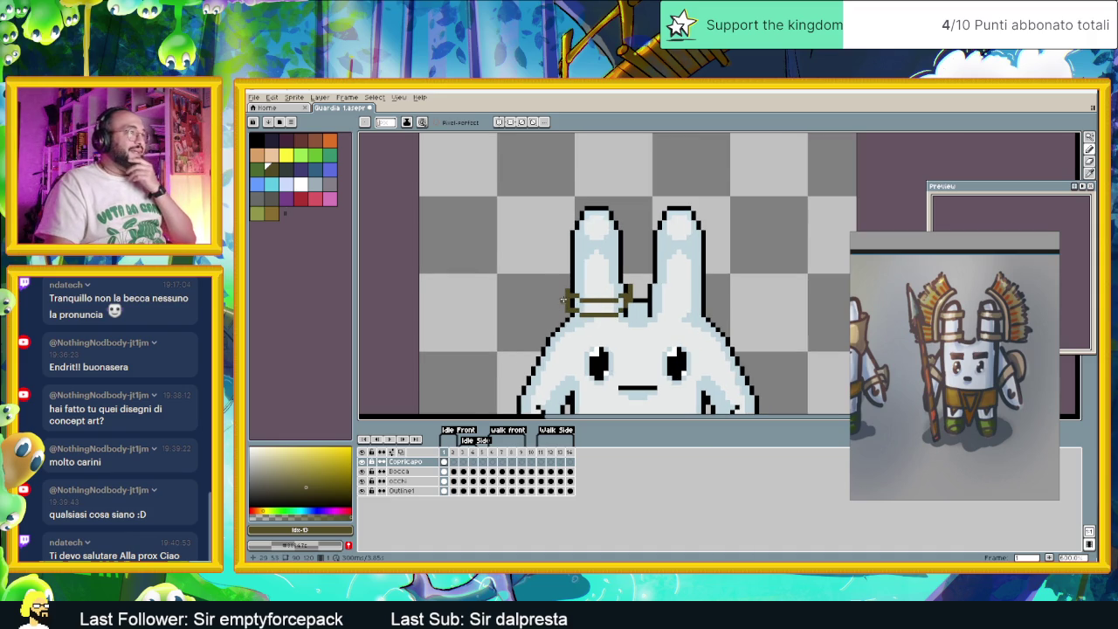
{"action": "scroll", "coordinate": [563, 300], "scroll_direction": "up", "scroll_amount": 1}
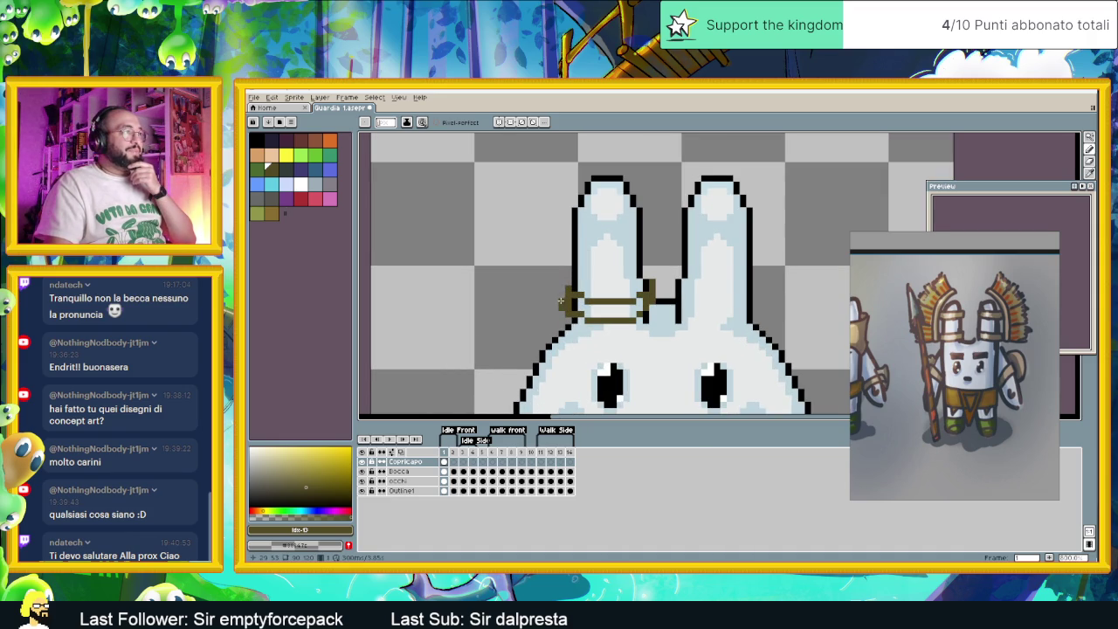
{"action": "scroll", "coordinate": [629, 289], "scroll_direction": "up", "scroll_amount": 1}
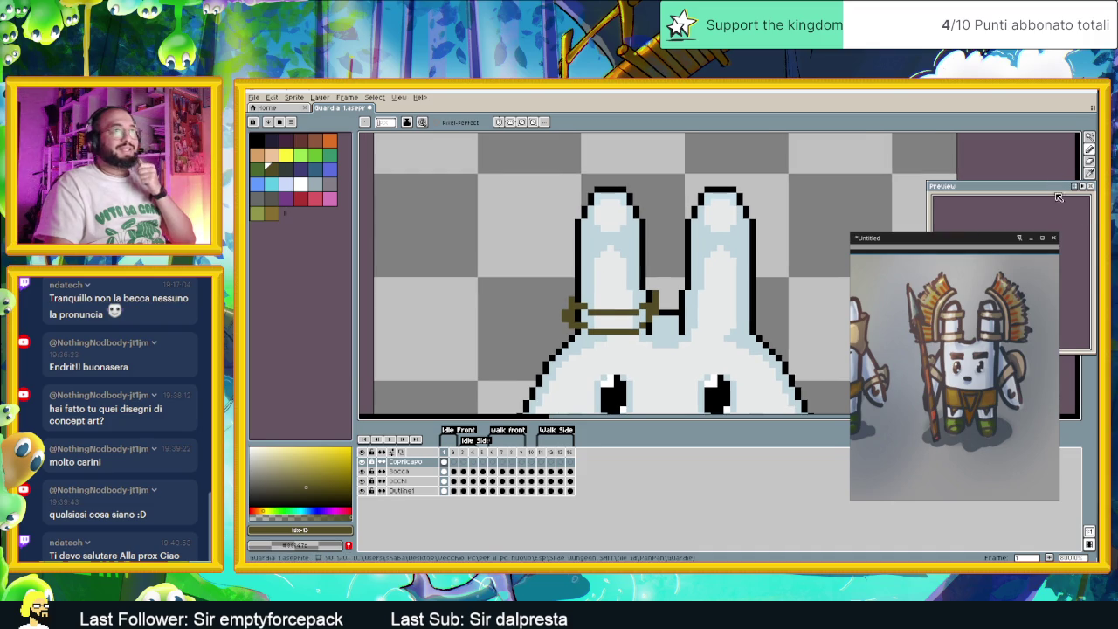
Move the reference image down-right and the sprite preview up-left.
{"action": "mouse_move", "coordinate": [999, 245]}
{"action": "mouse_move", "coordinate": [999, 244]}
{"action": "left_mouse_down"}
{"action": "mouse_move", "coordinate": [993, 325]}
{"action": "mouse_move", "coordinate": [1020, 301]}
{"action": "mouse_move", "coordinate": [1016, 357]}
{"action": "left_mouse_up"}
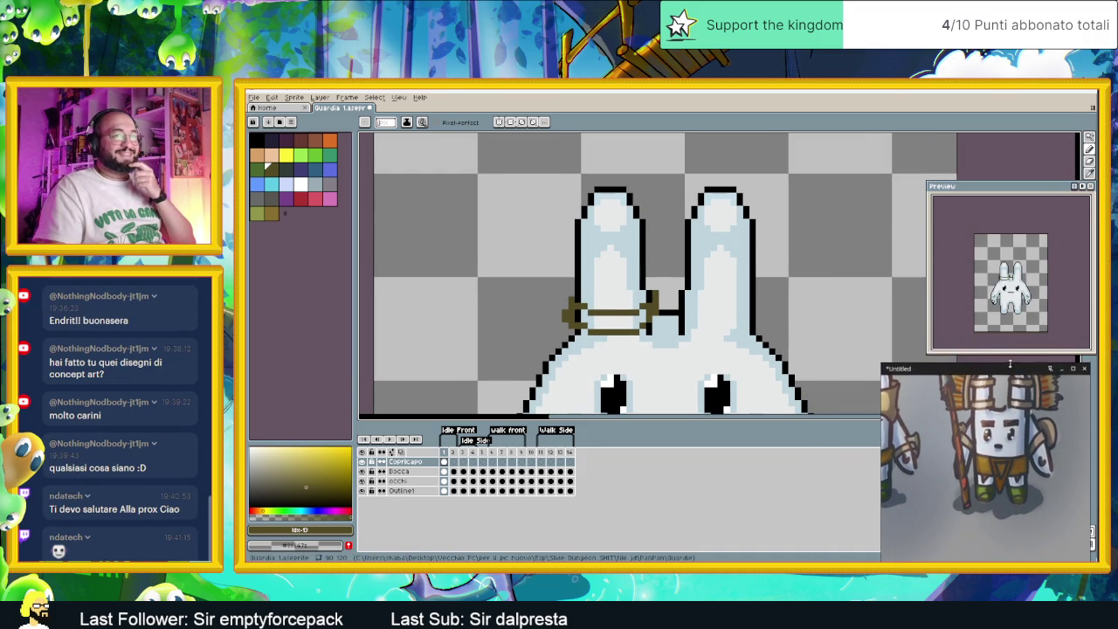
{"action": "scroll", "coordinate": [1003, 405], "scroll_direction": "up", "scroll_amount": 2}
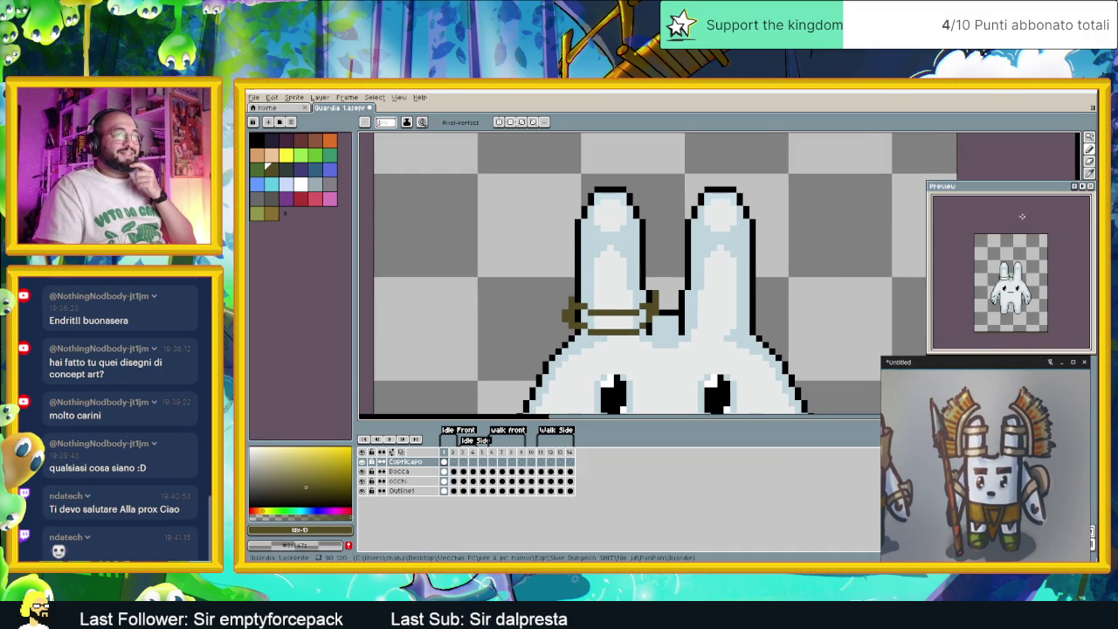
{"action": "left_click_drag", "start_coordinate": [1030, 199], "coordinate": [1004, 166]}
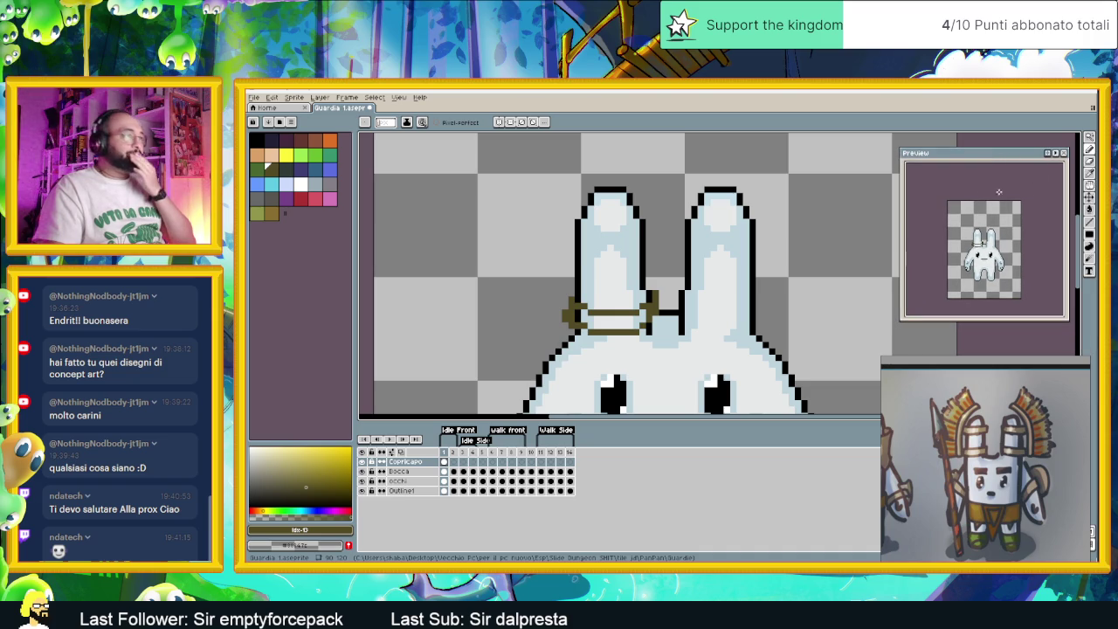
Marquee-select the lower strap and place a copy higher up the left ear.
{"action": "left_click", "coordinate": [1089, 138]}
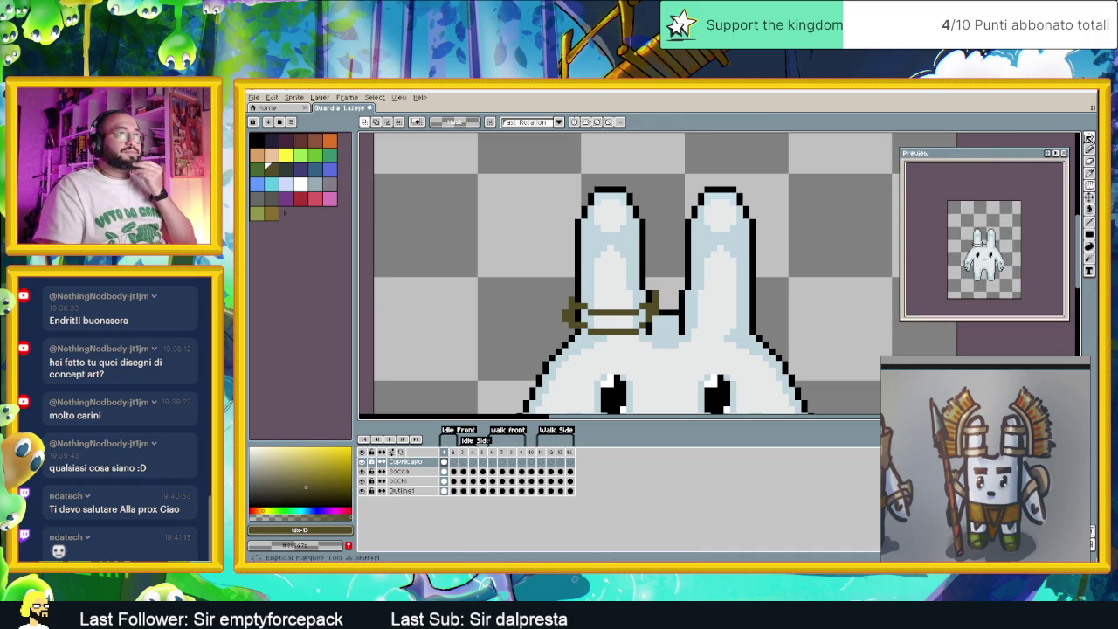
{"action": "left_click", "coordinate": [1089, 138]}
{"action": "left_click", "coordinate": [1029, 138]}
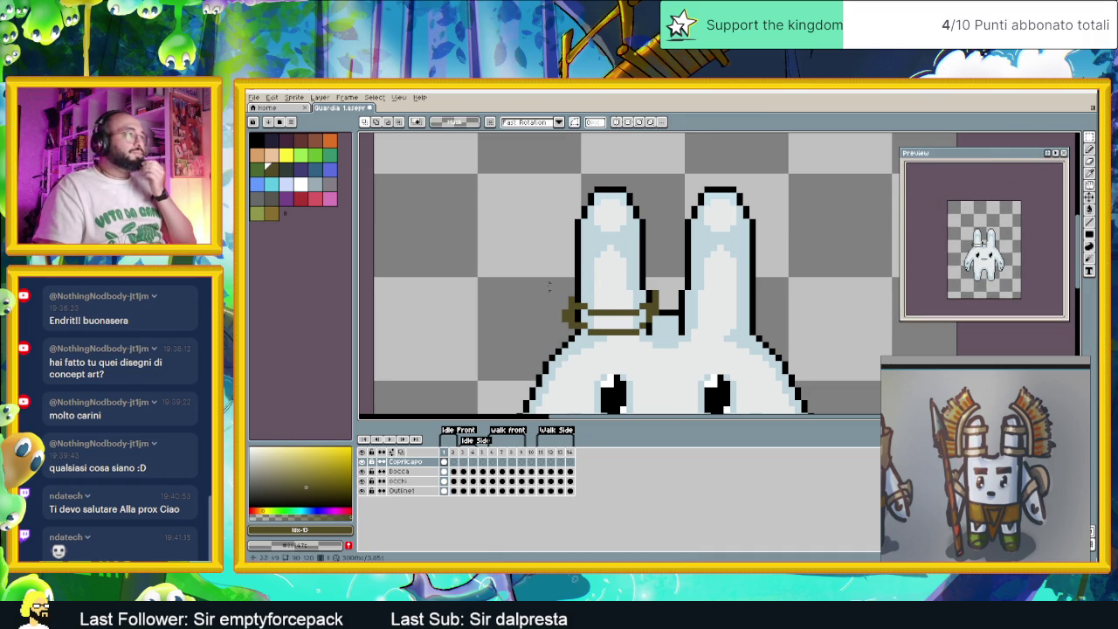
{"action": "mouse_move", "coordinate": [528, 262]}
{"action": "left_mouse_down"}
{"action": "mouse_move", "coordinate": [595, 317]}
{"action": "mouse_move", "coordinate": [672, 349]}
{"action": "left_mouse_up"}
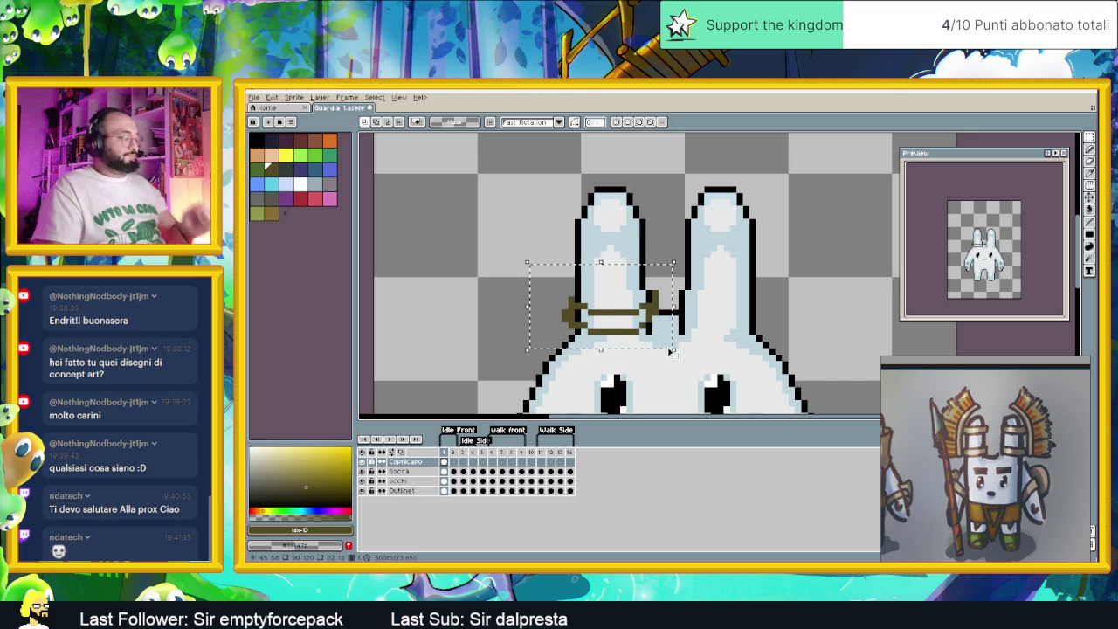
{"action": "left_click", "coordinate": [640, 323]}
{"action": "left_click_drag", "start_coordinate": [641, 324], "coordinate": [627, 253]}
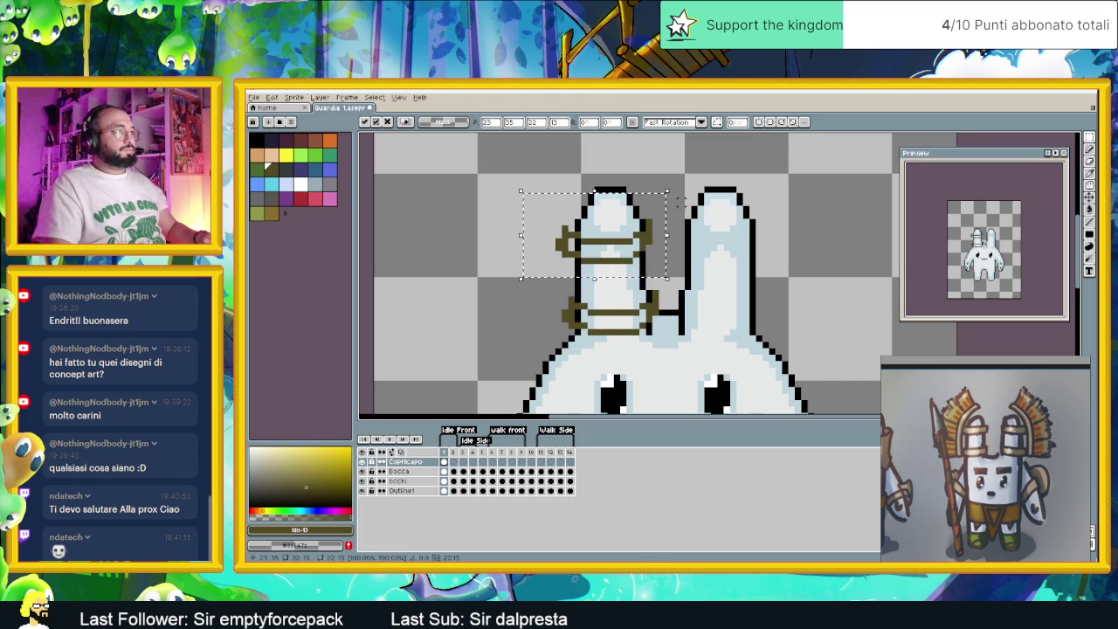
{"action": "key", "text": "ctrl+d"}
Deselect around the upper strap and shift the sprite view right.
{"action": "left_click_drag", "start_coordinate": [553, 205], "coordinate": [609, 272]}
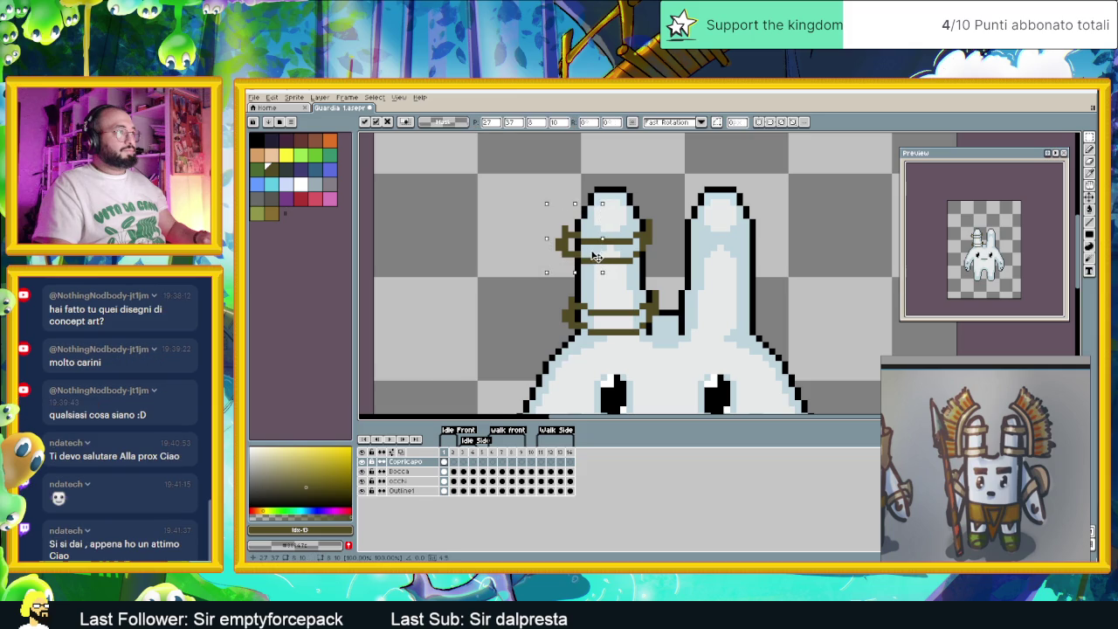
{"action": "key", "text": "ctrl+d"}
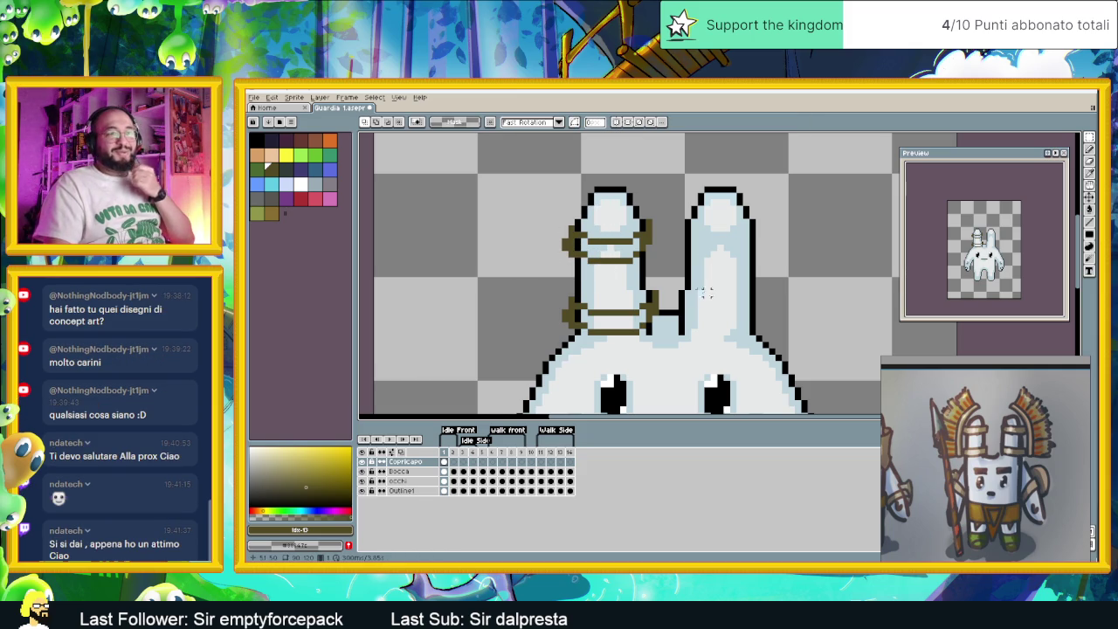
{"action": "left_click_drag", "start_coordinate": [545, 292], "coordinate": [615, 293]}
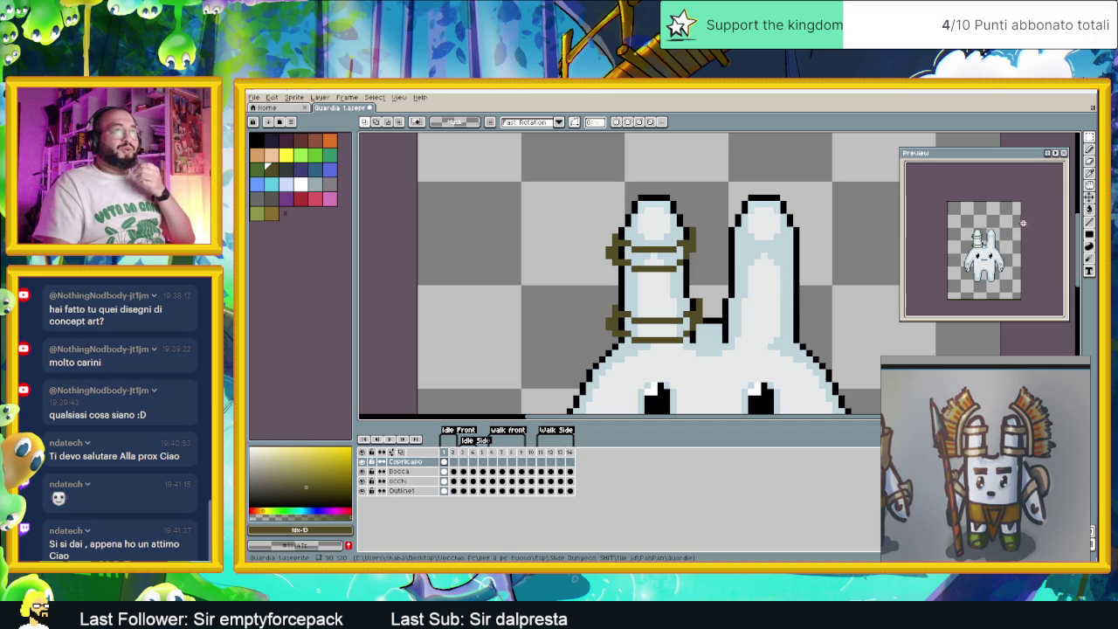
{"action": "key", "text": "shift+b"}
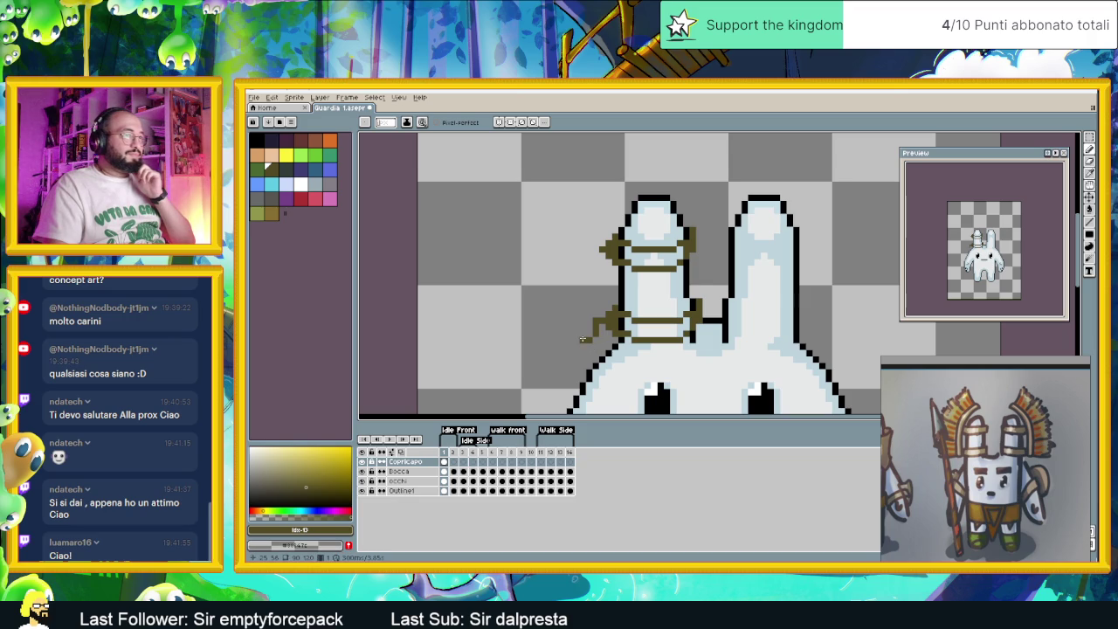
Draw a short and a tall olive vertical line left of the ear from the lower strap.
{"action": "mouse_move", "coordinate": [577, 340]}
{"action": "left_mouse_down"}
{"action": "mouse_move", "coordinate": [576, 320]}
{"action": "mouse_move", "coordinate": [595, 305]}
{"action": "mouse_move", "coordinate": [596, 245]}
{"action": "left_mouse_up"}
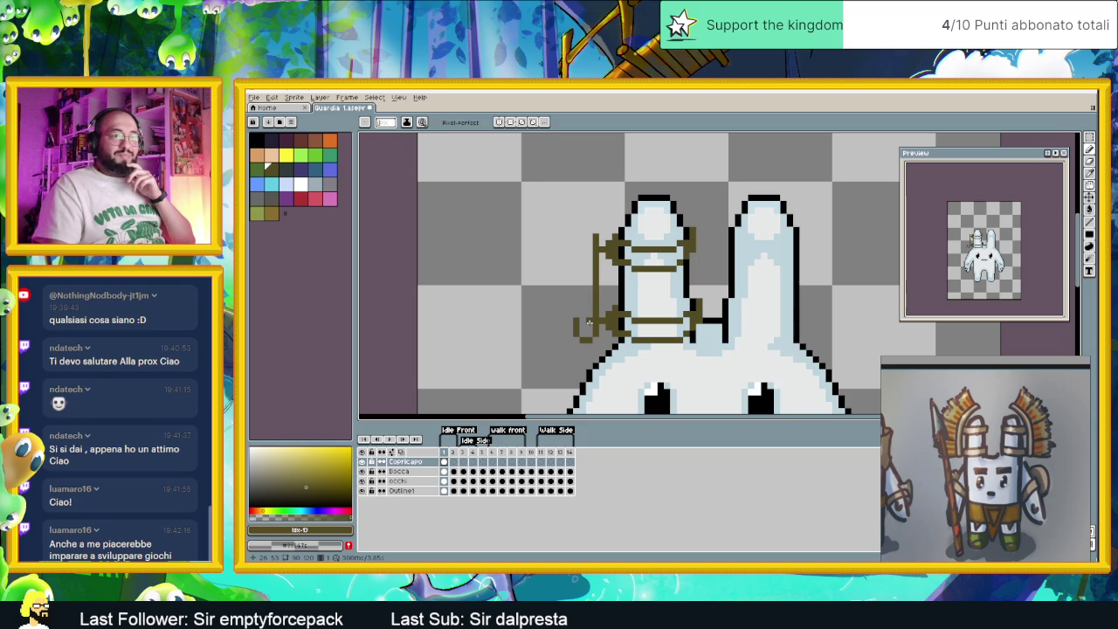
{"action": "scroll", "coordinate": [572, 309], "scroll_direction": "up", "scroll_amount": 1}
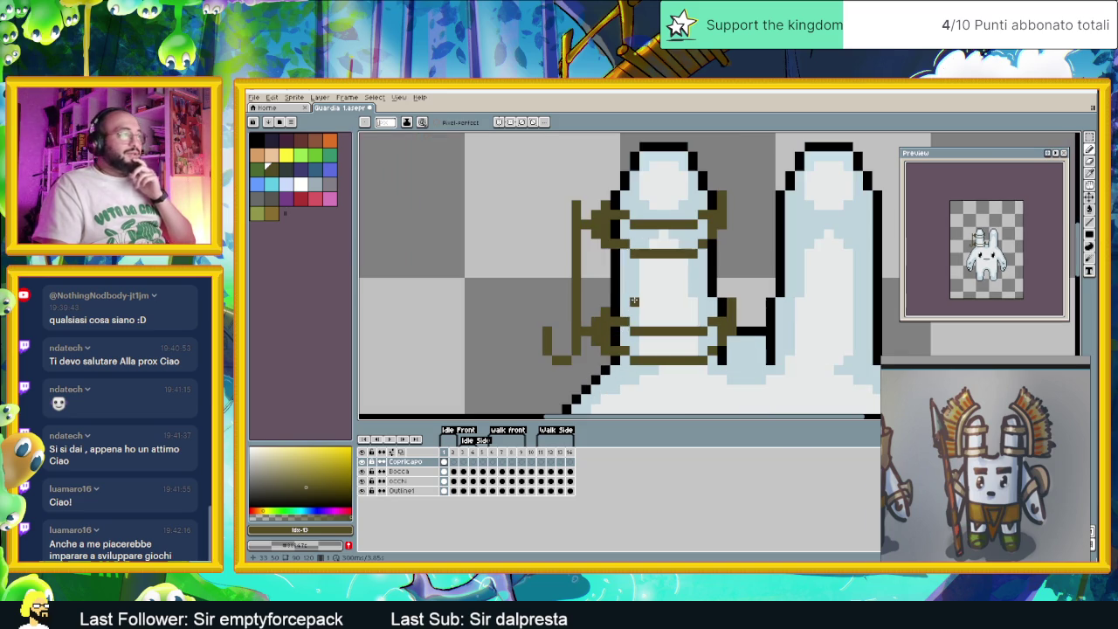
{"action": "left_click_drag", "start_coordinate": [546, 321], "coordinate": [546, 205]}
{"action": "scroll", "coordinate": [550, 244], "scroll_direction": "up", "scroll_amount": 2}
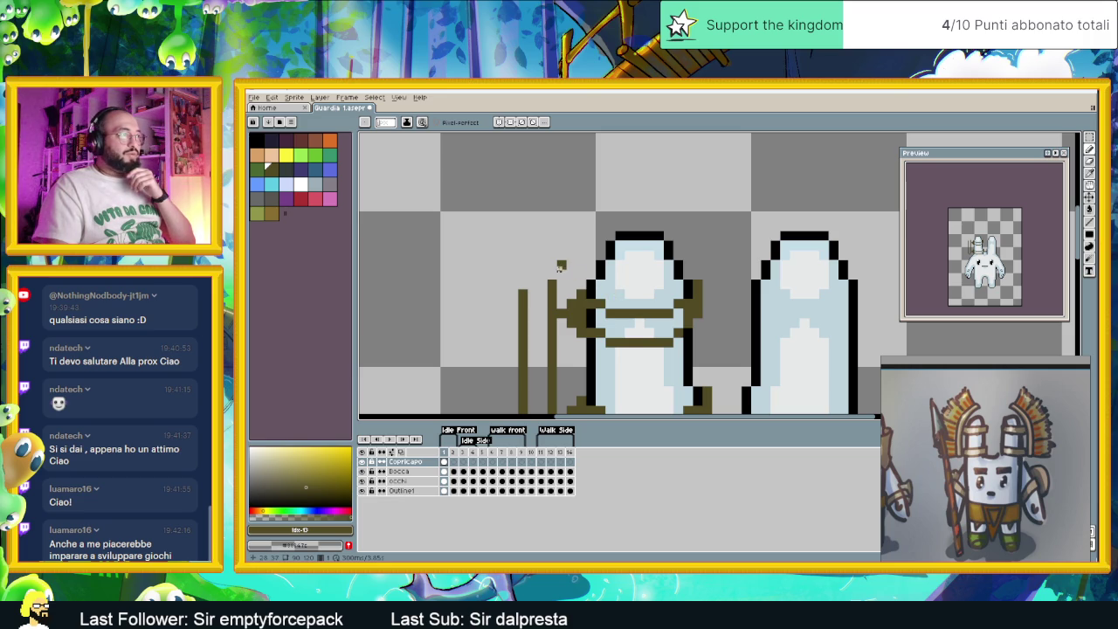
Extend the olive crest line pixel by pixel diagonally up and to the right.
{"action": "left_click", "coordinate": [560, 265]}
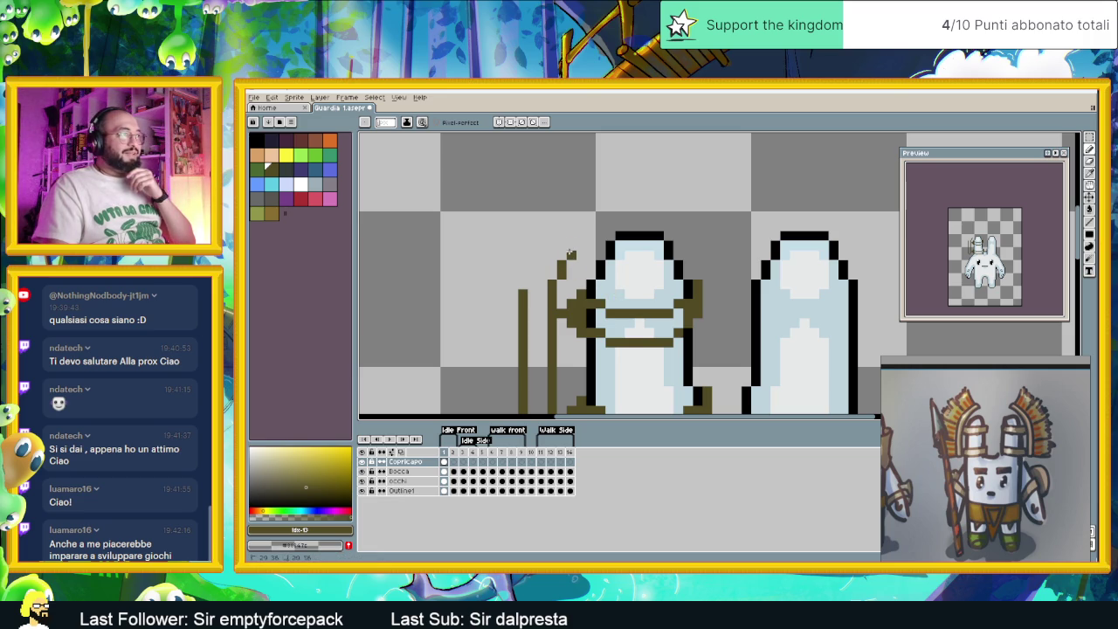
{"action": "left_click_drag", "start_coordinate": [570, 250], "coordinate": [571, 239]}
{"action": "left_click", "coordinate": [581, 228]}
{"action": "left_click", "coordinate": [591, 207]}
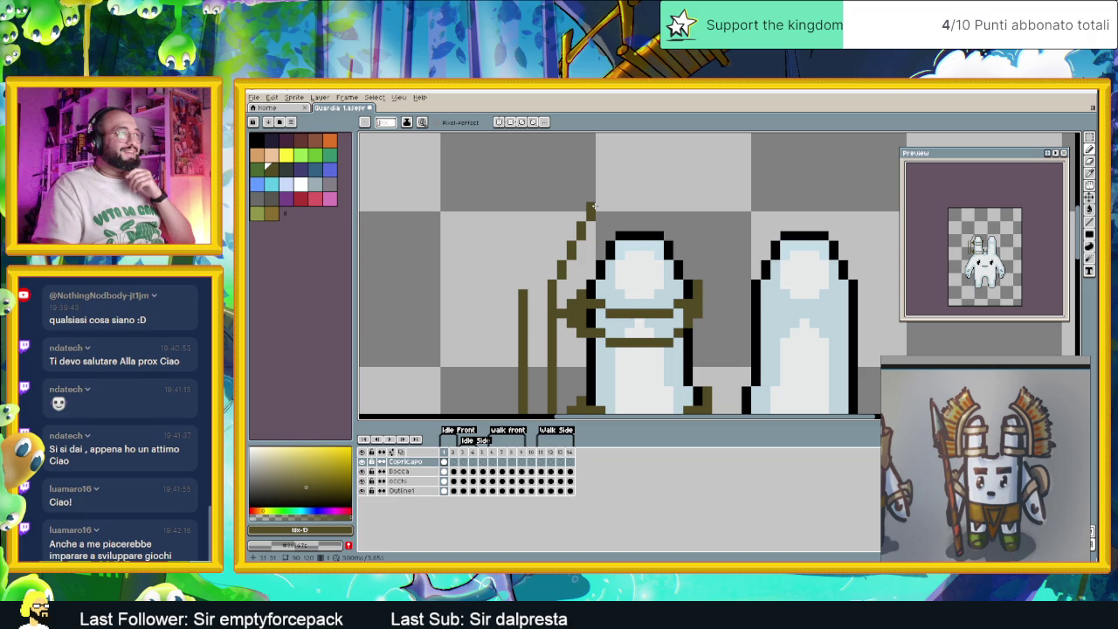
{"action": "left_click", "coordinate": [600, 197]}
{"action": "left_click", "coordinate": [609, 187]}
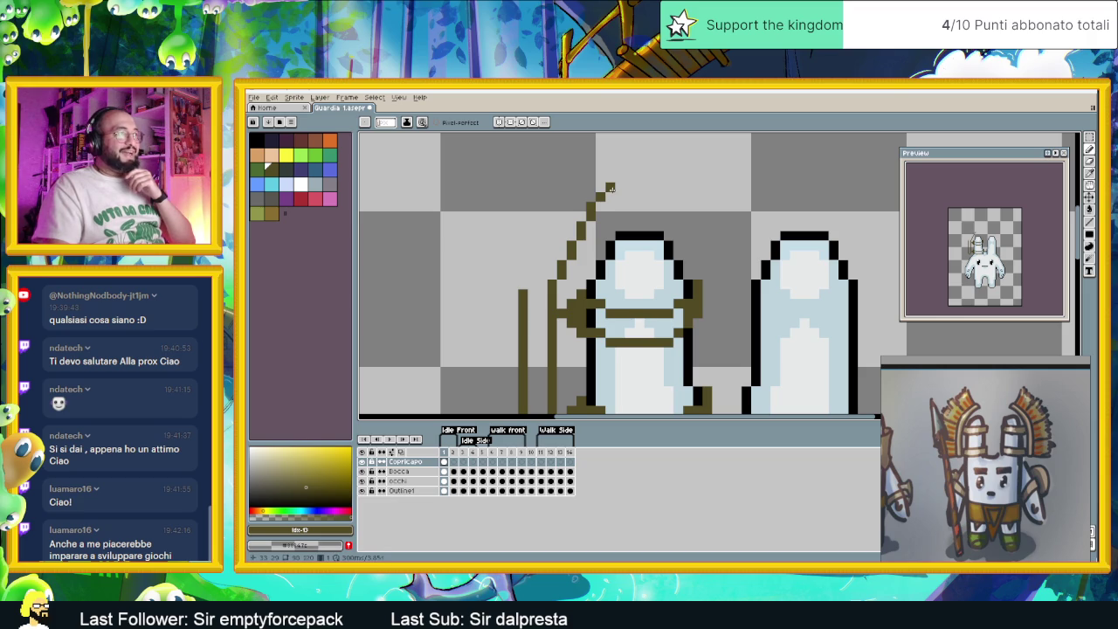
{"action": "scroll", "coordinate": [675, 224], "scroll_direction": "down", "scroll_amount": 2}
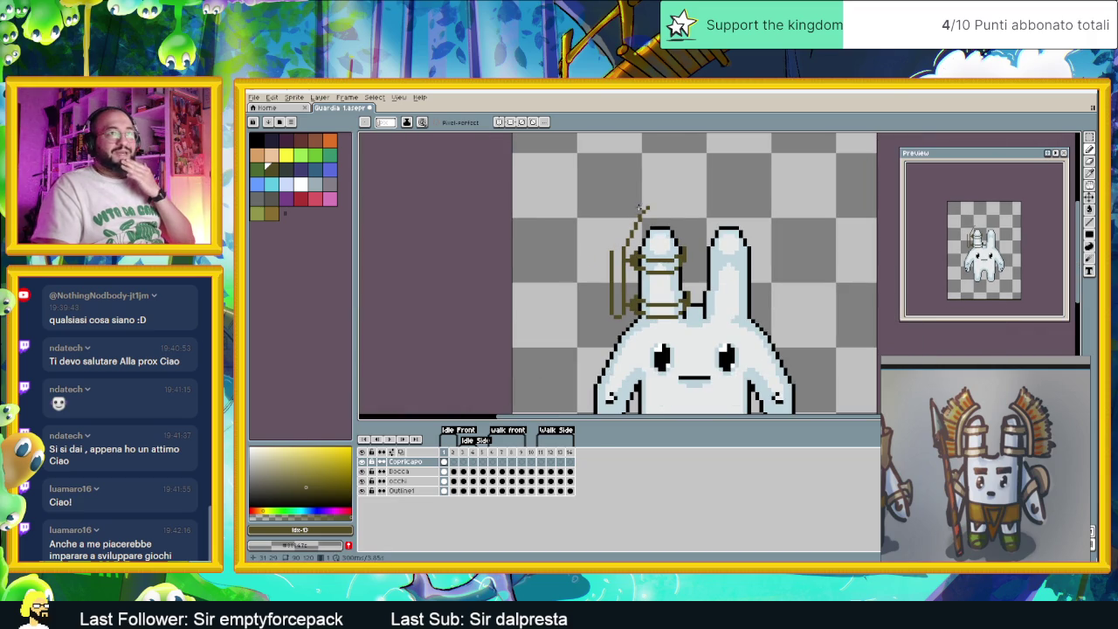
{"action": "scroll", "coordinate": [623, 224], "scroll_direction": "up", "scroll_amount": 2}
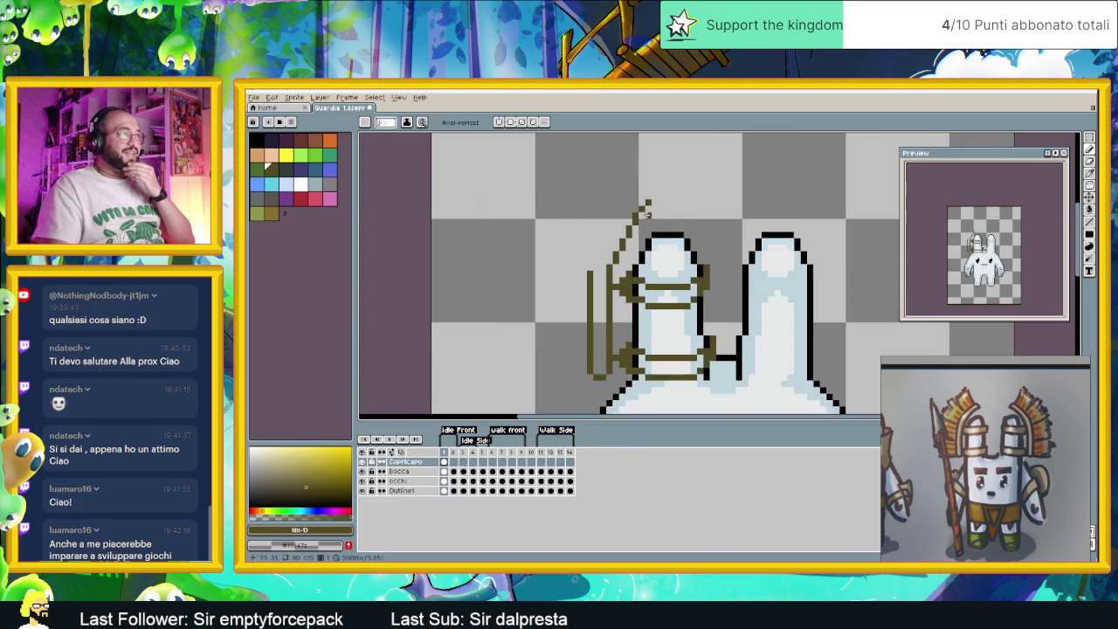
{"action": "scroll", "coordinate": [650, 216], "scroll_direction": "down", "scroll_amount": 1}
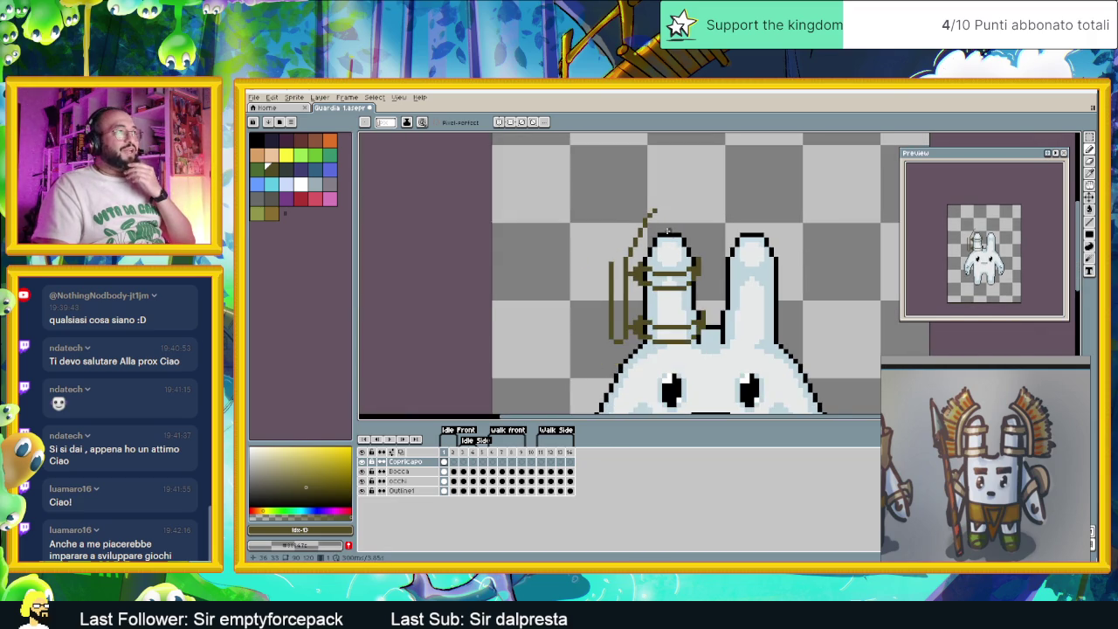
{"action": "scroll", "coordinate": [669, 231], "scroll_direction": "up", "scroll_amount": 1}
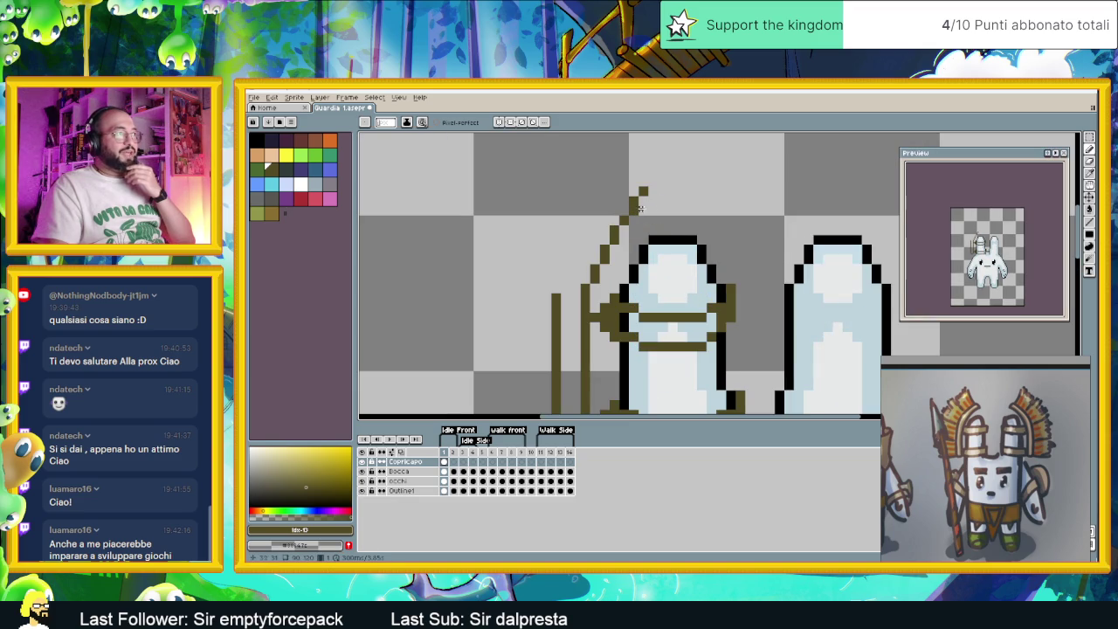
Widen the crest tip and bend it into a hook, undoing one stray hook pixel.
{"action": "left_click", "coordinate": [642, 192]}
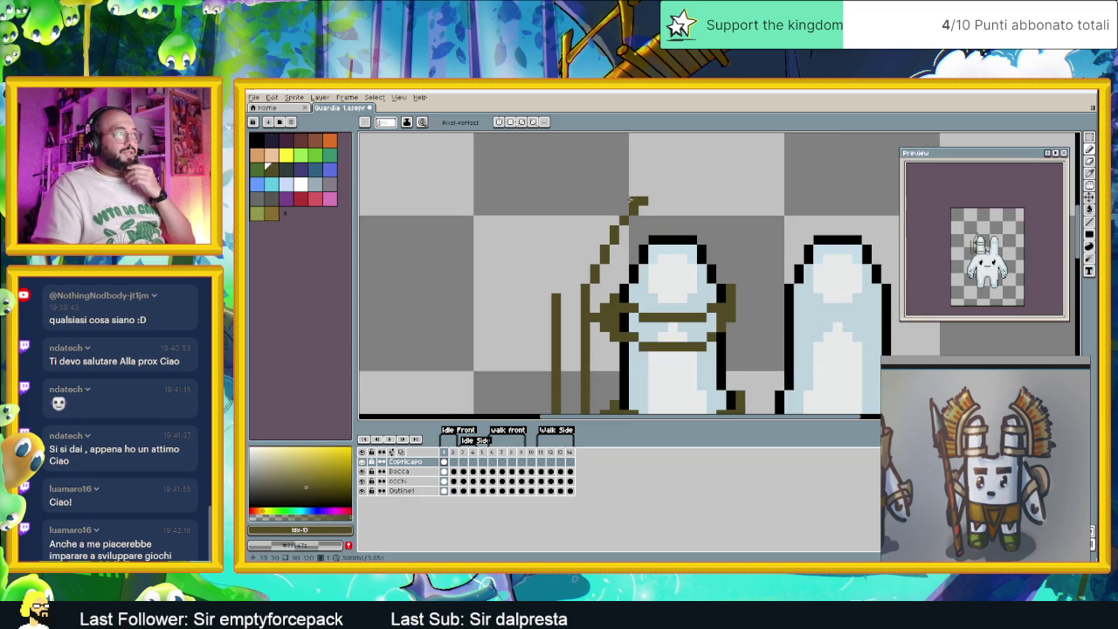
{"action": "left_click", "coordinate": [652, 192]}
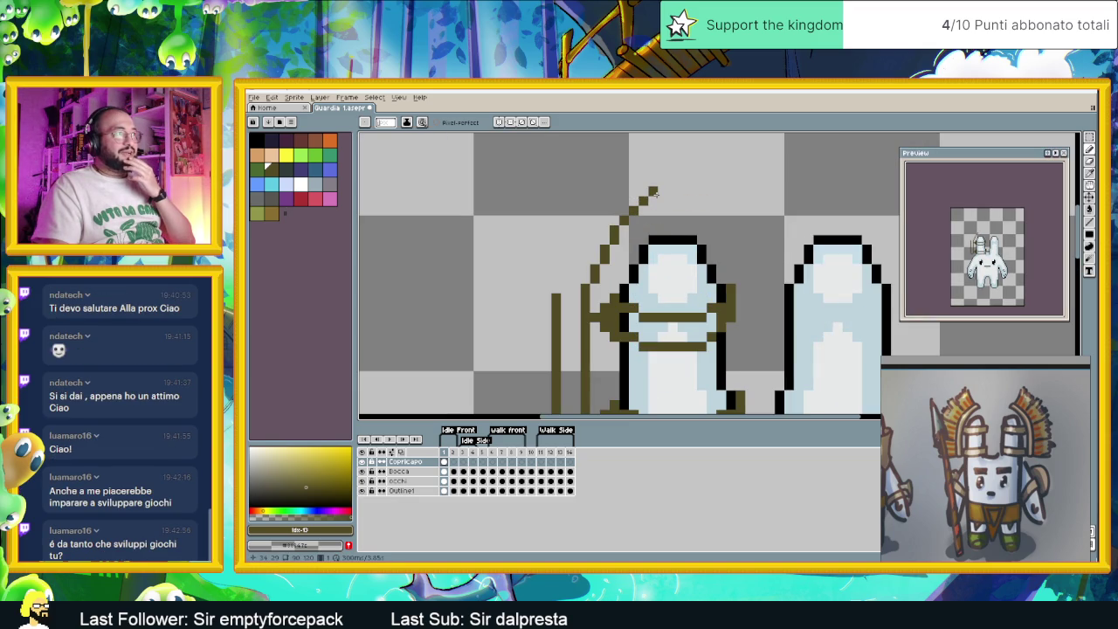
{"action": "left_click", "coordinate": [663, 191]}
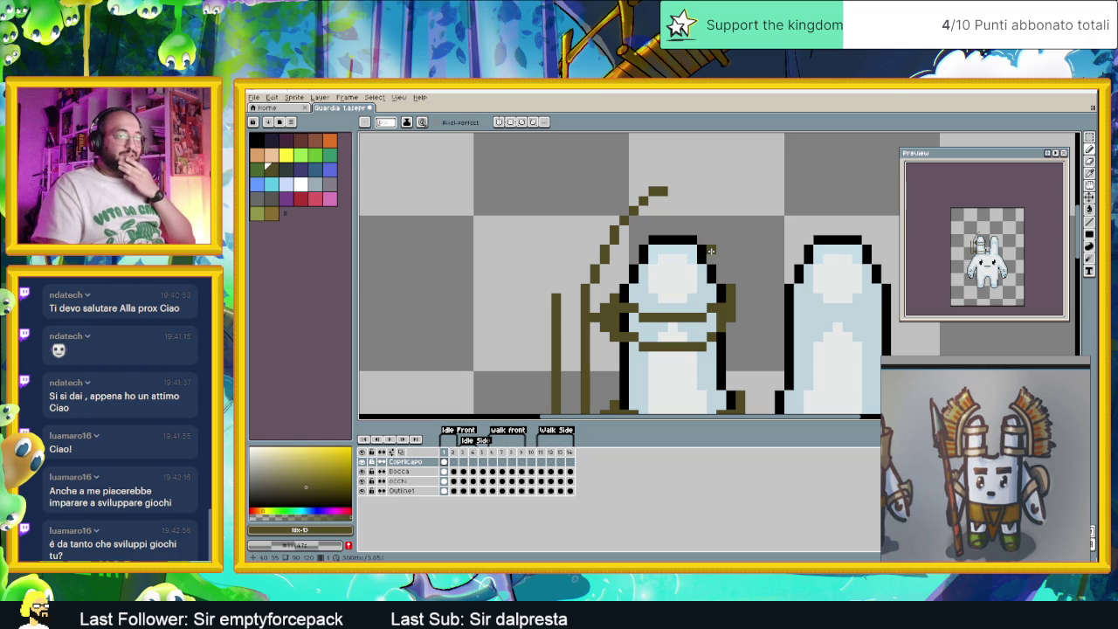
{"action": "left_click", "coordinate": [664, 190]}
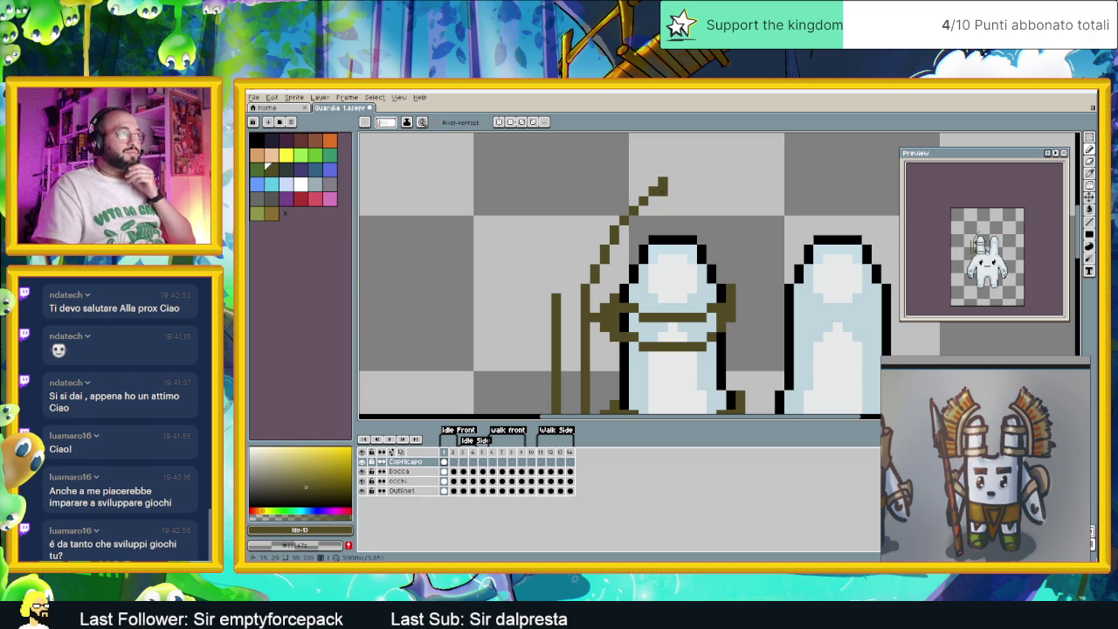
{"action": "left_click", "coordinate": [661, 173]}
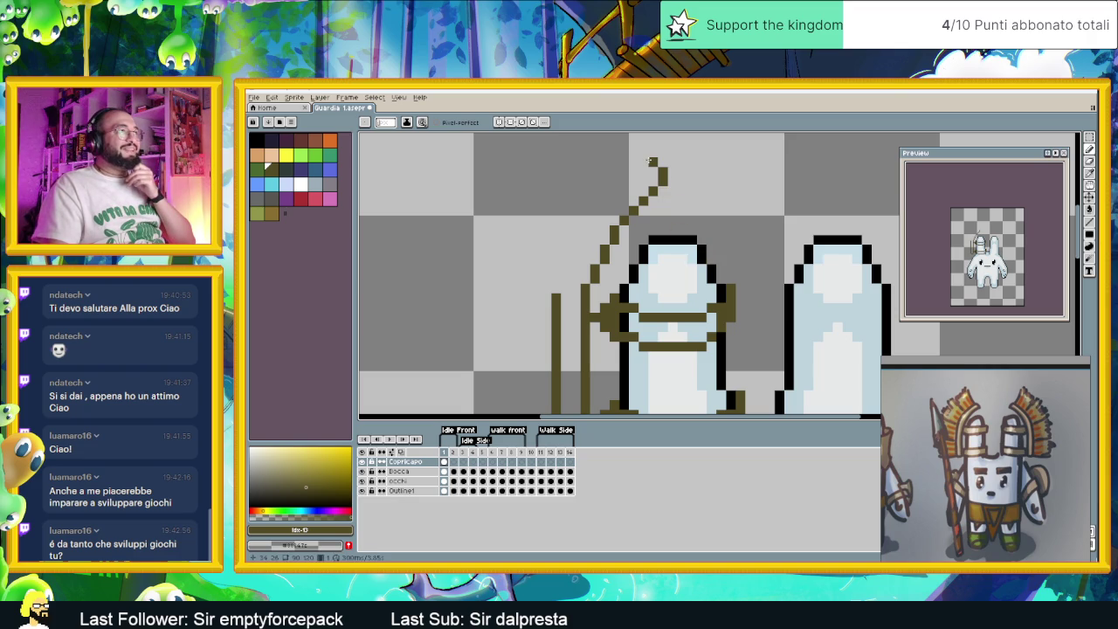
{"action": "left_click", "coordinate": [650, 161]}
{"action": "left_click", "coordinate": [643, 171]}
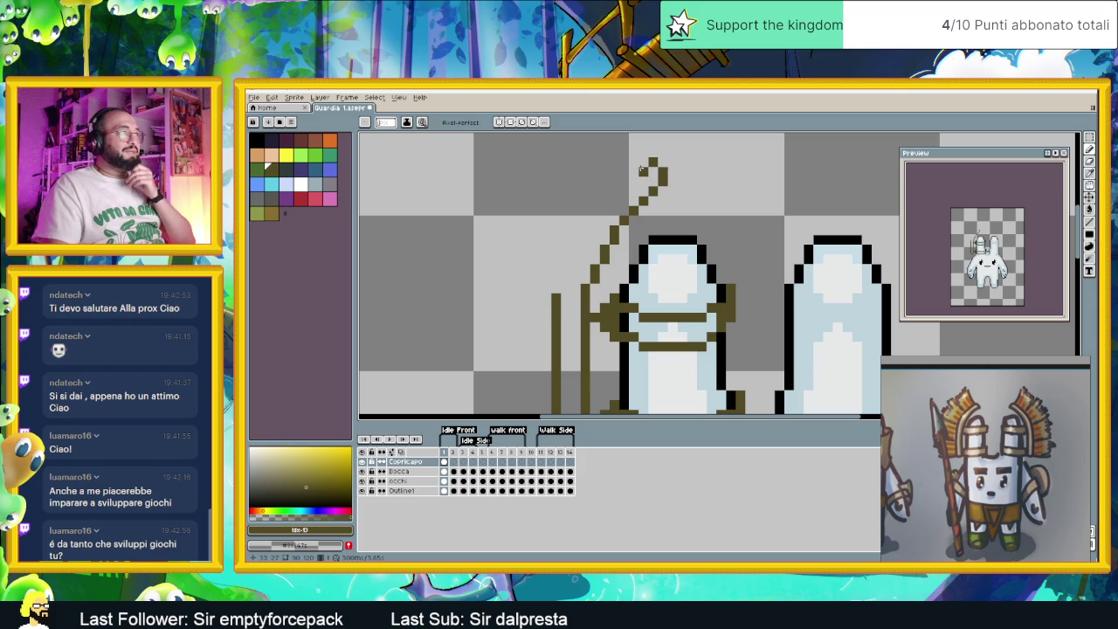
{"action": "key", "text": "ctrl+z"}
Draw a second olive line parallel to the crest and join it to the hooked tip.
{"action": "left_click", "coordinate": [565, 274]}
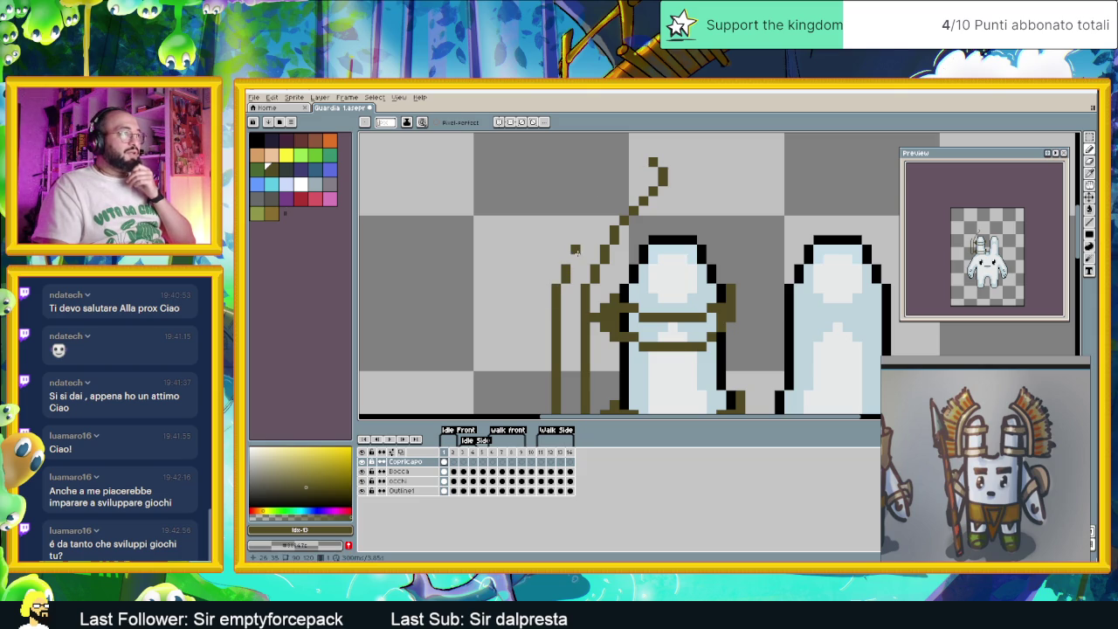
{"action": "left_click", "coordinate": [575, 253]}
{"action": "left_click", "coordinate": [585, 232]}
{"action": "left_click", "coordinate": [596, 221]}
{"action": "left_click", "coordinate": [604, 211]}
{"action": "left_click", "coordinate": [615, 200]}
{"action": "left_click", "coordinate": [628, 182]}
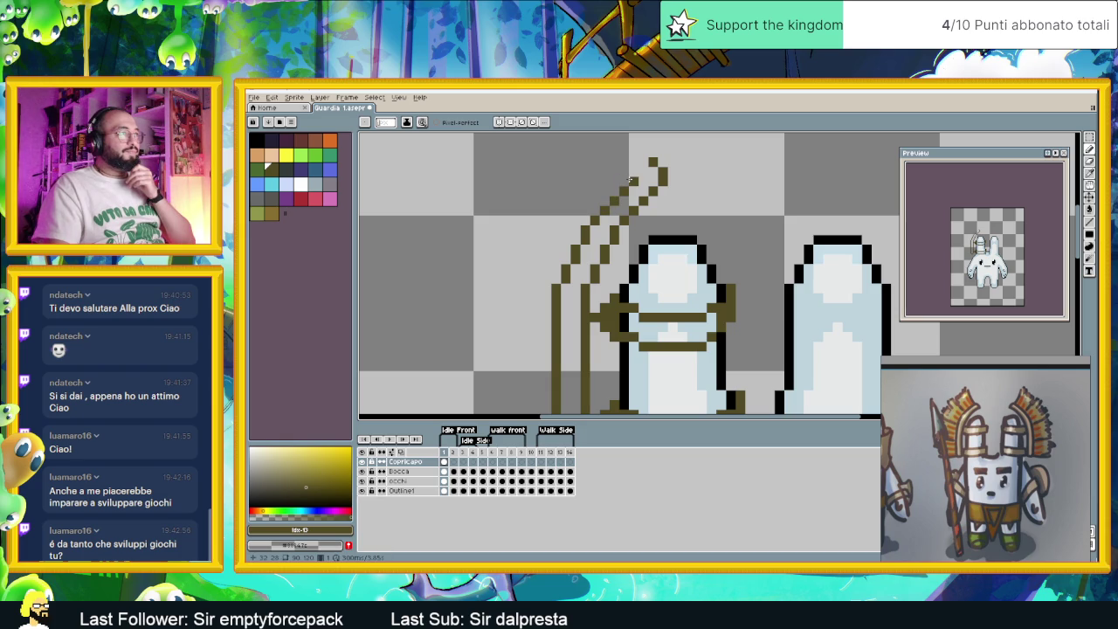
{"action": "left_click", "coordinate": [634, 171]}
{"action": "left_click", "coordinate": [643, 162]}
{"action": "scroll", "coordinate": [634, 233], "scroll_direction": "down", "scroll_amount": 3}
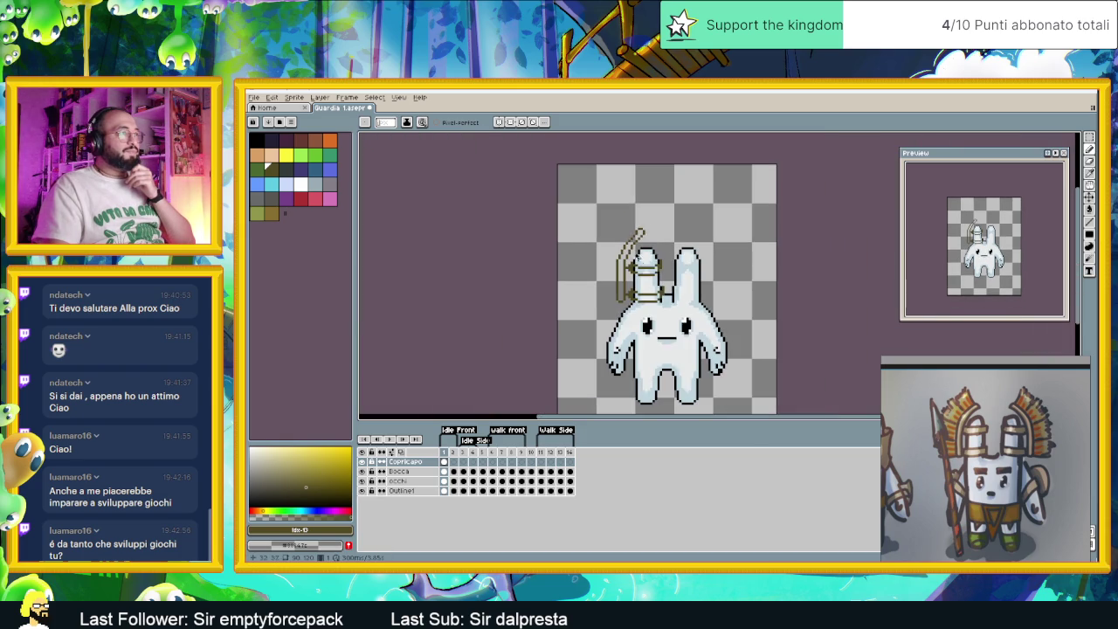
Erase the straight vertical crest lines and redraw the outer crest line further left.
{"action": "scroll", "coordinate": [635, 234], "scroll_direction": "up", "scroll_amount": 3}
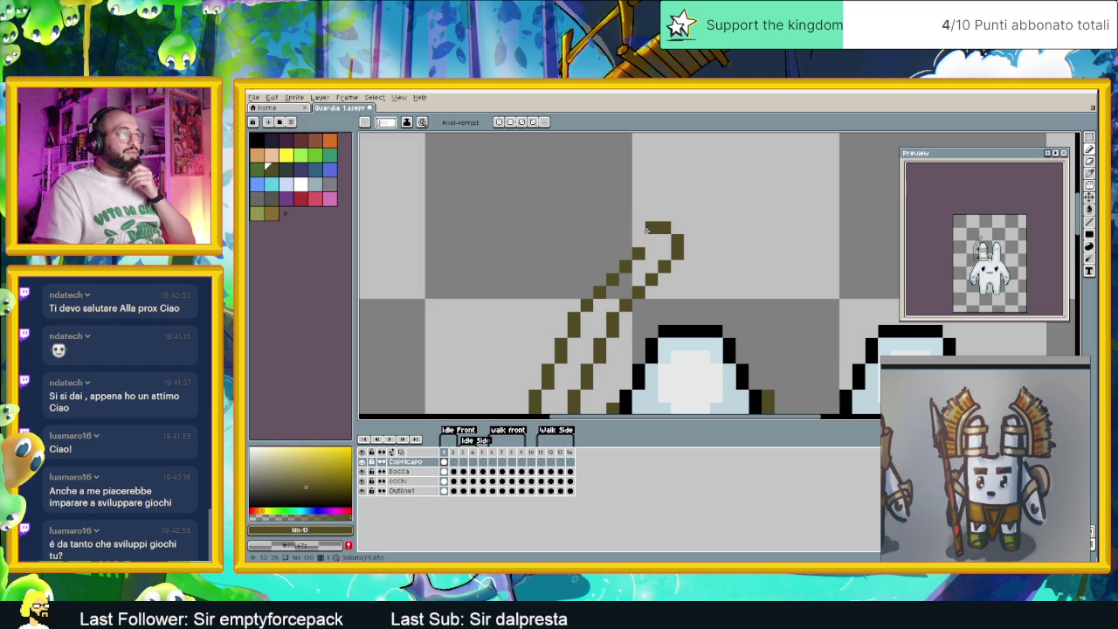
{"action": "scroll", "coordinate": [647, 240], "scroll_direction": "down", "scroll_amount": 2}
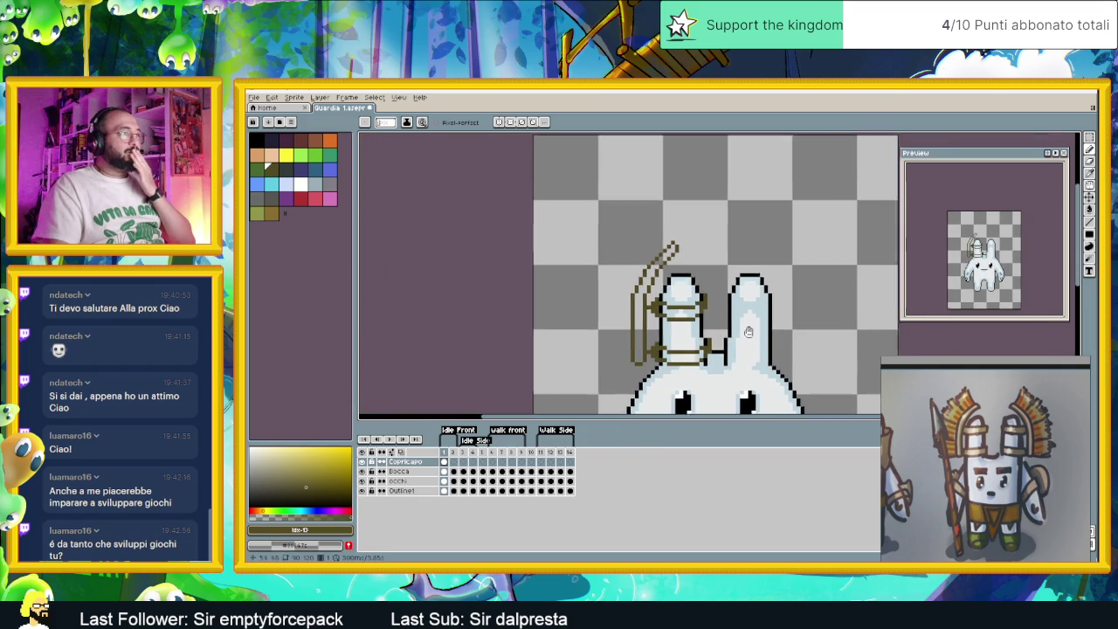
{"action": "scroll", "coordinate": [628, 271], "scroll_direction": "up", "scroll_amount": 1}
{"action": "scroll", "coordinate": [559, 277], "scroll_direction": "up", "scroll_amount": 2}
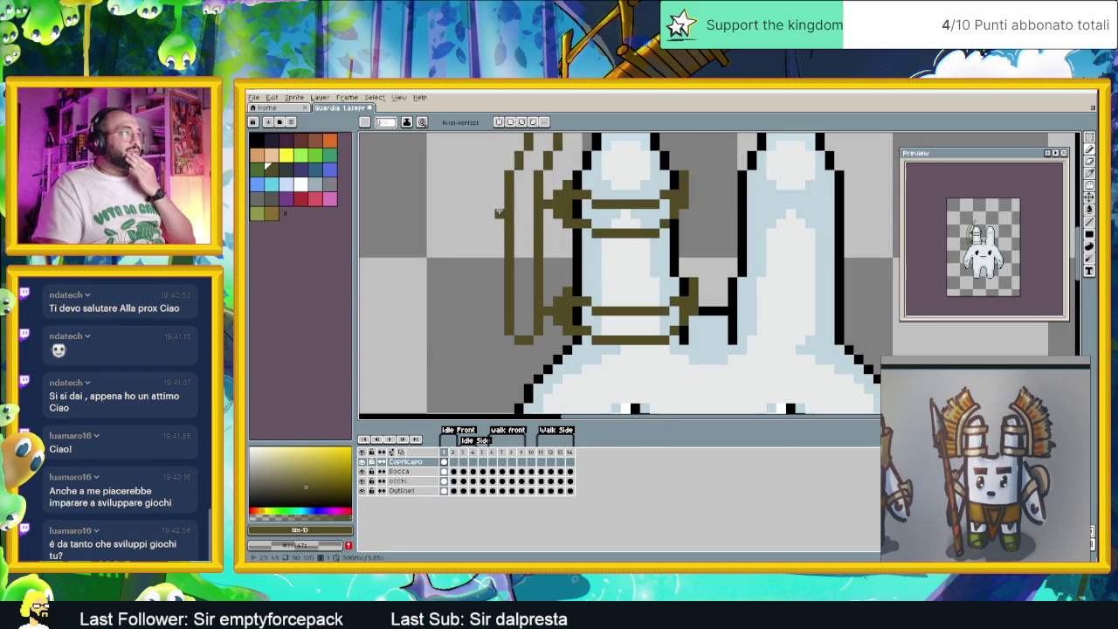
{"action": "mouse_move", "coordinate": [539, 221]}
{"action": "left_mouse_down"}
{"action": "mouse_move", "coordinate": [541, 277]}
{"action": "mouse_move", "coordinate": [529, 295]}
{"action": "mouse_move", "coordinate": [529, 192]}
{"action": "mouse_move", "coordinate": [510, 219]}
{"action": "left_mouse_up"}
{"action": "left_click_drag", "start_coordinate": [511, 236], "coordinate": [514, 255]}
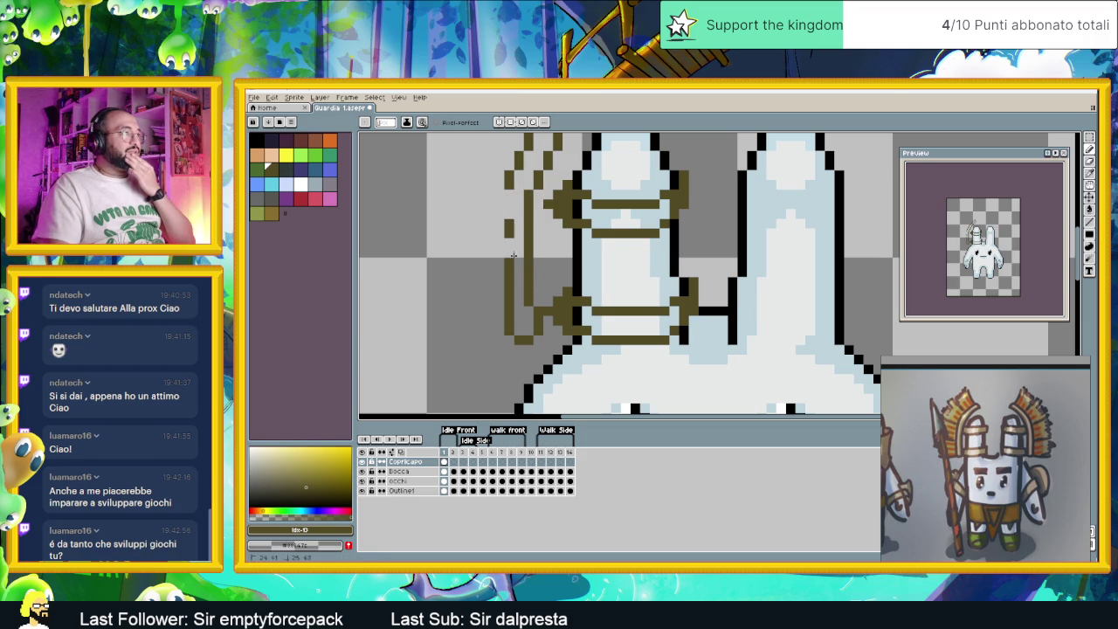
{"action": "left_click_drag", "start_coordinate": [511, 297], "coordinate": [511, 218]}
{"action": "left_click", "coordinate": [497, 292]}
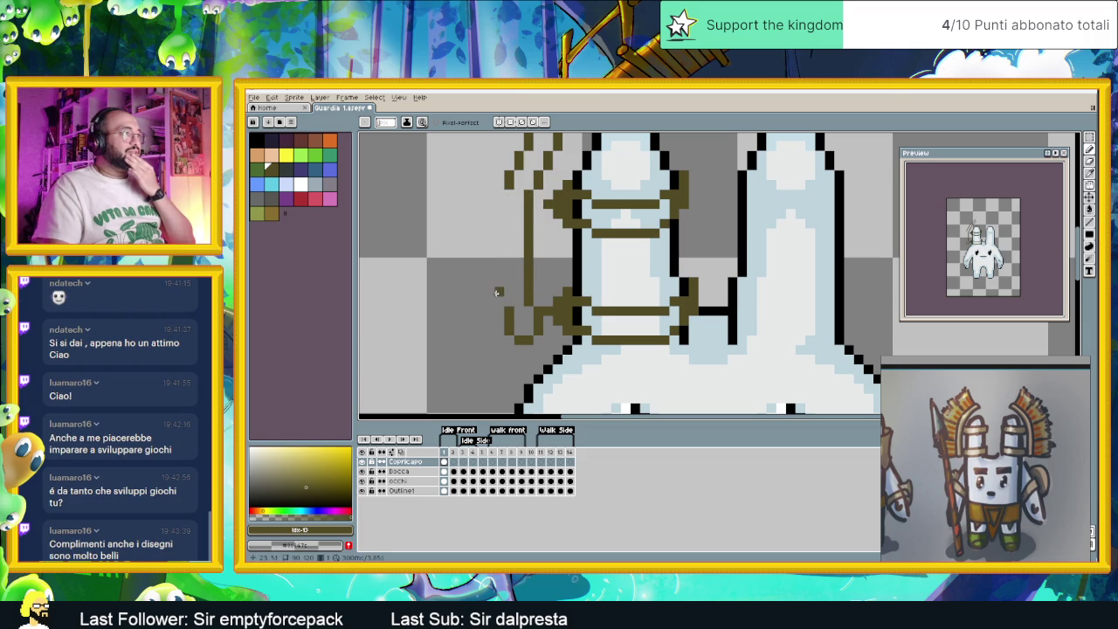
{"action": "left_click", "coordinate": [498, 301]}
{"action": "left_click_drag", "start_coordinate": [495, 285], "coordinate": [498, 210]}
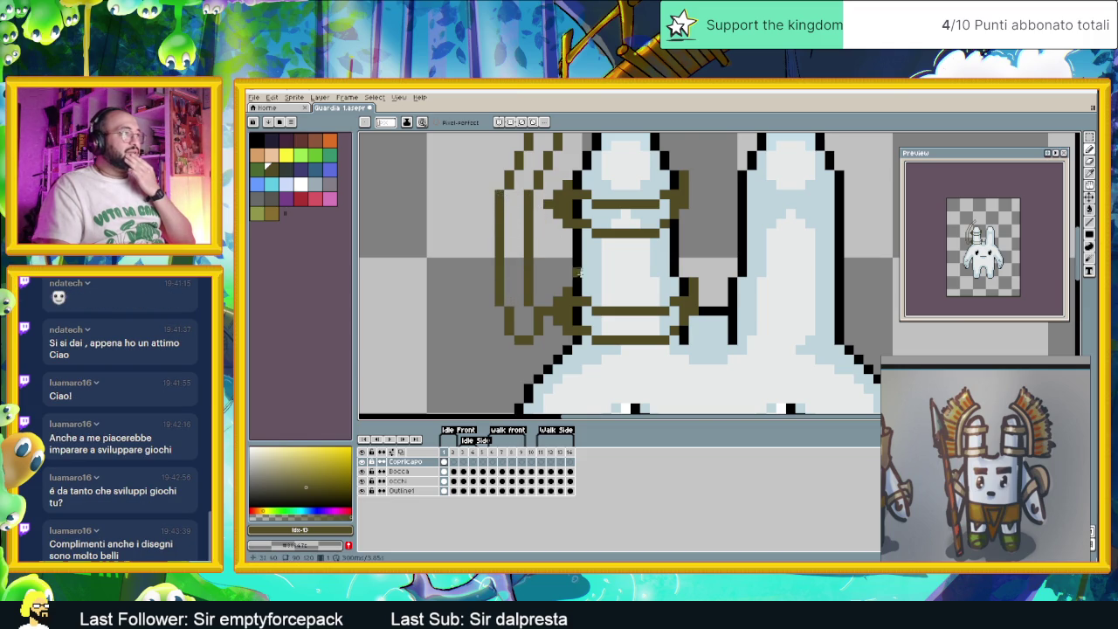
{"action": "scroll", "coordinate": [499, 195], "scroll_direction": "down", "scroll_amount": 3}
{"action": "scroll", "coordinate": [556, 248], "scroll_direction": "up", "scroll_amount": 4}
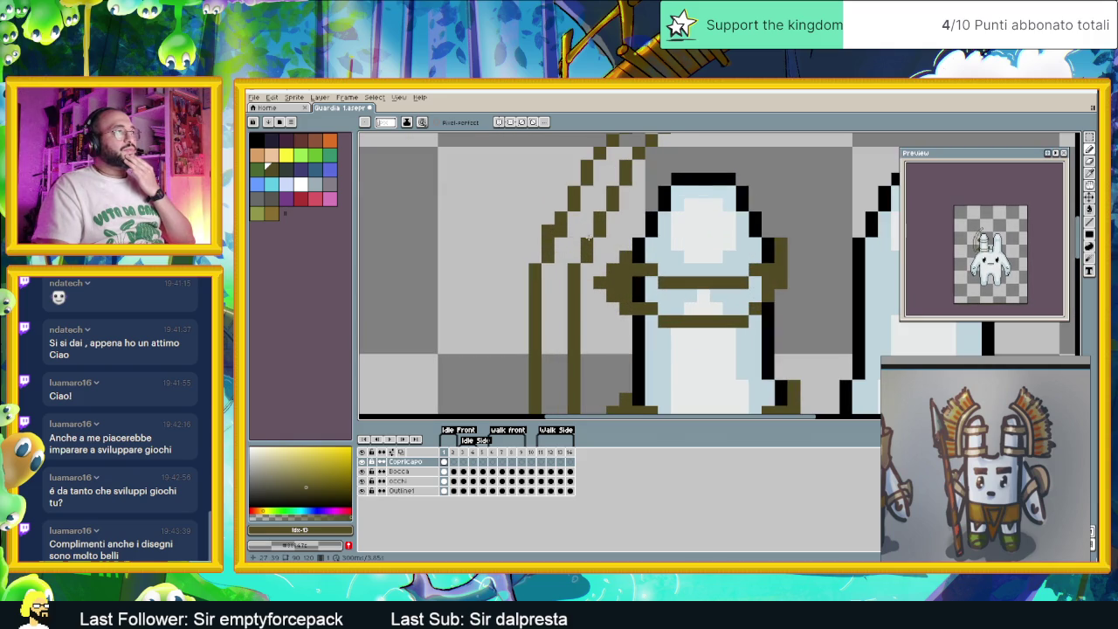
Fill in the pixels joining the crest strokes to the headgear straps.
{"action": "left_click_drag", "start_coordinate": [588, 235], "coordinate": [572, 233]}
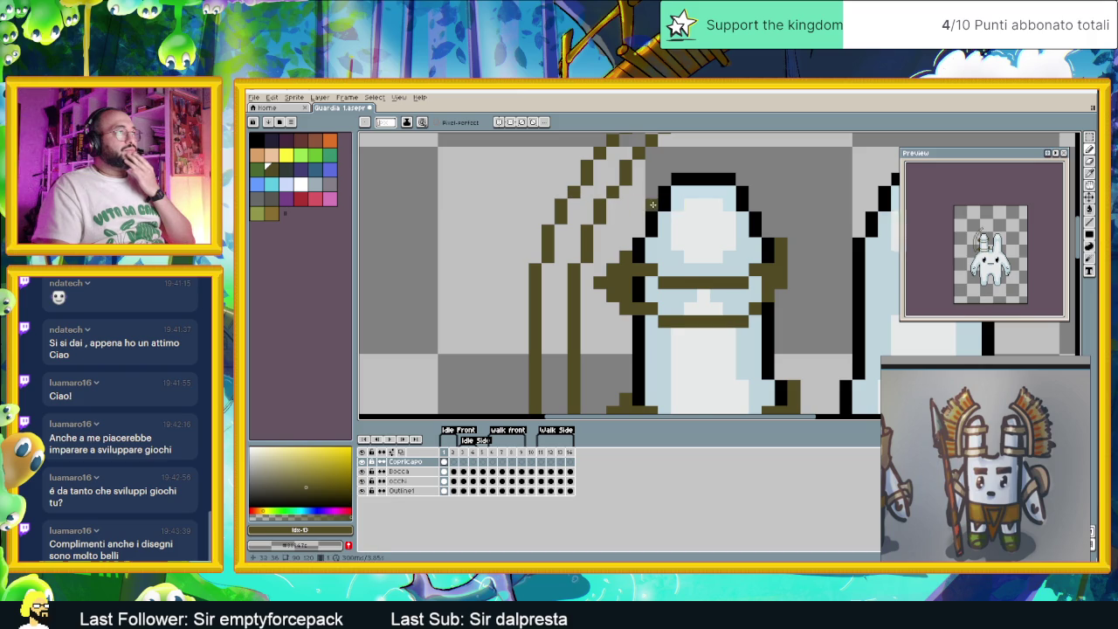
{"action": "scroll", "coordinate": [593, 192], "scroll_direction": "down", "scroll_amount": 3}
{"action": "scroll", "coordinate": [596, 234], "scroll_direction": "up", "scroll_amount": 3}
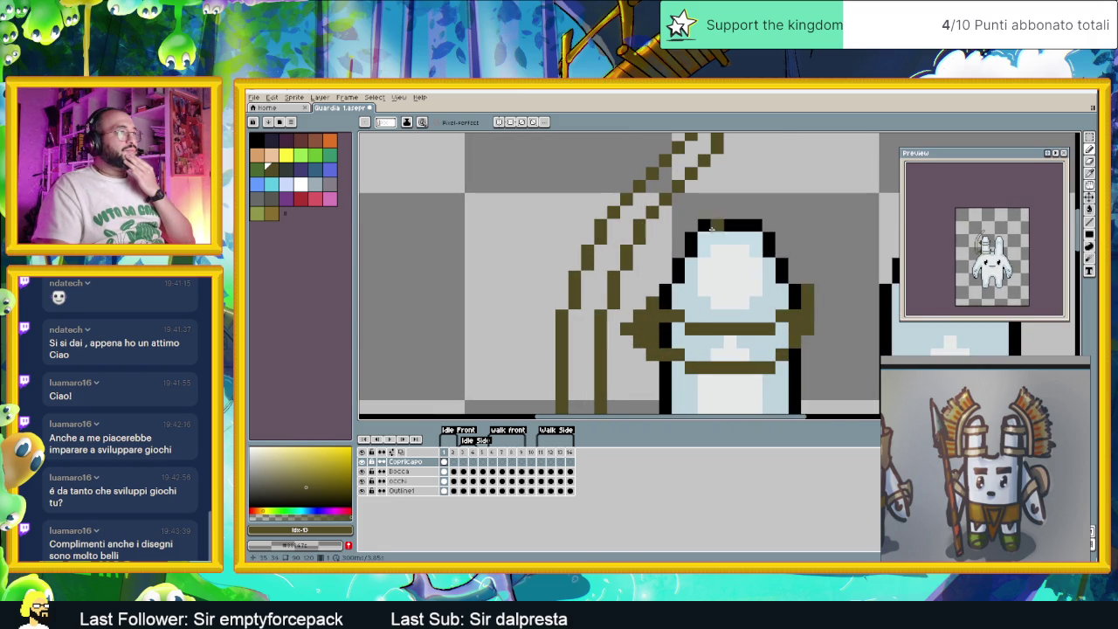
{"action": "scroll", "coordinate": [616, 206], "scroll_direction": "down", "scroll_amount": 1}
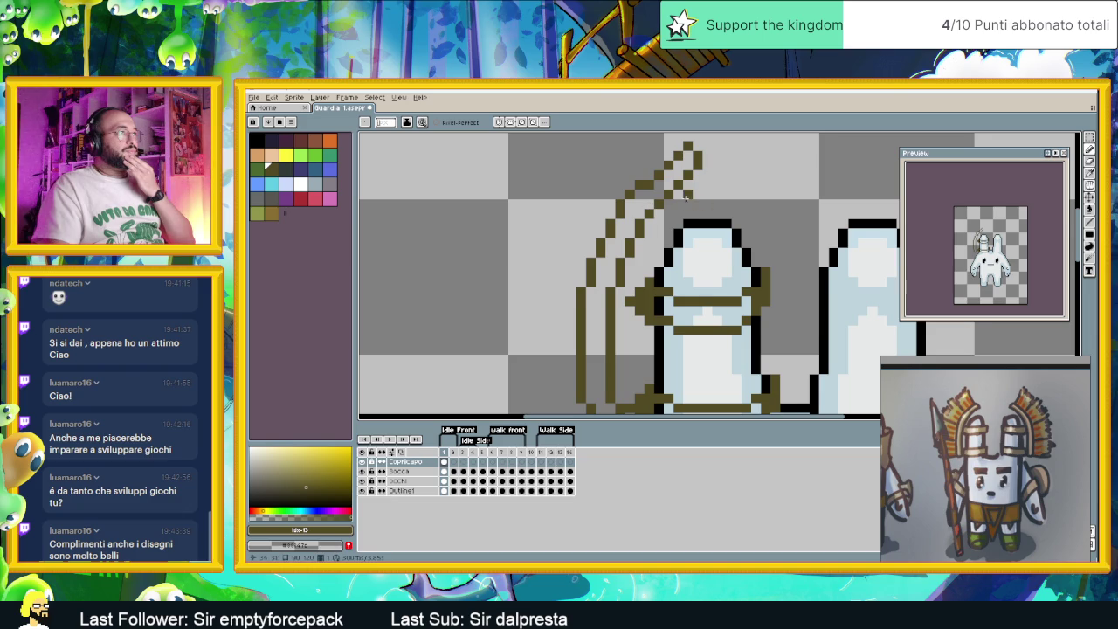
{"action": "scroll", "coordinate": [685, 197], "scroll_direction": "up", "scroll_amount": 2}
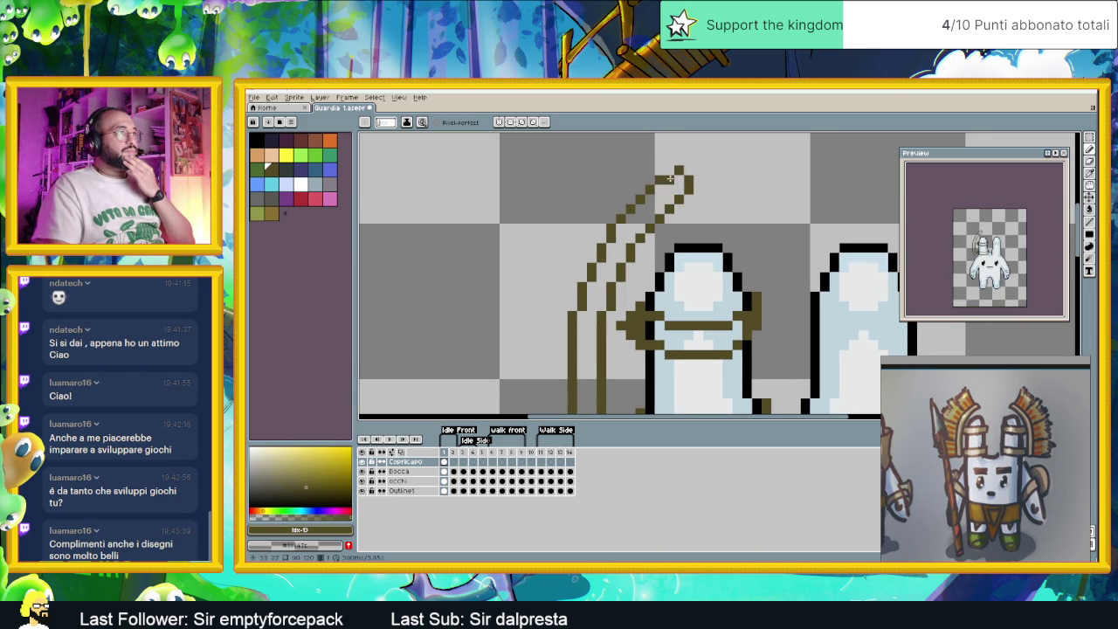
{"action": "scroll", "coordinate": [704, 218], "scroll_direction": "down", "scroll_amount": 3}
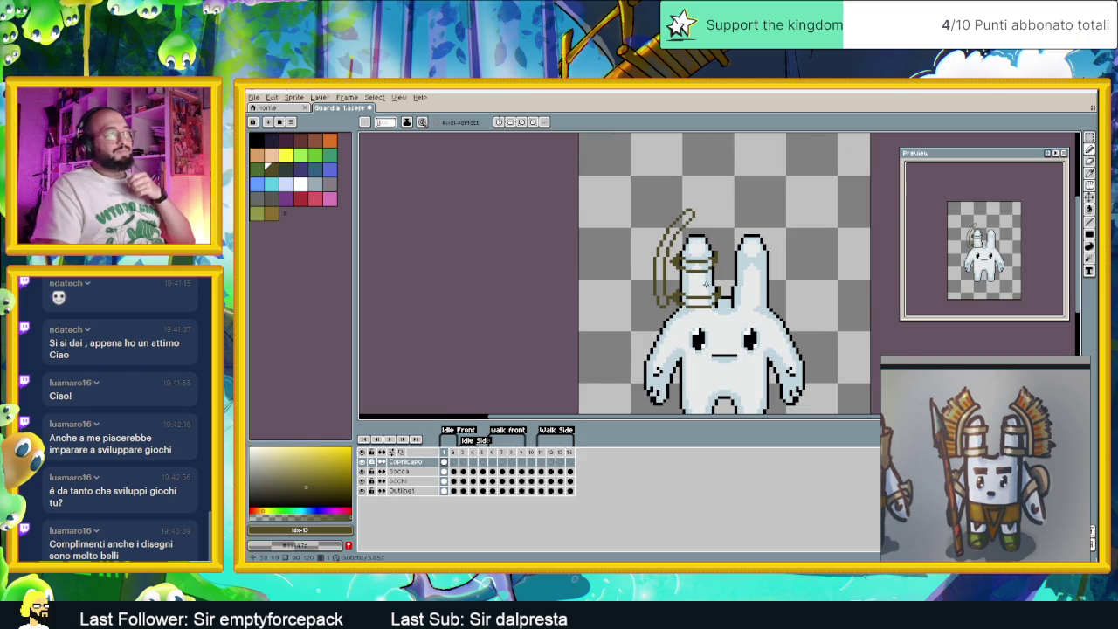
{"action": "scroll", "coordinate": [707, 284], "scroll_direction": "down", "scroll_amount": 2}
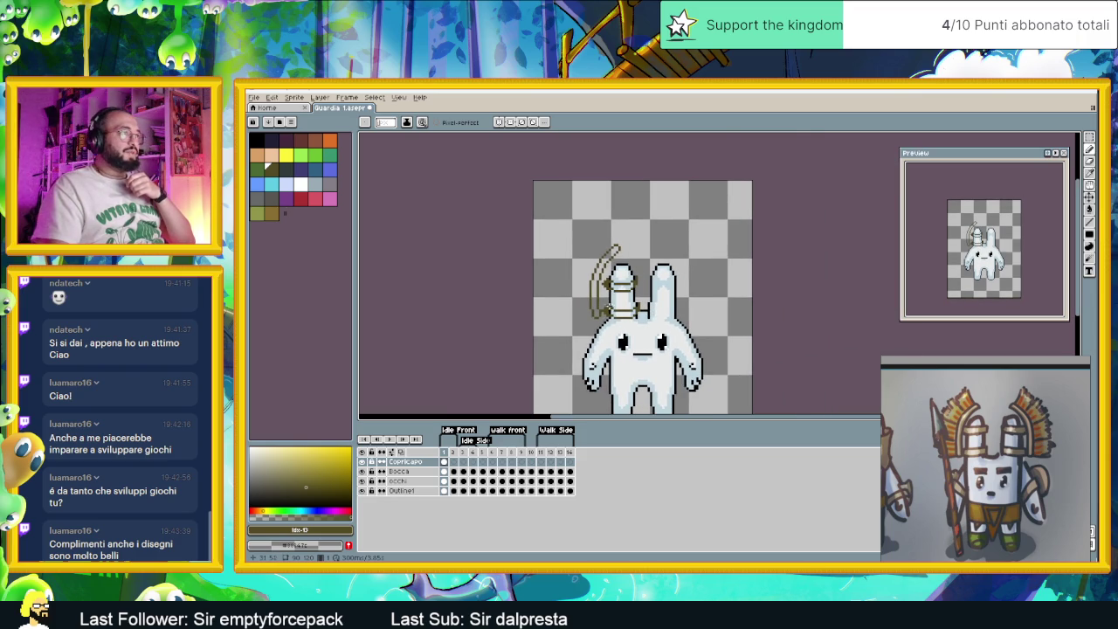
{"action": "scroll", "coordinate": [611, 308], "scroll_direction": "up", "scroll_amount": 2}
{"action": "scroll", "coordinate": [613, 310], "scroll_direction": "up", "scroll_amount": 1}
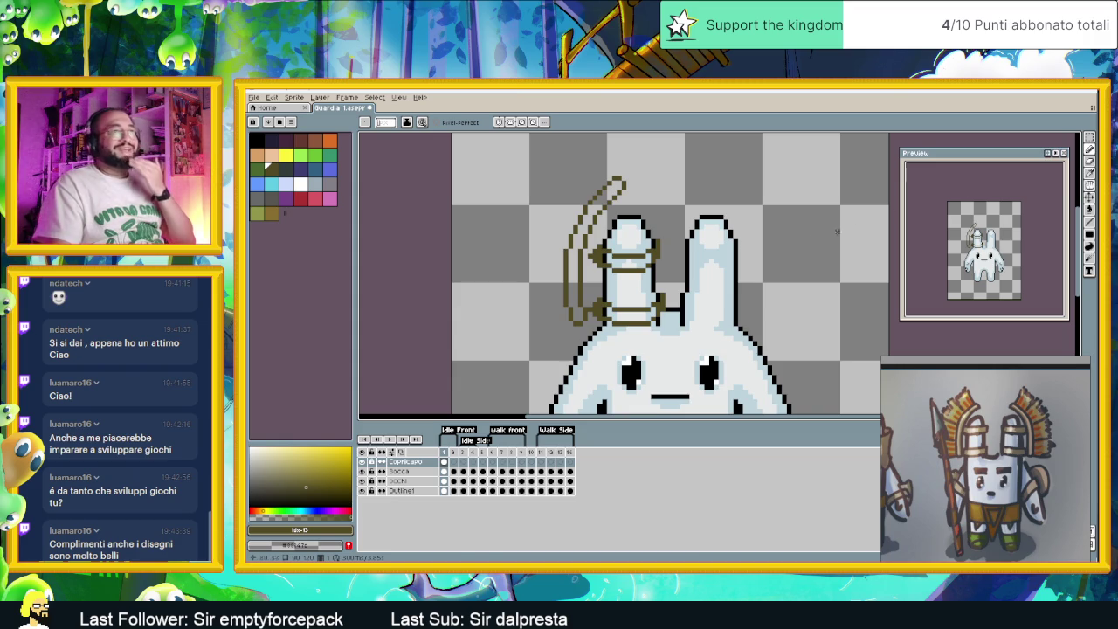
{"action": "left_click", "coordinate": [1089, 138]}
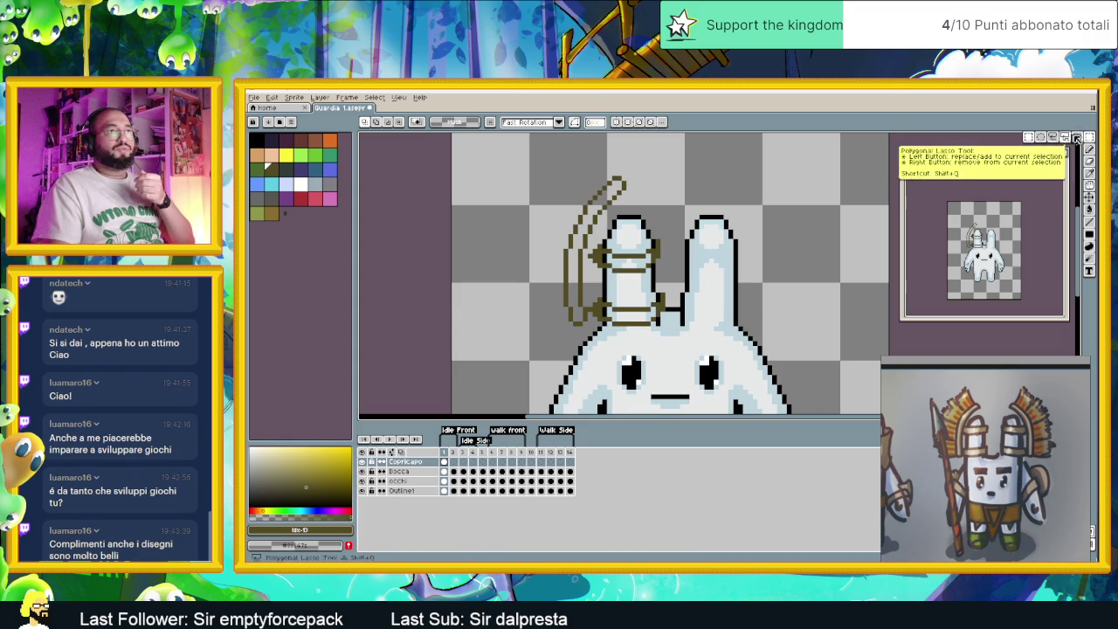
Outline a freehand selection around the crest and headgear, then deselect it.
{"action": "key", "text": "b"}
{"action": "mouse_move", "coordinate": [545, 173]}
{"action": "left_mouse_down"}
{"action": "mouse_move", "coordinate": [602, 157]}
{"action": "mouse_move", "coordinate": [629, 185]}
{"action": "left_mouse_up"}
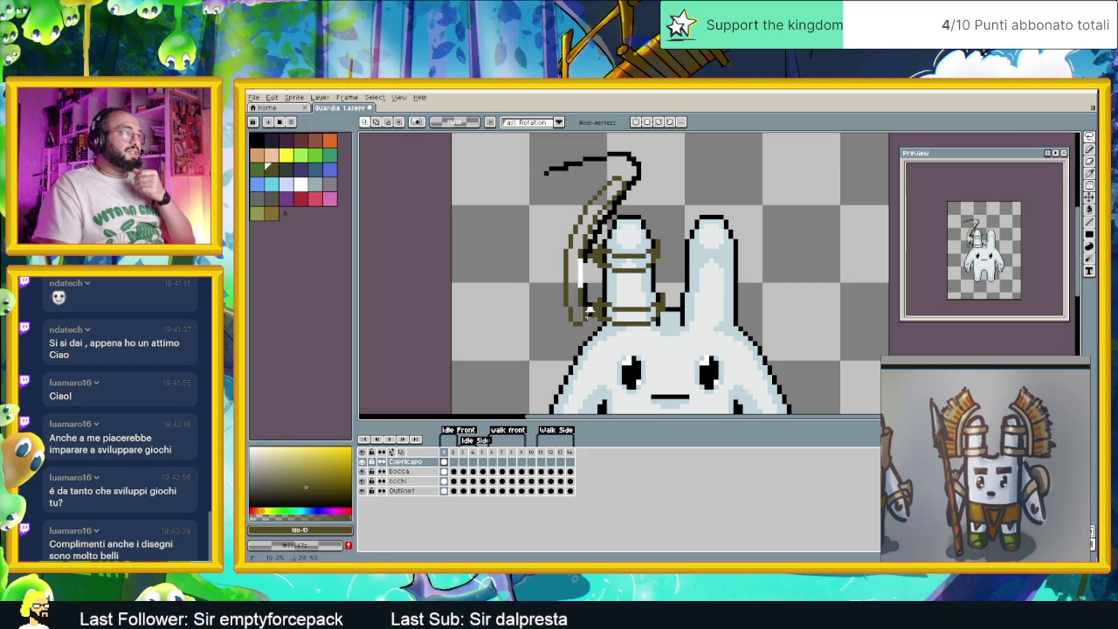
{"action": "mouse_move", "coordinate": [582, 325]}
{"action": "left_mouse_down"}
{"action": "mouse_move", "coordinate": [529, 305]}
{"action": "mouse_move", "coordinate": [575, 155]}
{"action": "left_mouse_up"}
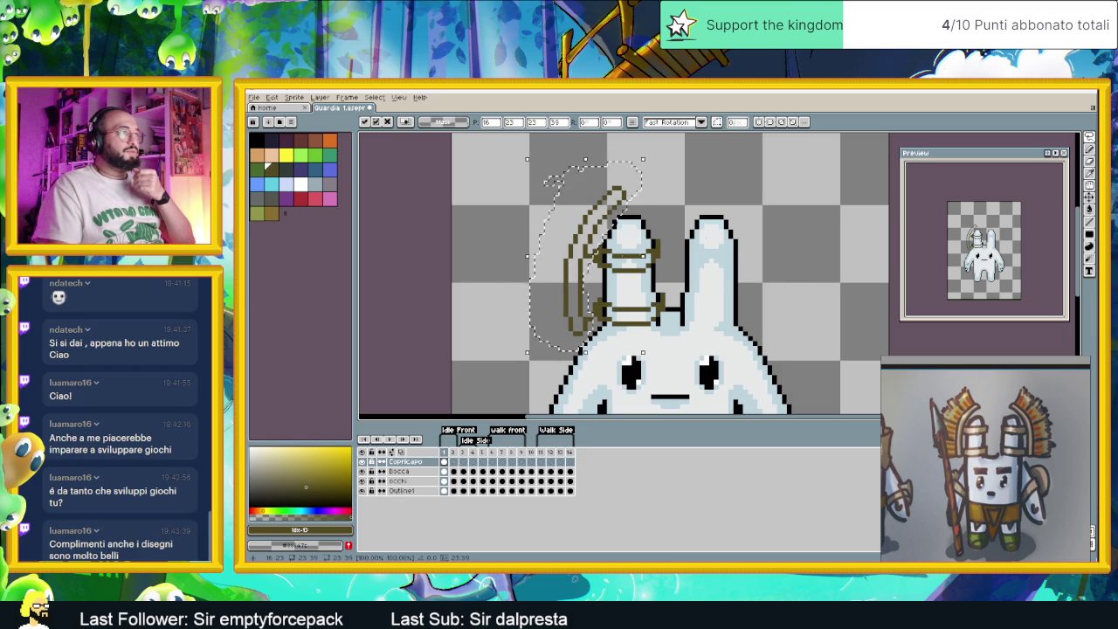
{"action": "key", "text": "ctrl+d"}
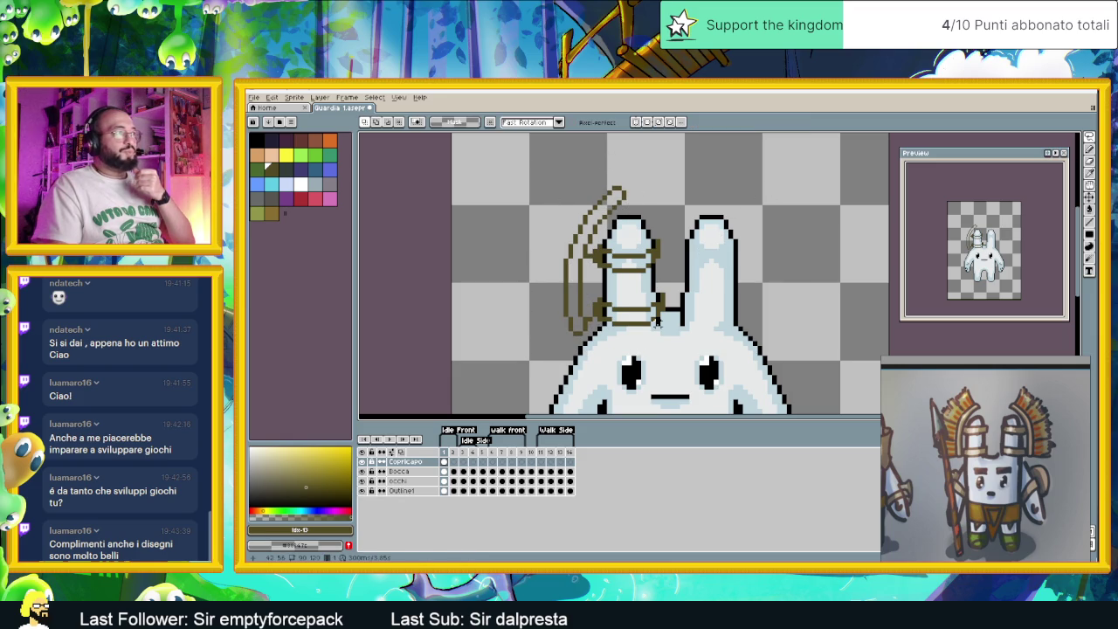
Frame the bunny's head, move the reference window up, and extend the crest line upward.
{"action": "left_click", "coordinate": [1089, 150]}
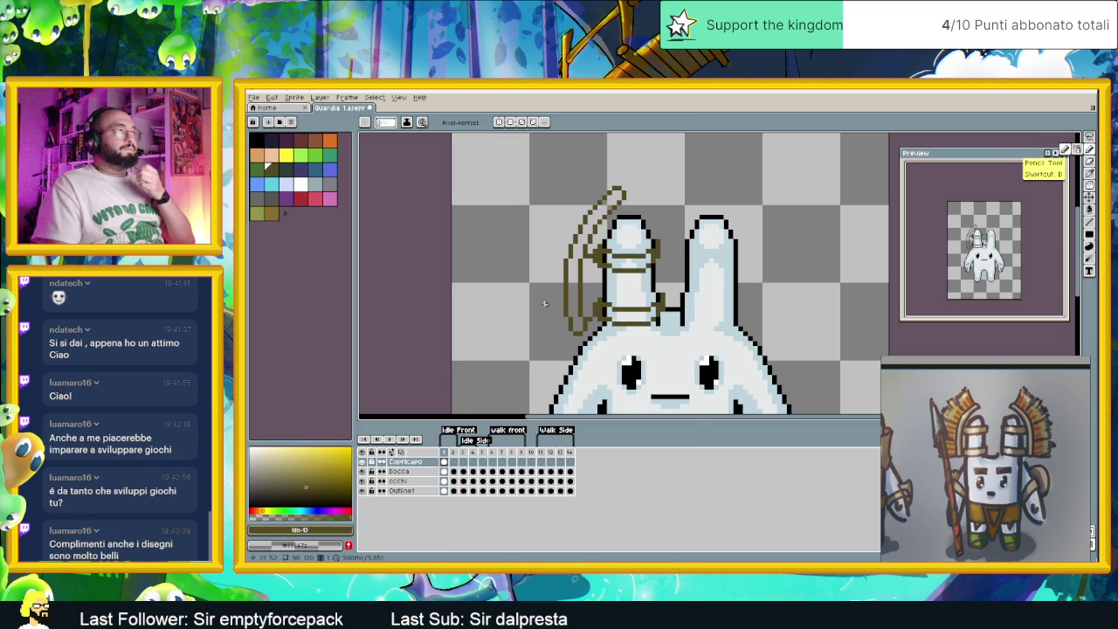
{"action": "scroll", "coordinate": [582, 330], "scroll_direction": "up", "scroll_amount": 2}
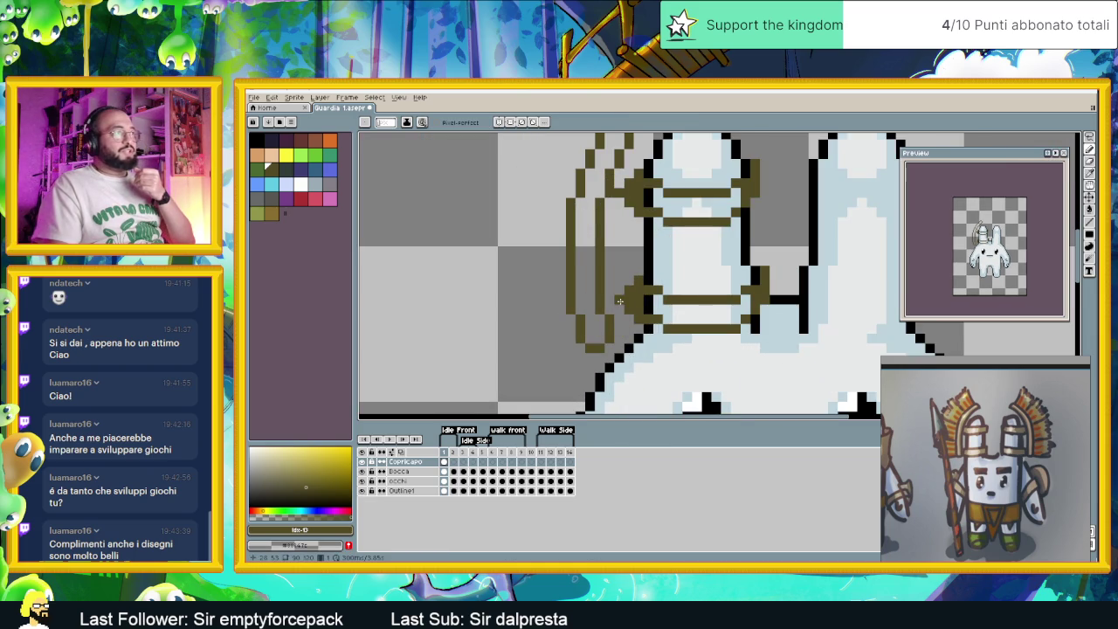
{"action": "scroll", "coordinate": [580, 217], "scroll_direction": "down", "scroll_amount": 2}
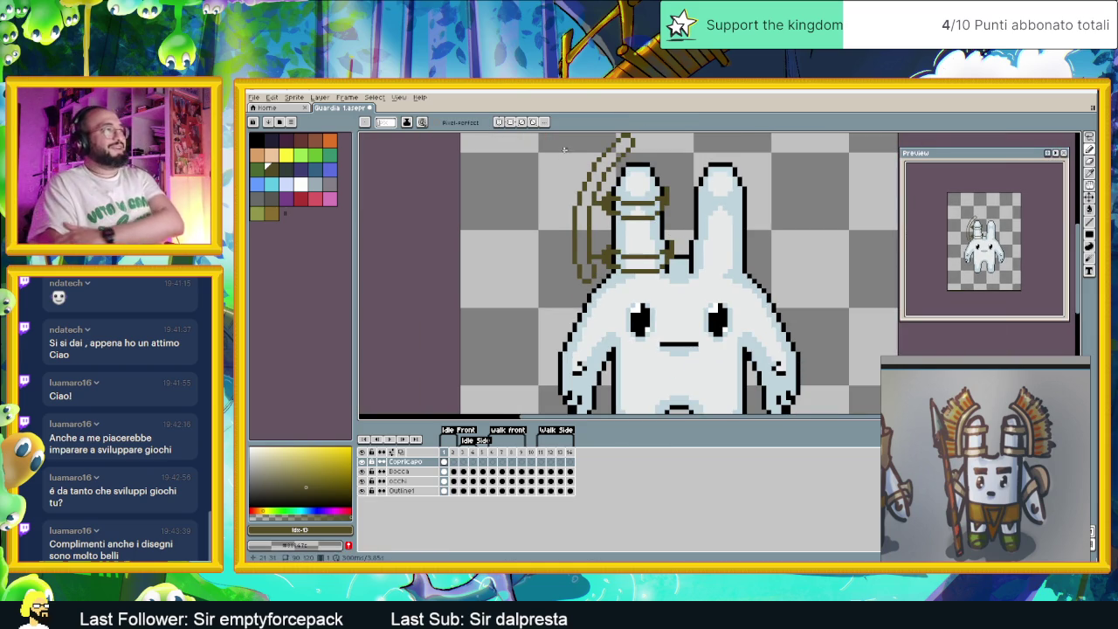
{"action": "left_click_drag", "start_coordinate": [630, 199], "coordinate": [676, 259]}
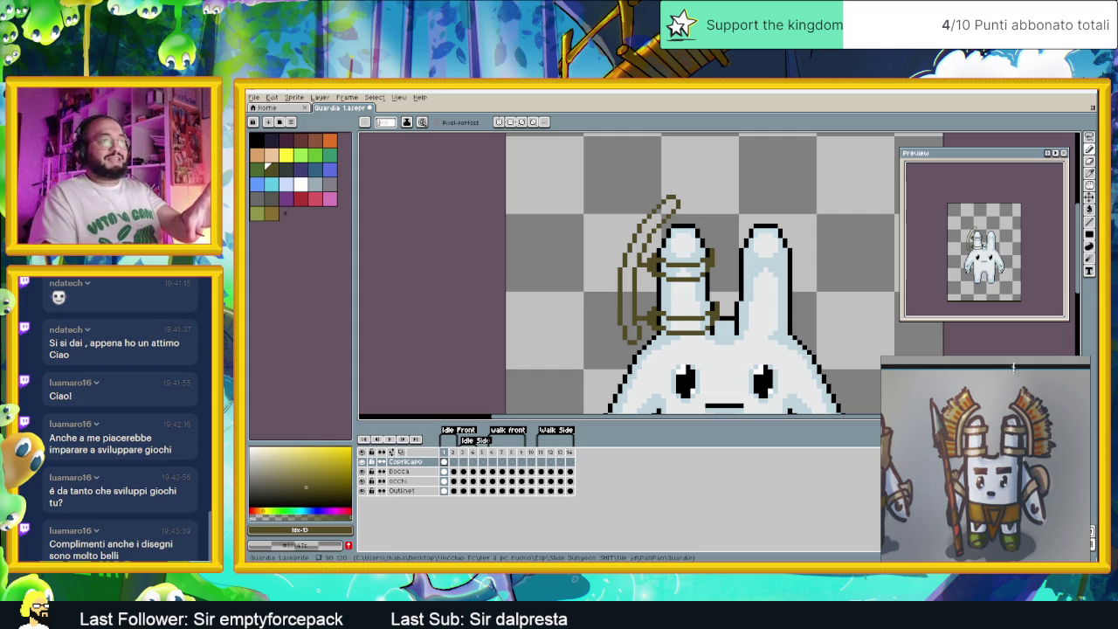
{"action": "left_click_drag", "start_coordinate": [1018, 361], "coordinate": [1015, 345]}
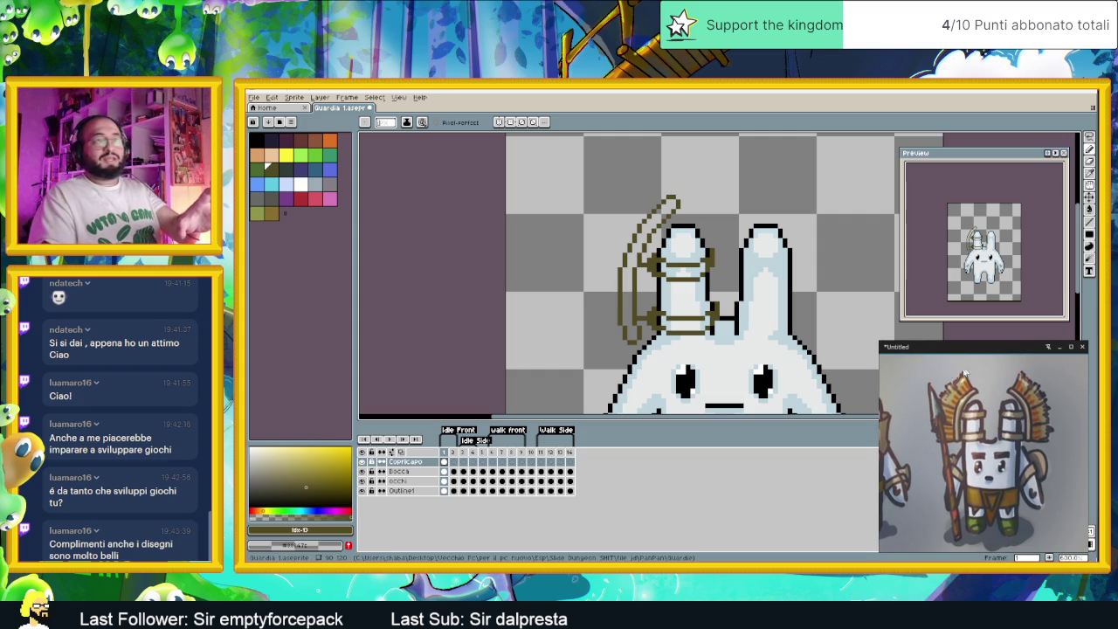
{"action": "scroll", "coordinate": [669, 266], "scroll_direction": "up", "scroll_amount": 3}
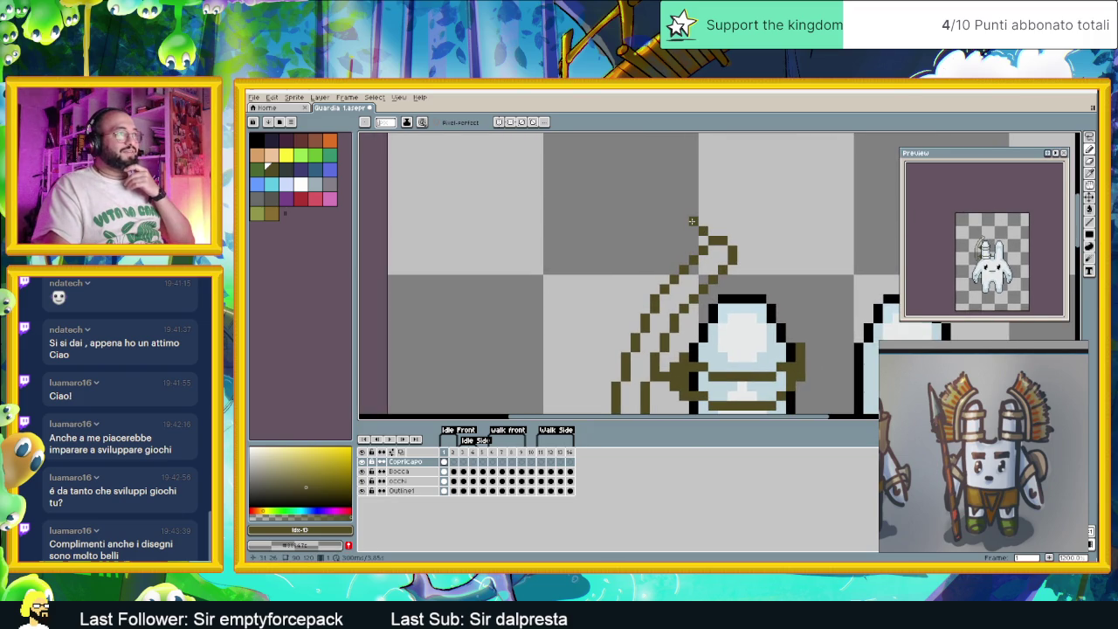
{"action": "left_click_drag", "start_coordinate": [675, 203], "coordinate": [663, 172]}
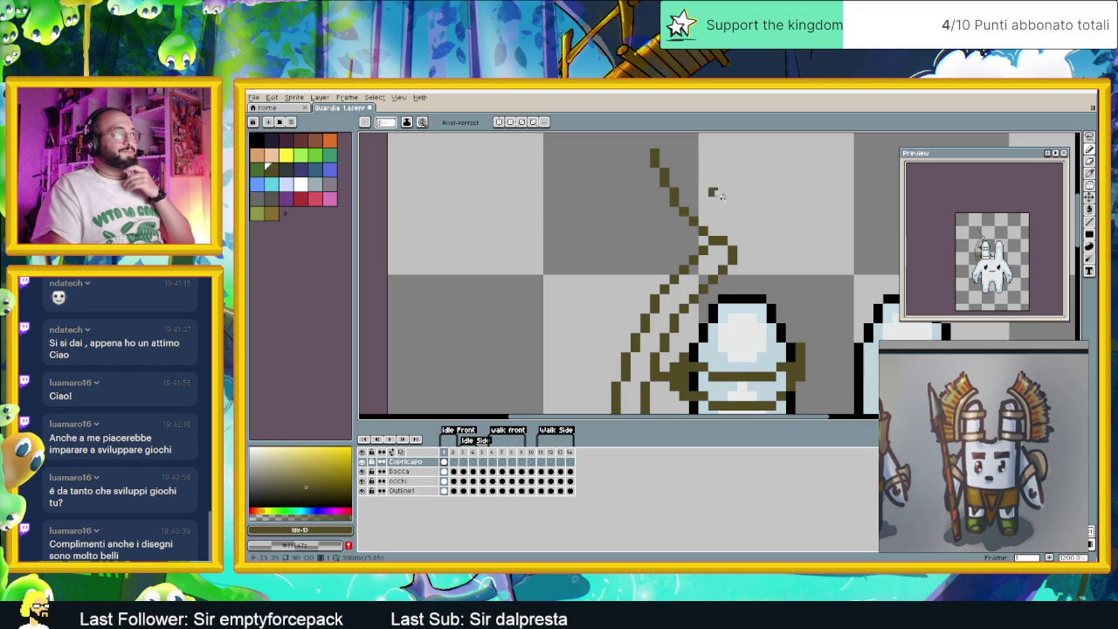
Add short olive strokes at the headgear base, lengthening the strap's loose end leftward.
{"action": "scroll", "coordinate": [744, 209], "scroll_direction": "down", "scroll_amount": 3}
{"action": "scroll", "coordinate": [751, 216], "scroll_direction": "down", "scroll_amount": 2}
{"action": "scroll", "coordinate": [730, 201], "scroll_direction": "up", "scroll_amount": 2}
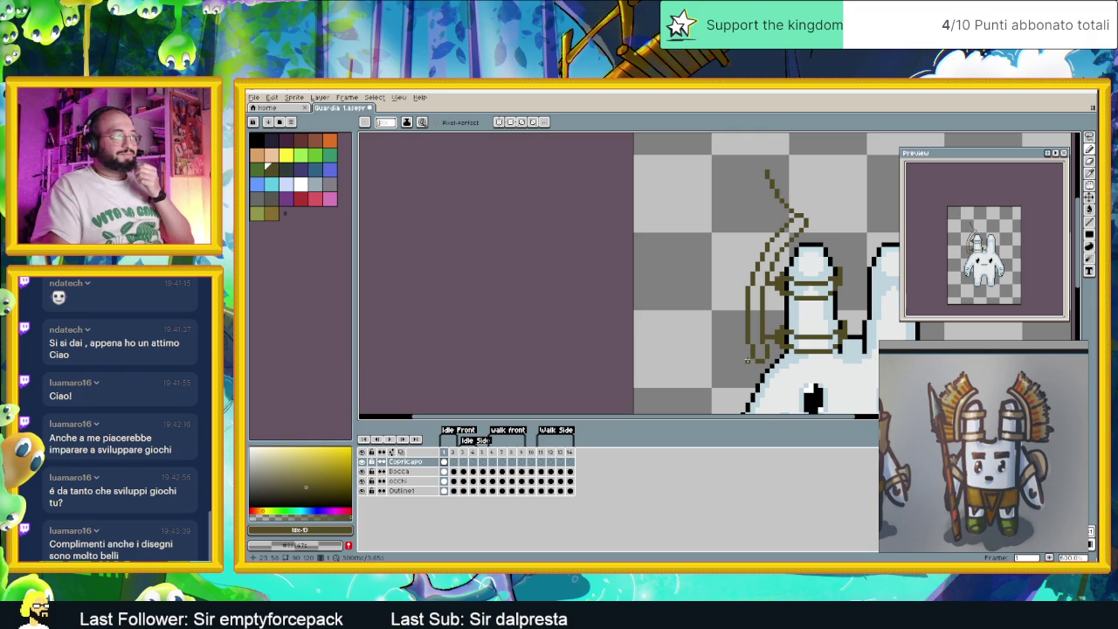
{"action": "left_click_drag", "start_coordinate": [747, 360], "coordinate": [725, 361]}
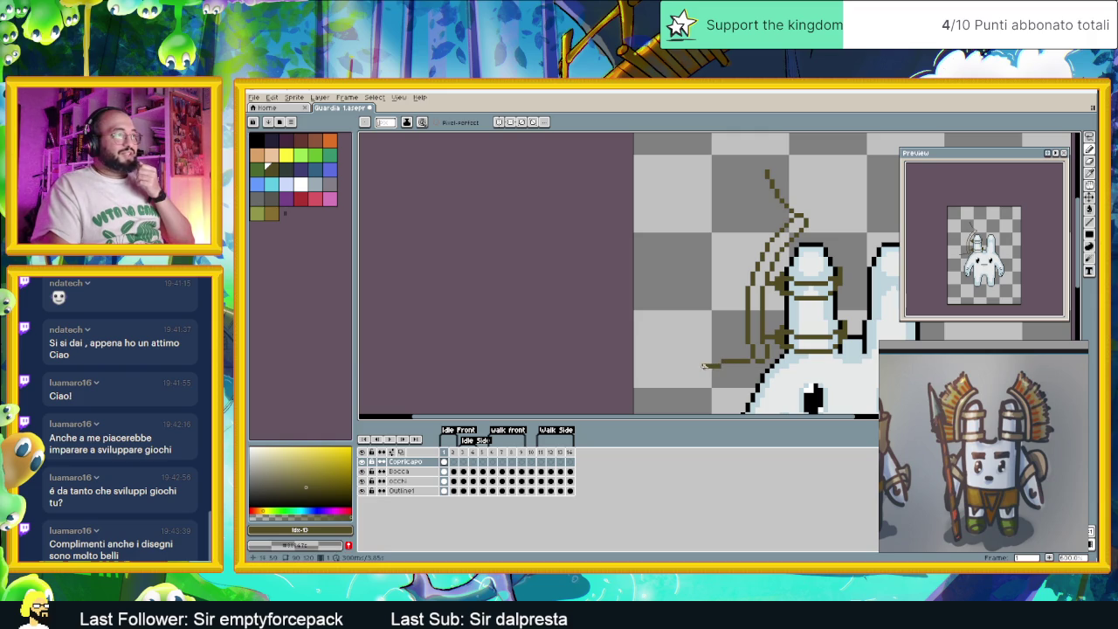
{"action": "left_click_drag", "start_coordinate": [704, 366], "coordinate": [717, 363]}
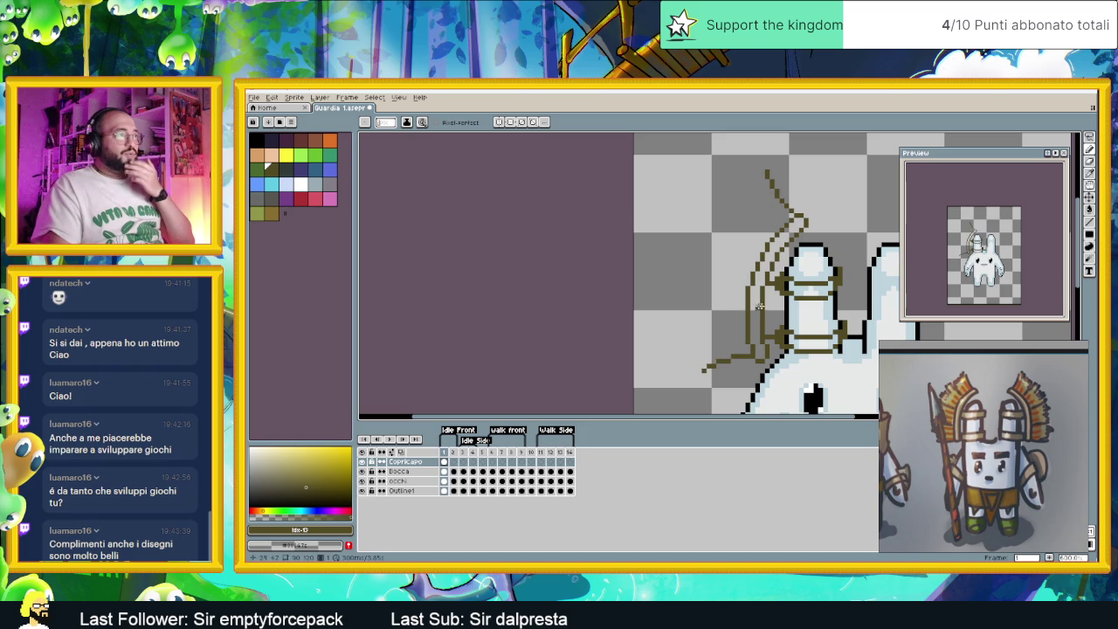
Use the Curve tool to draw the crest's long outer edge from the tip down-left.
{"action": "key", "text": "m"}
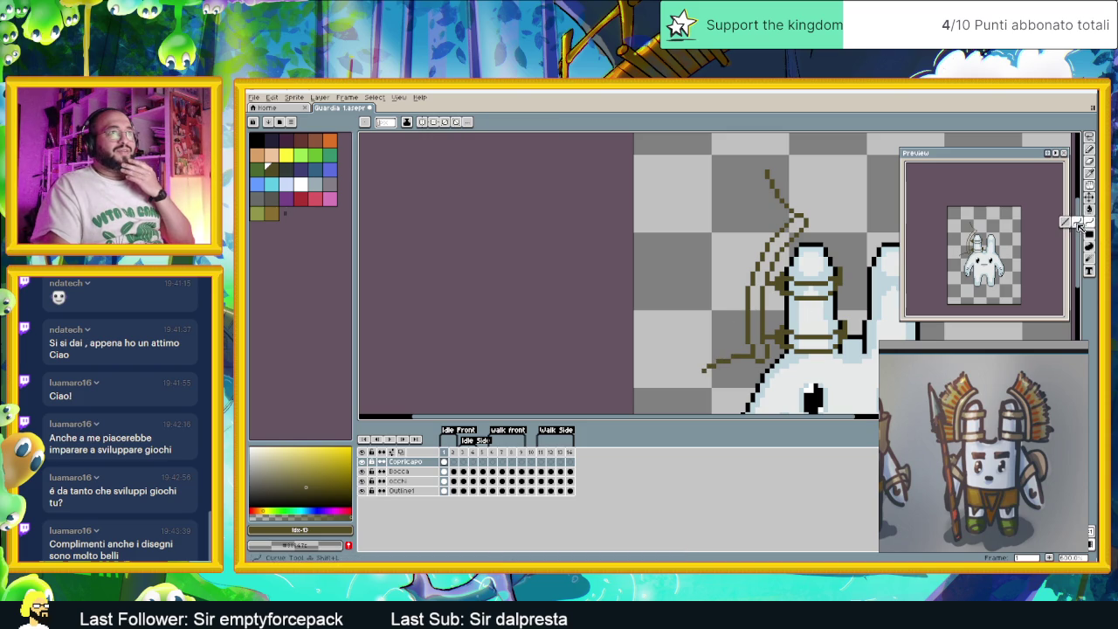
{"action": "mouse_move", "coordinate": [765, 168]}
{"action": "left_mouse_down"}
{"action": "mouse_move", "coordinate": [735, 206]}
{"action": "mouse_move", "coordinate": [699, 369]}
{"action": "left_mouse_up"}
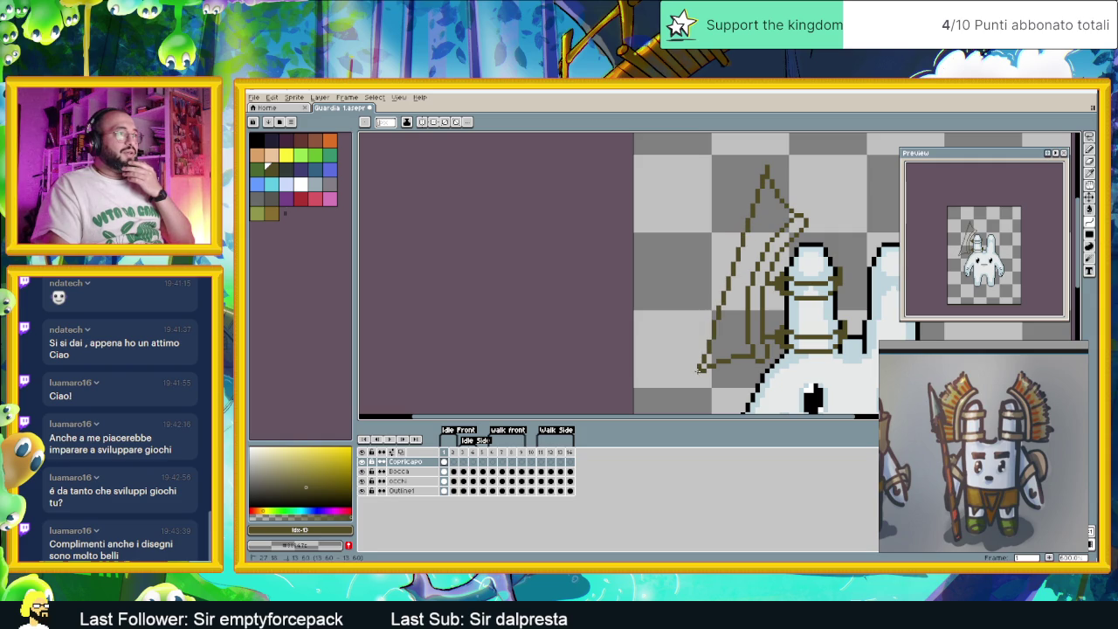
{"action": "left_click_drag", "start_coordinate": [699, 371], "coordinate": [686, 305]}
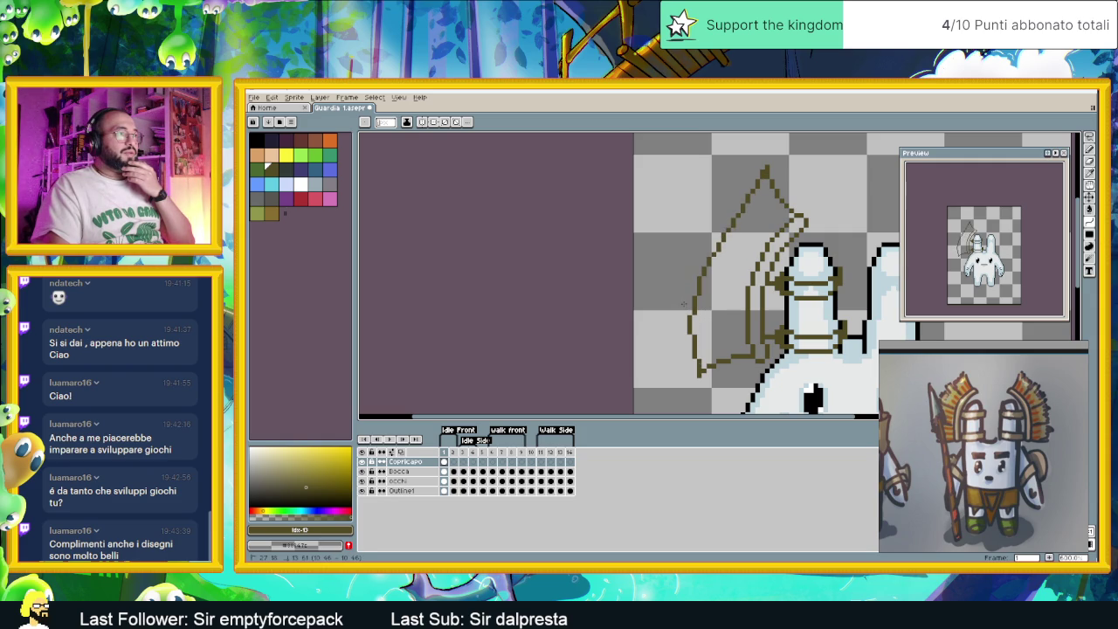
{"action": "left_click_drag", "start_coordinate": [683, 295], "coordinate": [695, 181]}
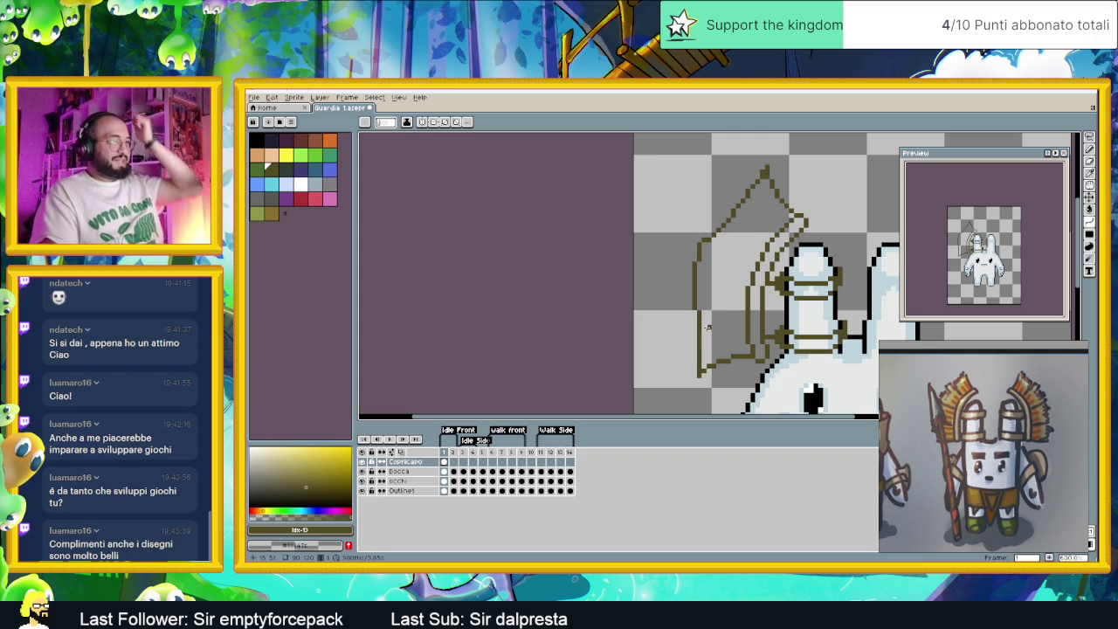
{"action": "key", "text": "ctrl+z"}
{"action": "key", "text": "ctrl+z"}
{"action": "mouse_move", "coordinate": [765, 168]}
{"action": "left_mouse_down"}
{"action": "mouse_move", "coordinate": [726, 218]}
{"action": "mouse_move", "coordinate": [699, 374]}
{"action": "mouse_move", "coordinate": [720, 178]}
{"action": "mouse_move", "coordinate": [703, 236]}
{"action": "mouse_move", "coordinate": [661, 281]}
{"action": "mouse_move", "coordinate": [656, 268]}
{"action": "left_mouse_up"}
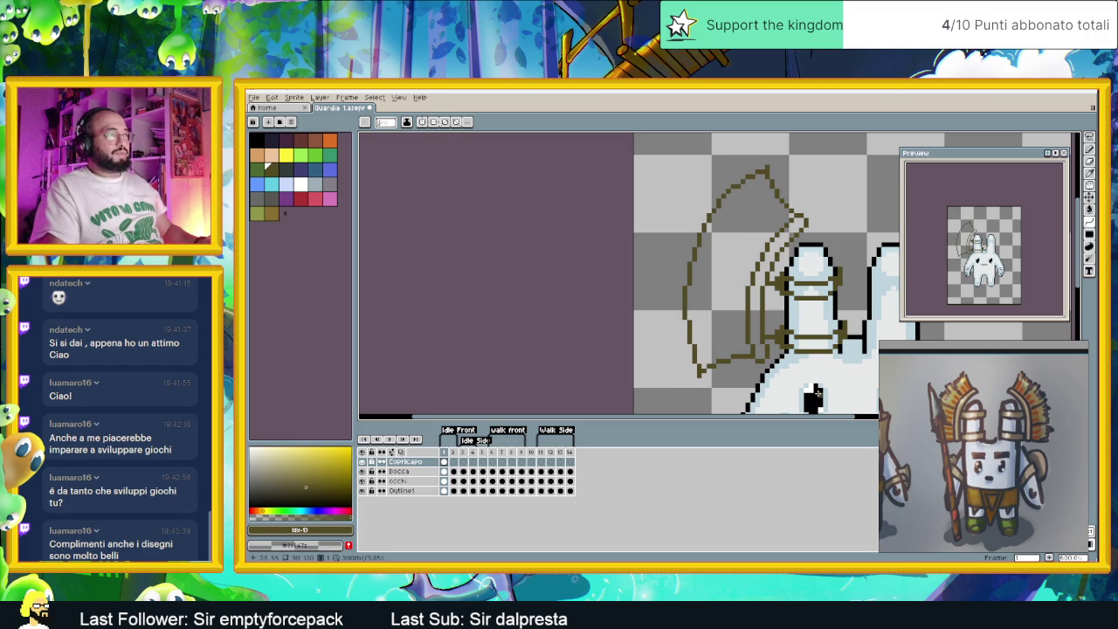
{"action": "scroll", "coordinate": [812, 393], "scroll_direction": "down", "scroll_amount": 2}
{"action": "scroll", "coordinate": [707, 322], "scroll_direction": "down", "scroll_amount": 1}
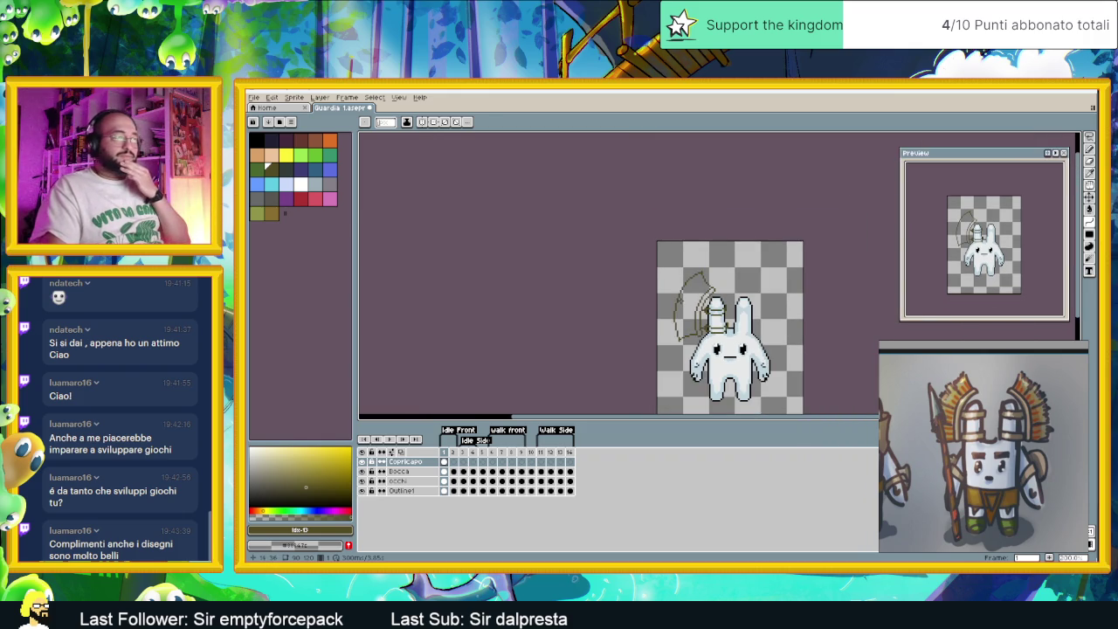
{"action": "scroll", "coordinate": [758, 335], "scroll_direction": "up", "scroll_amount": 3}
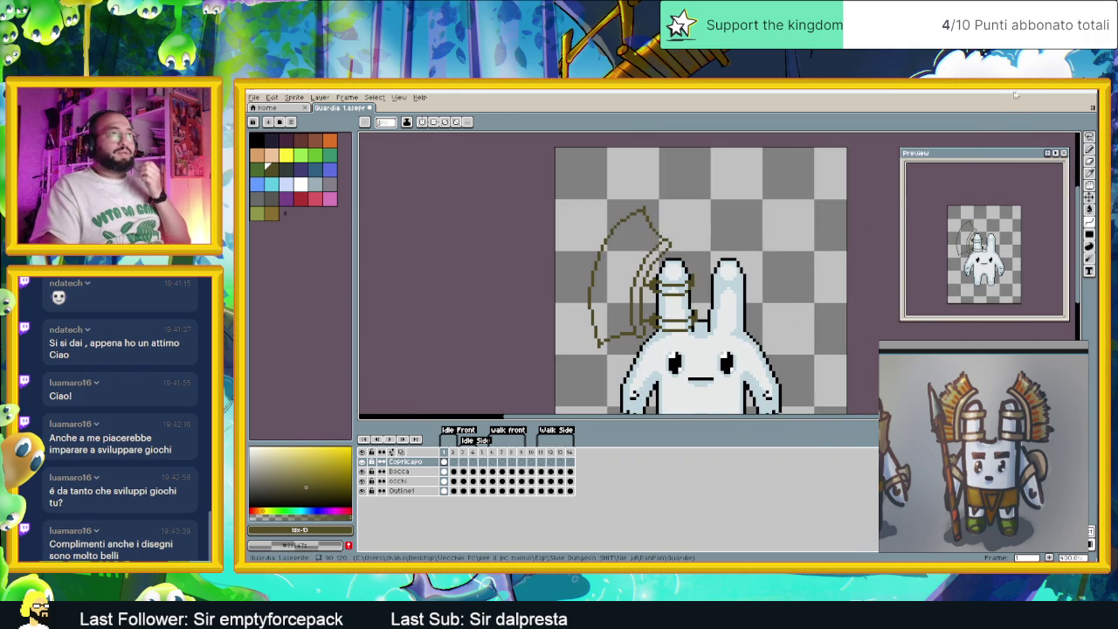
{"action": "left_click", "coordinate": [1051, 88]}
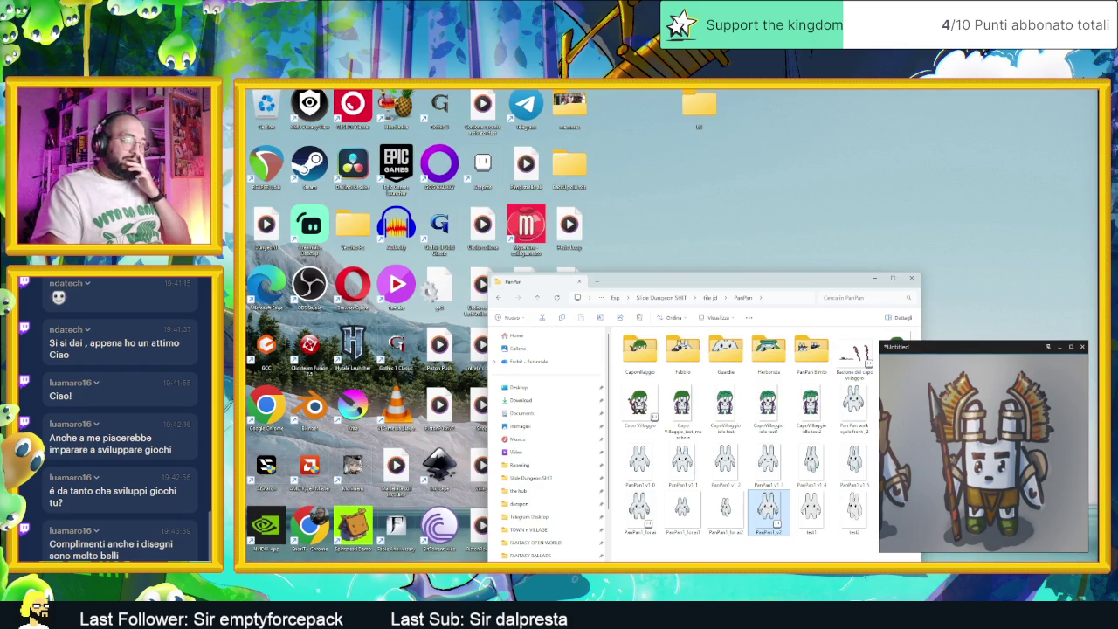
Switch to Godot, run the game, and walk the player around the dungeon past the shop.
{"action": "key", "text": "alt+Tab"}
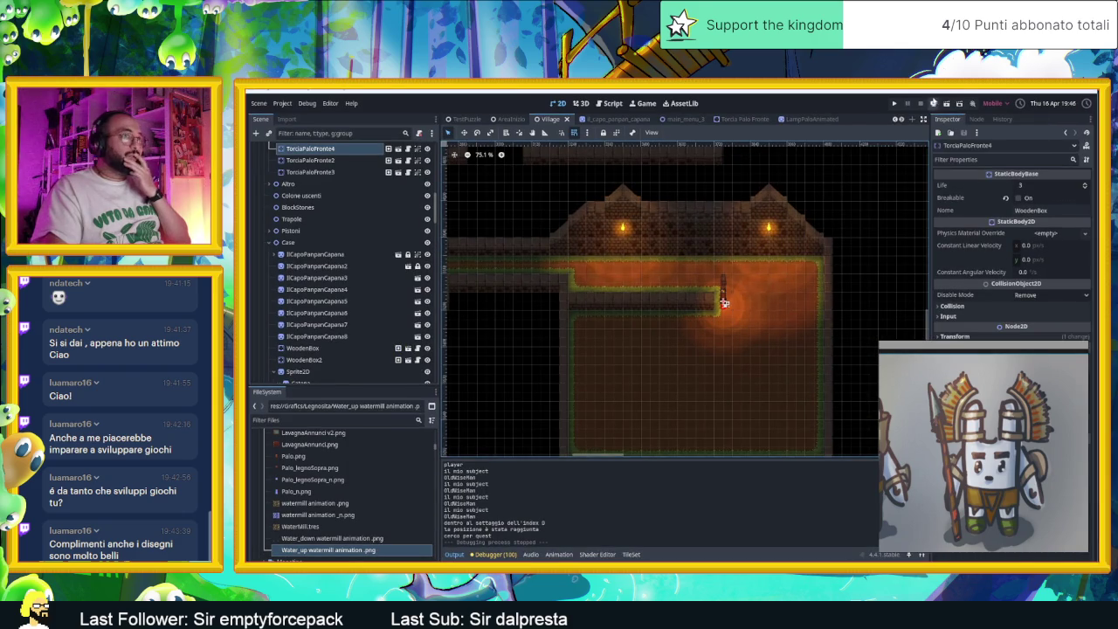
{"action": "key", "text": "ctrl+s"}
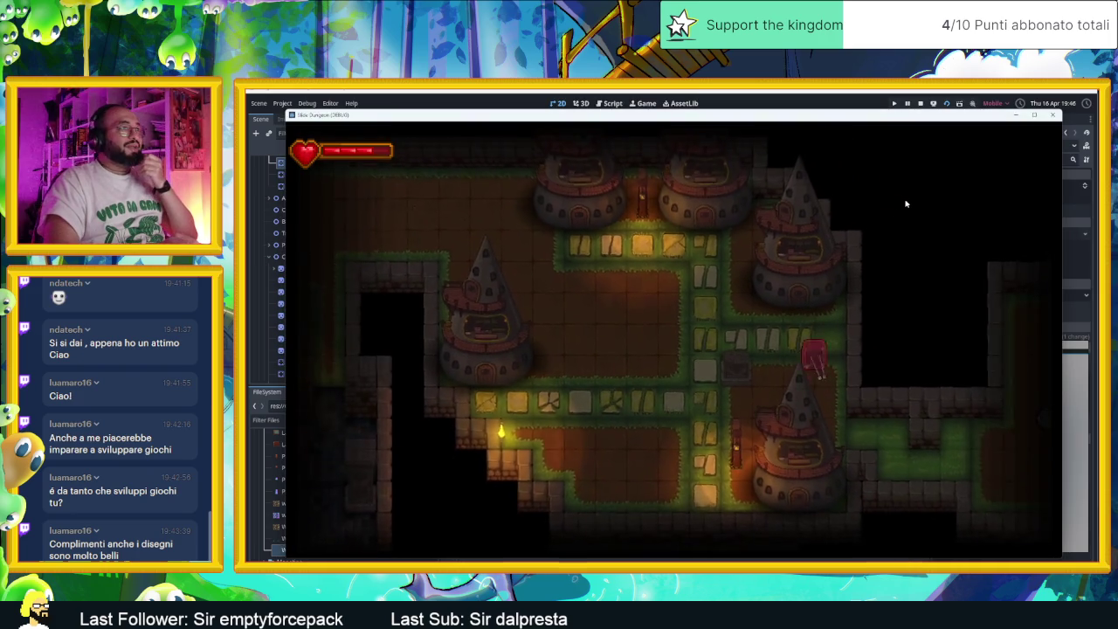
{"action": "key", "text": "Up"}
{"action": "key", "text": "Left"}
{"action": "key", "text": "Right"}
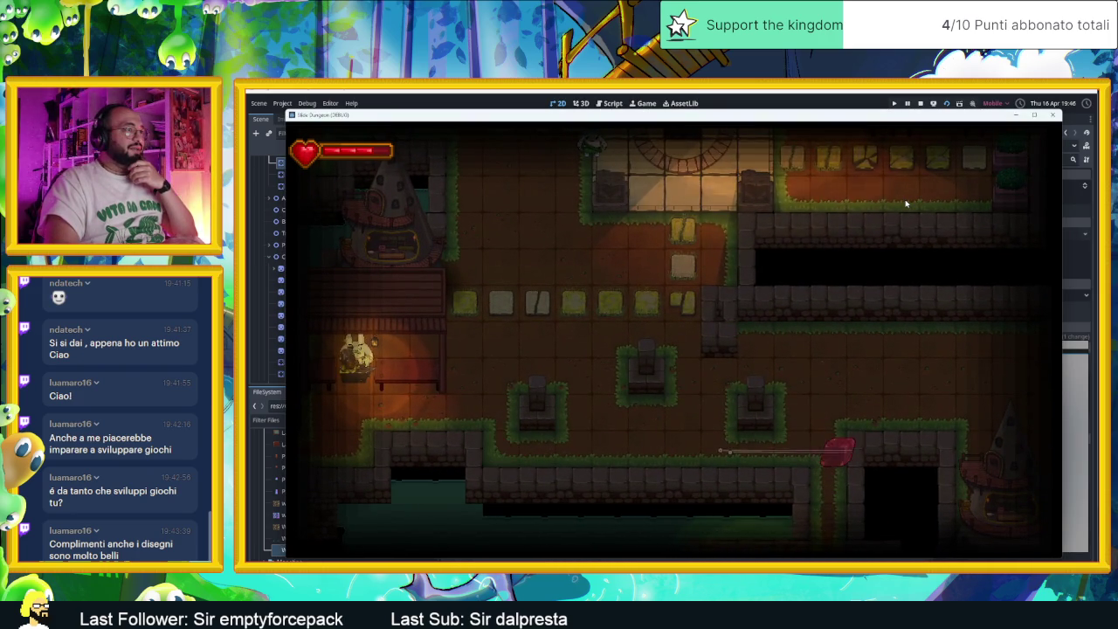
{"action": "key", "text": "Up"}
{"action": "key", "text": "Left"}
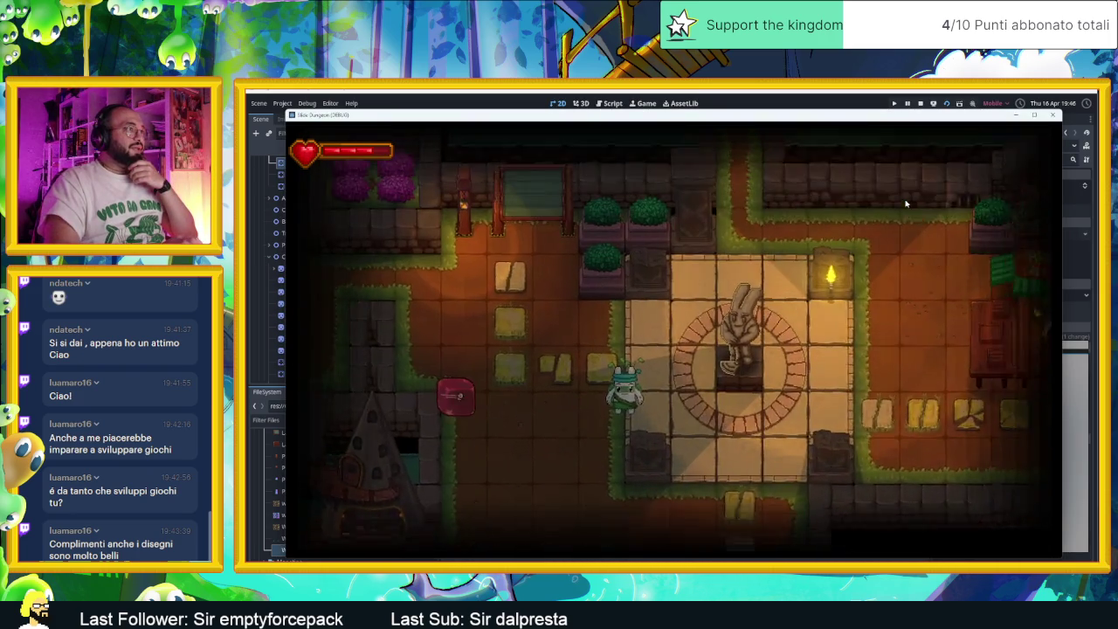
{"action": "key", "text": "Down"}
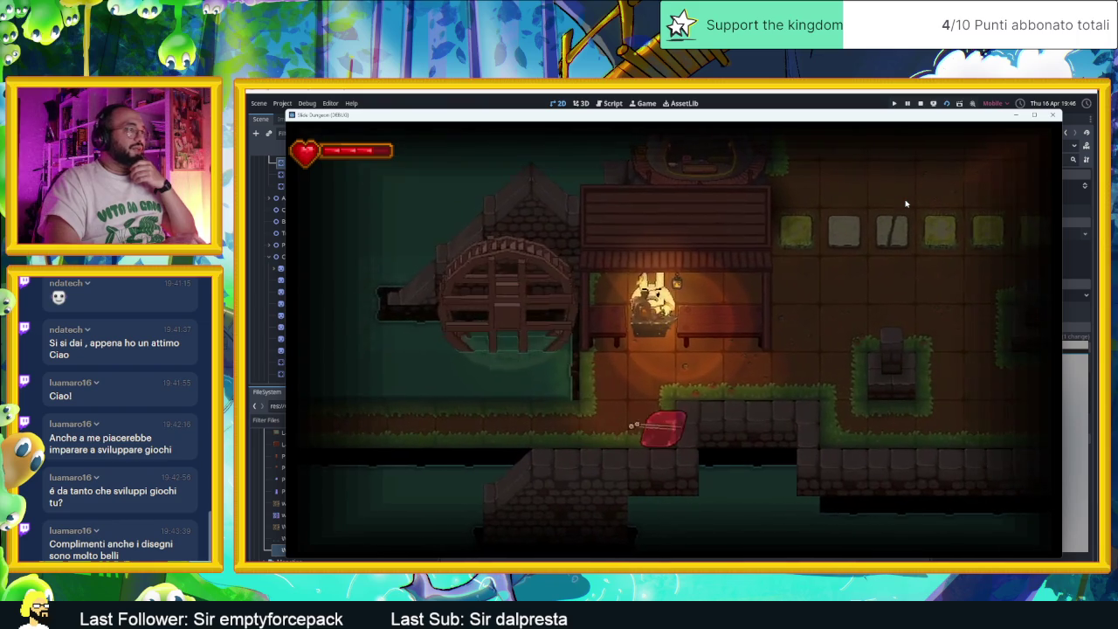
Move the red slime across the level toward the Herbal Cure shop, then to the lower-left area.
{"action": "key", "text": "Left"}
{"action": "key", "text": "Right"}
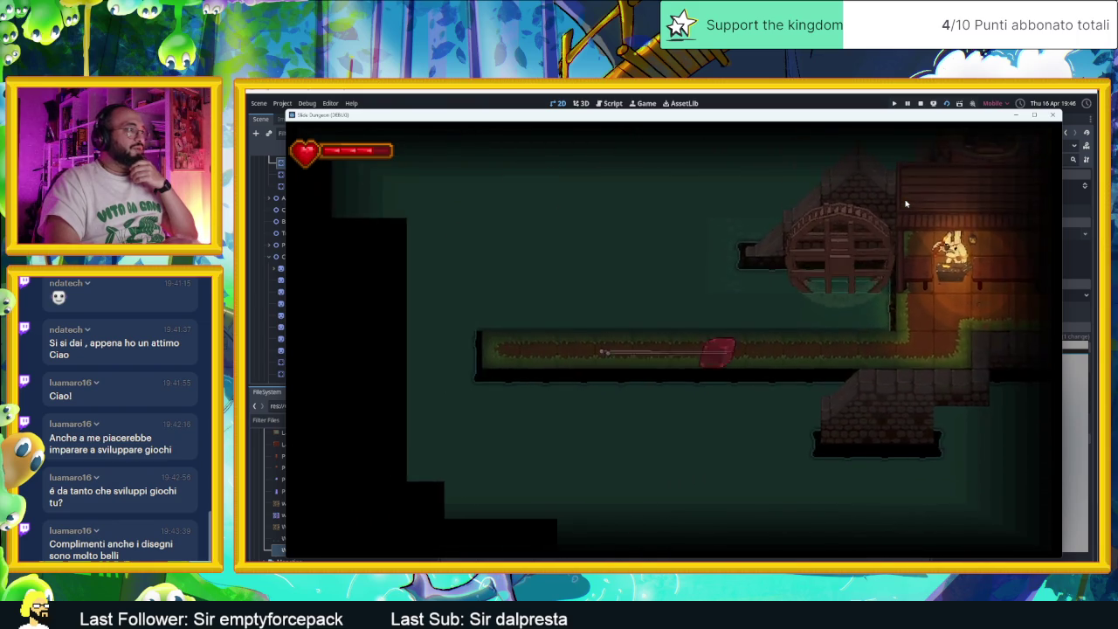
{"action": "key", "text": "Up"}
{"action": "key", "text": "Down"}
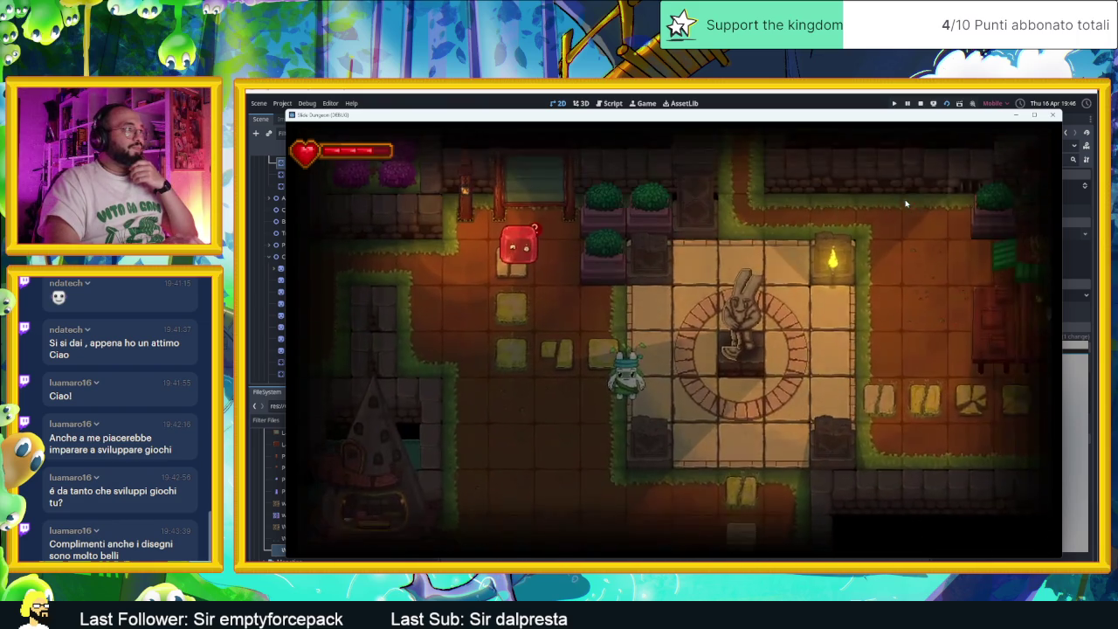
{"action": "key", "text": "Up"}
{"action": "key", "text": "Right"}
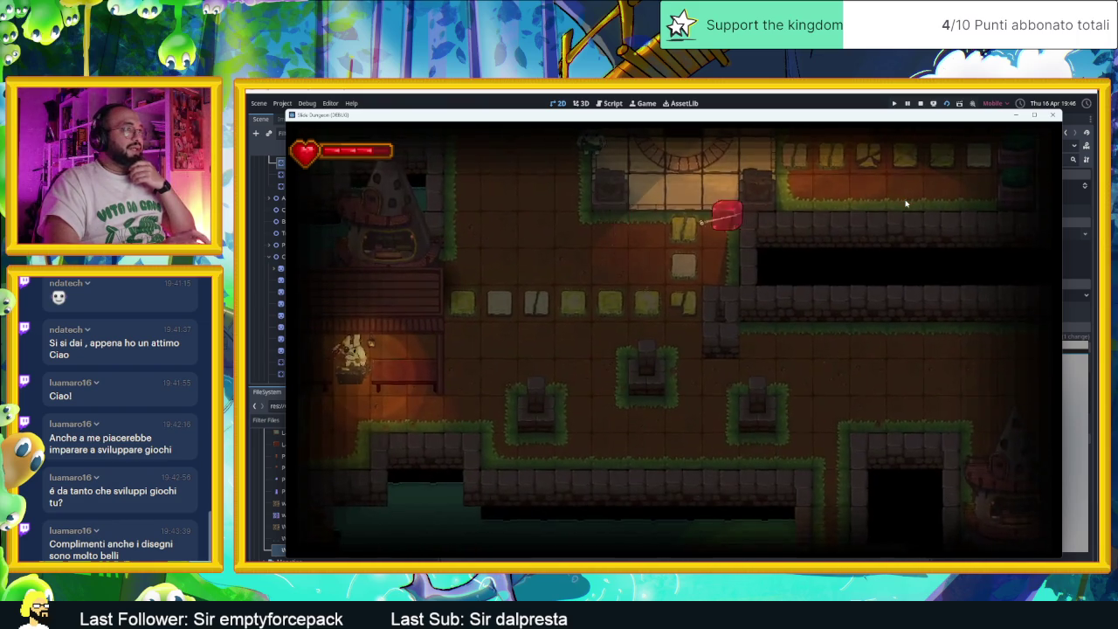
{"action": "key", "text": "Right"}
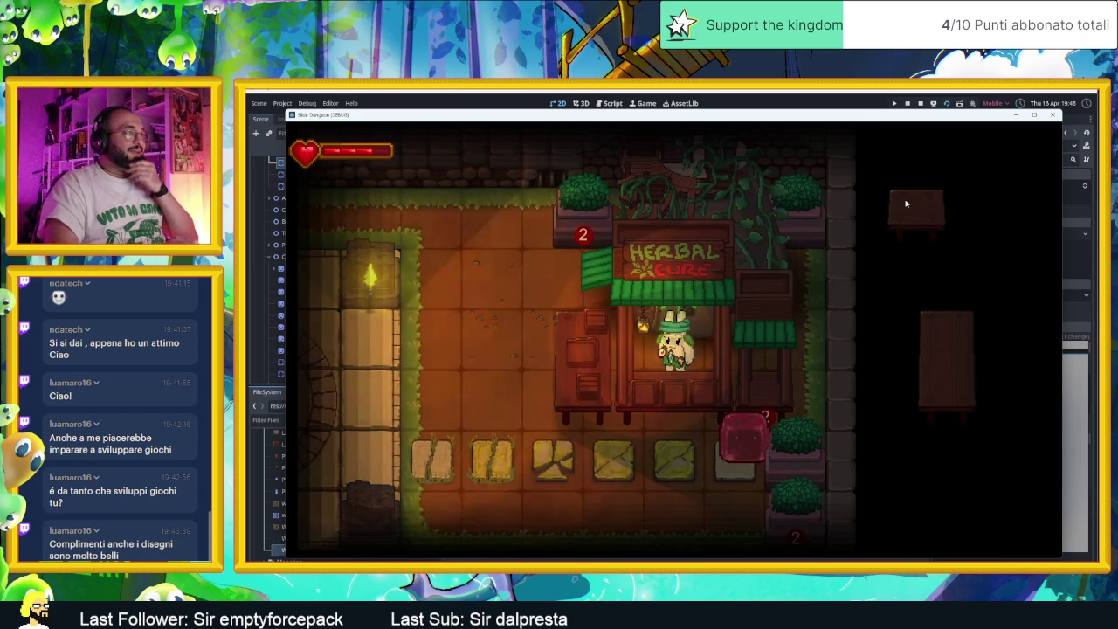
{"action": "key", "text": "Left"}
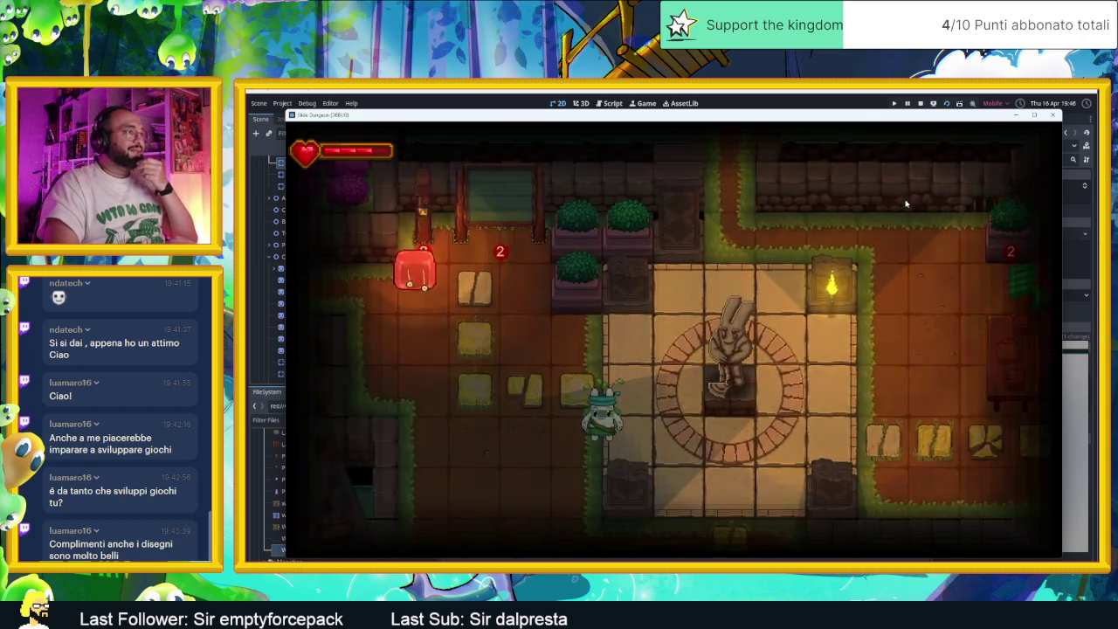
{"action": "key", "text": "Down"}
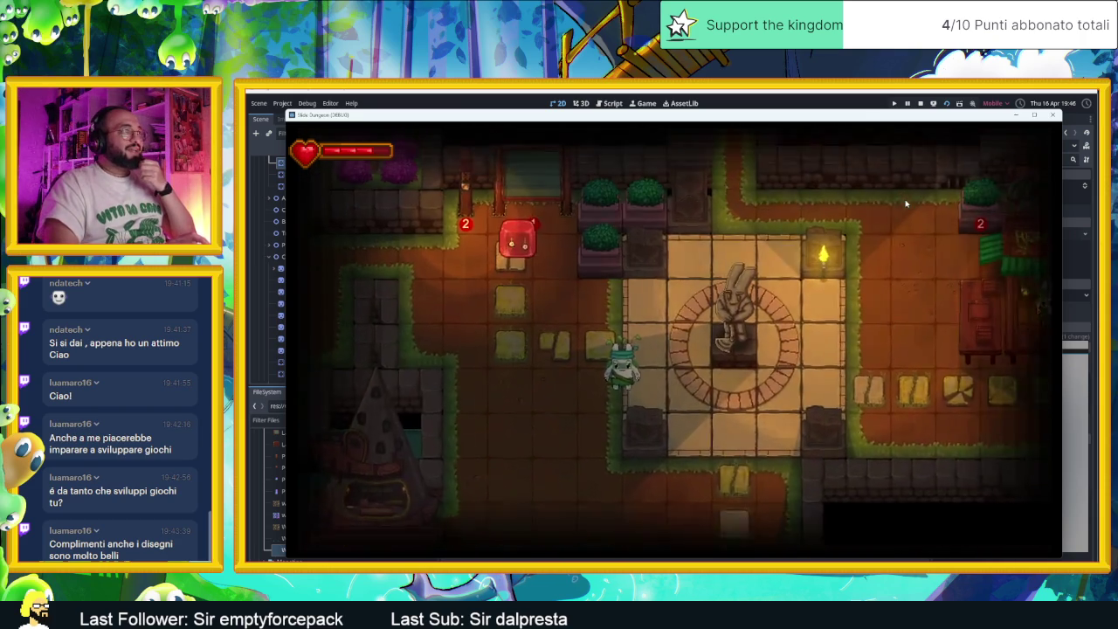
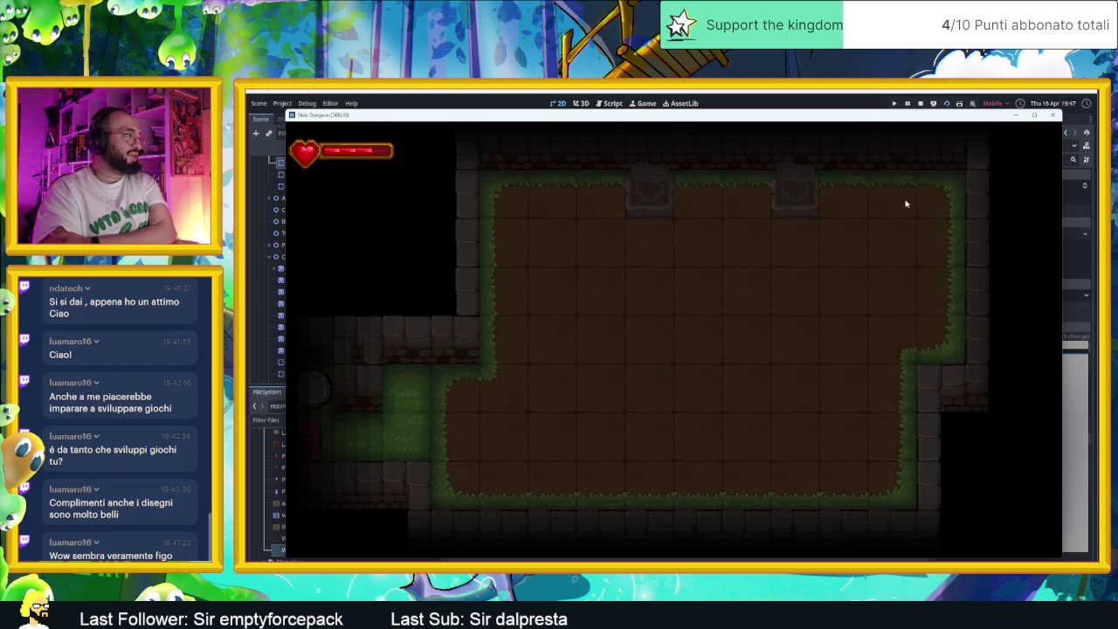
Walk the player through the next rooms toward the grey ball.
{"action": "key", "text": "Left"}
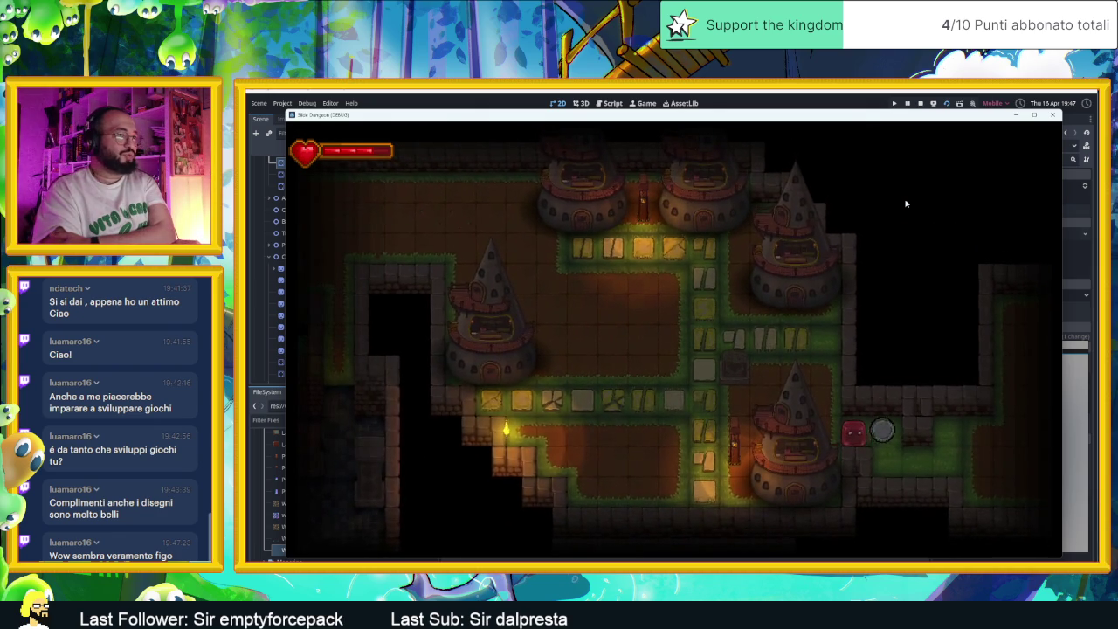
{"action": "key", "text": "Down"}
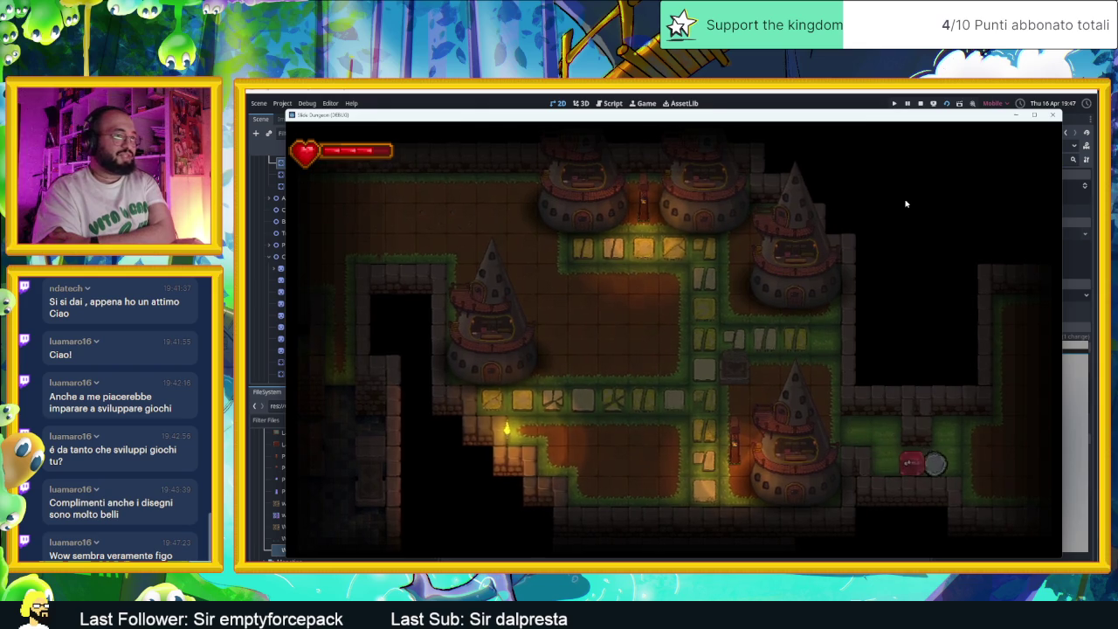
{"action": "key", "text": "Right"}
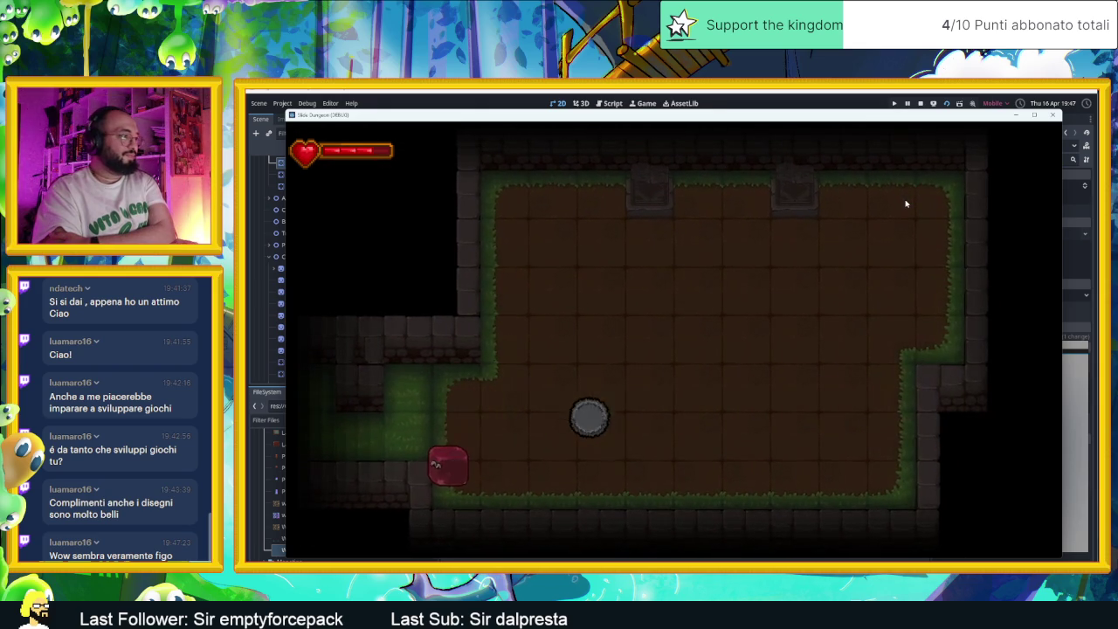
{"action": "key", "text": "Down"}
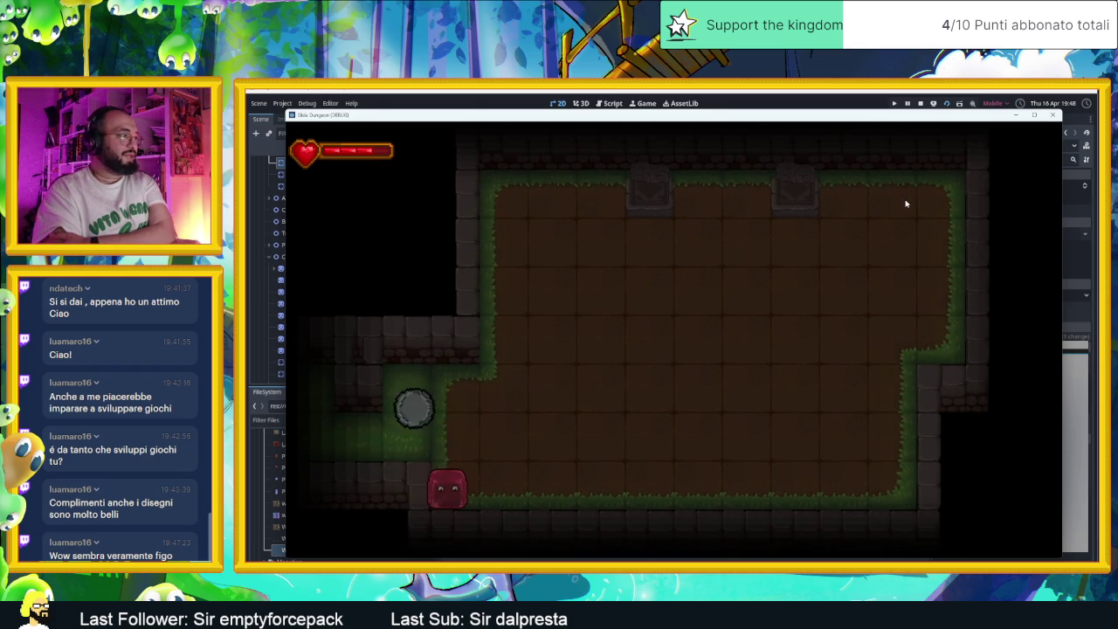
{"action": "key", "text": "Right"}
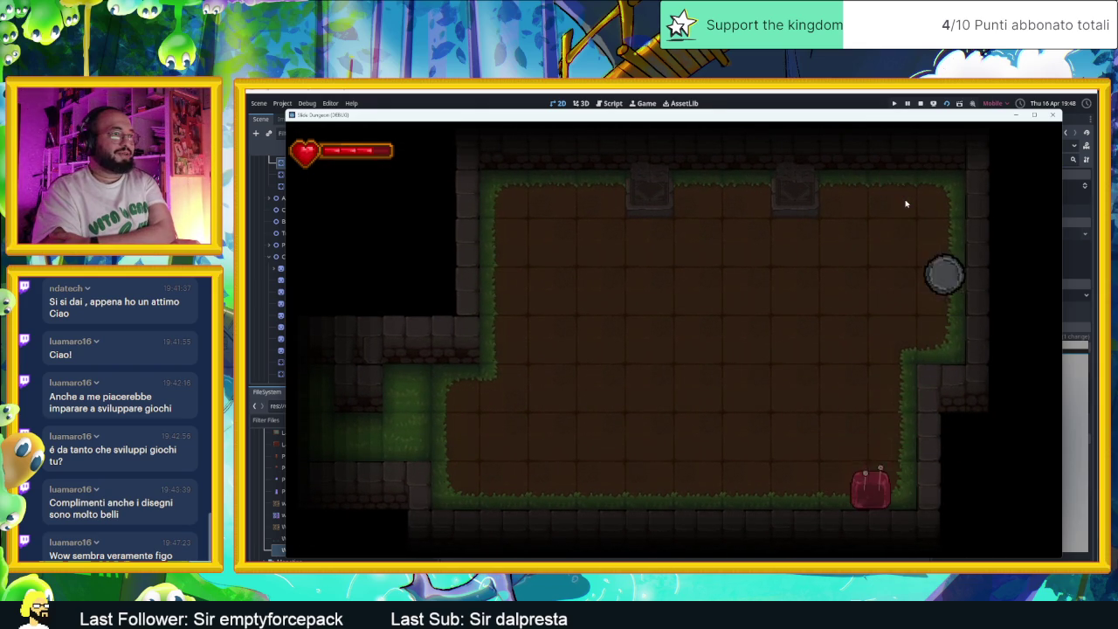
Dash the player repeatedly between the room's walls and corners, knocking the grey ball around.
{"action": "key", "text": "Up"}
{"action": "key", "text": "Down"}
{"action": "key", "text": "Left"}
{"action": "key", "text": "Right"}
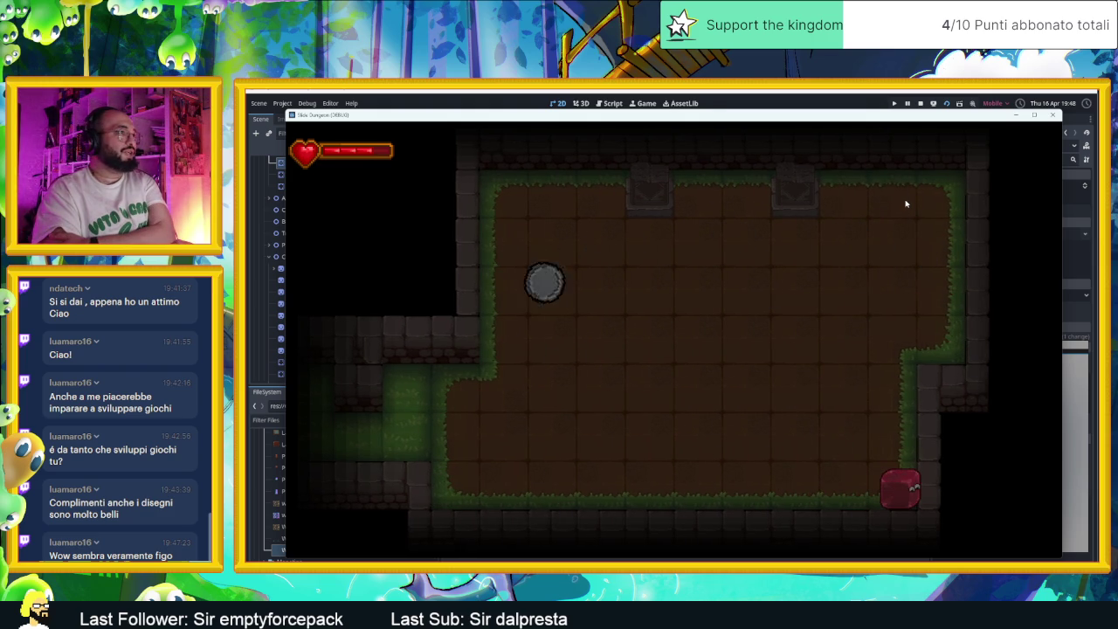
{"action": "key", "text": "Up"}
{"action": "key", "text": "Down"}
{"action": "key", "text": "Left"}
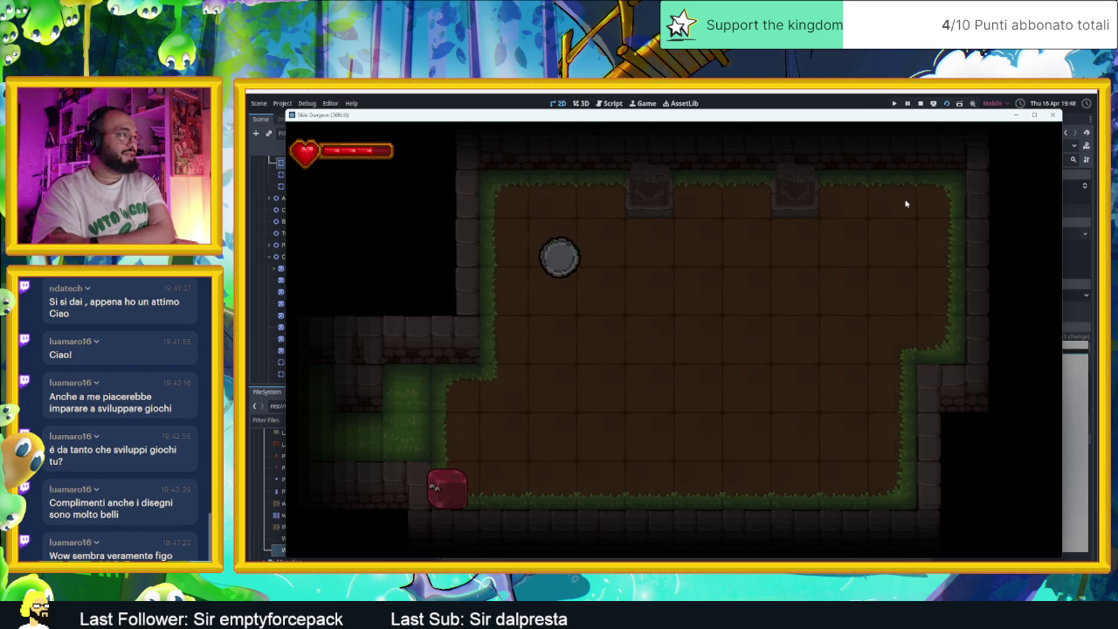
{"action": "key", "text": "Right"}
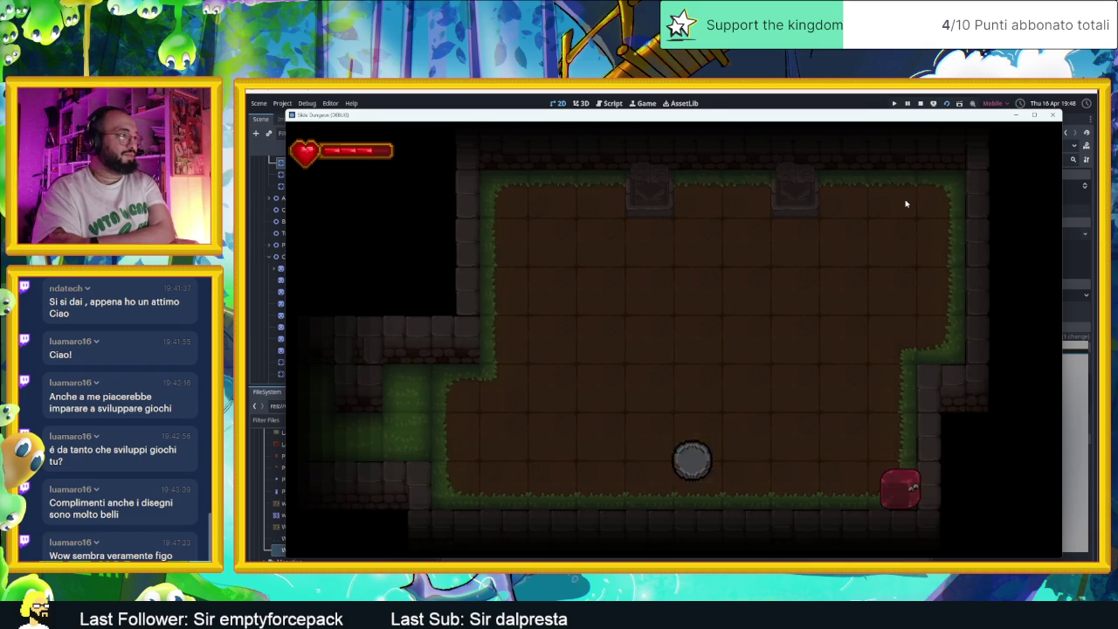
{"action": "key", "text": "Up"}
{"action": "key", "text": "Down"}
{"action": "key", "text": "Up"}
{"action": "key", "text": "Down"}
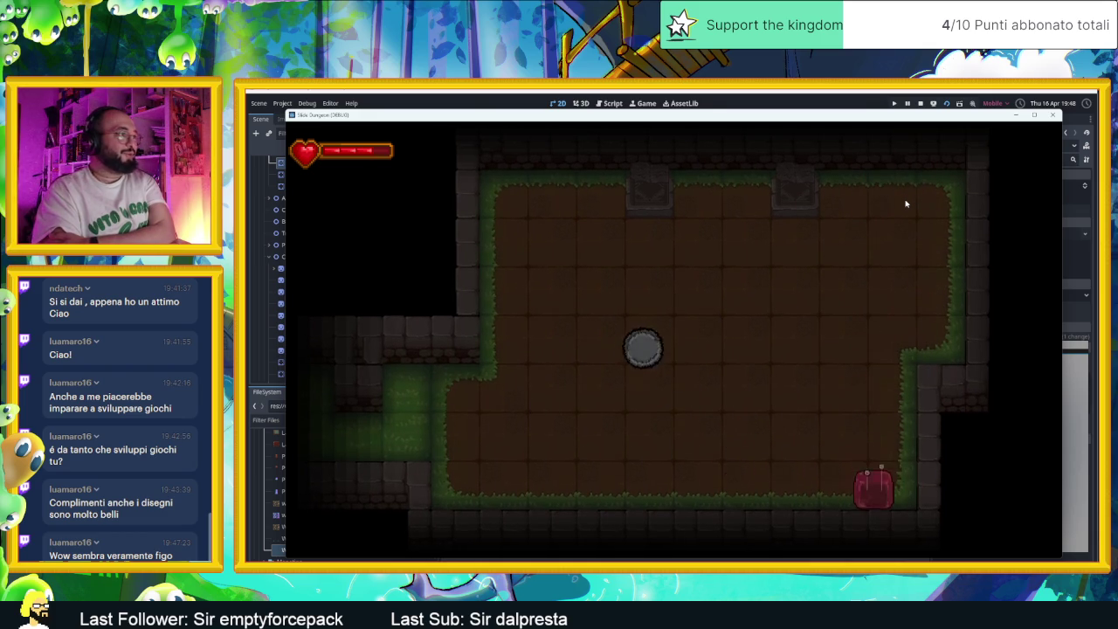
{"action": "key", "text": "Left"}
{"action": "key", "text": "Right"}
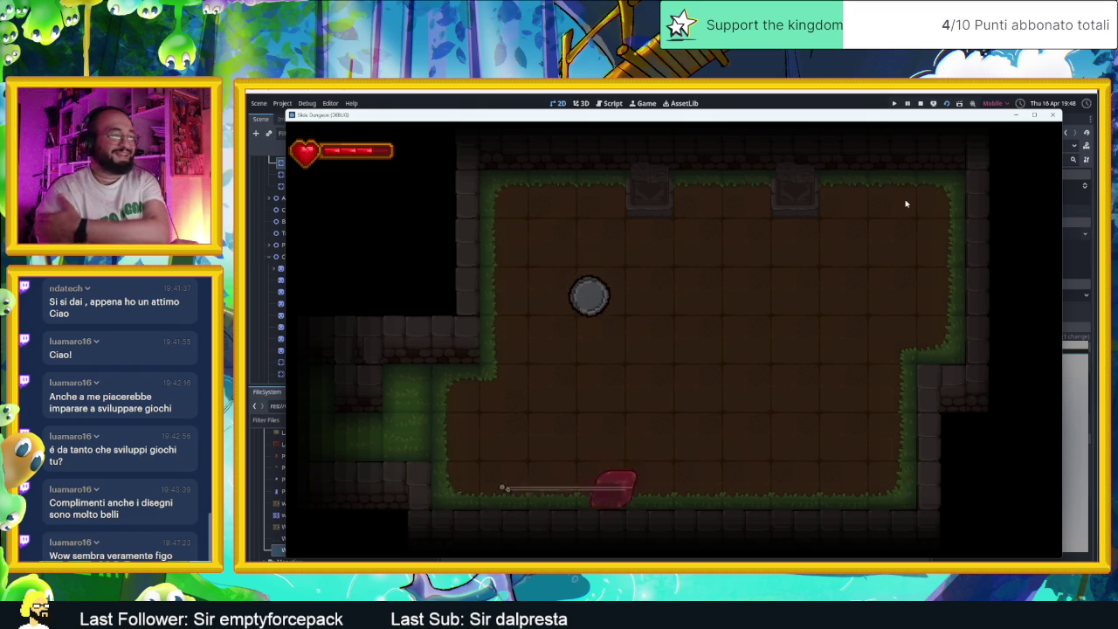
{"action": "key", "text": "Left"}
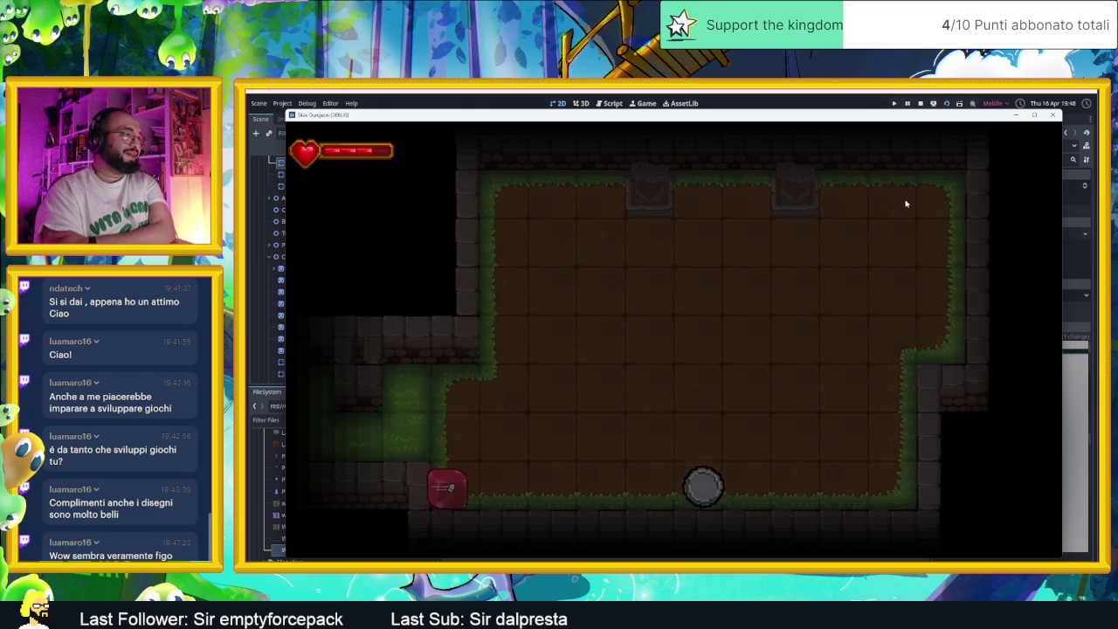
{"action": "key", "text": "Right"}
{"action": "key", "text": "Up"}
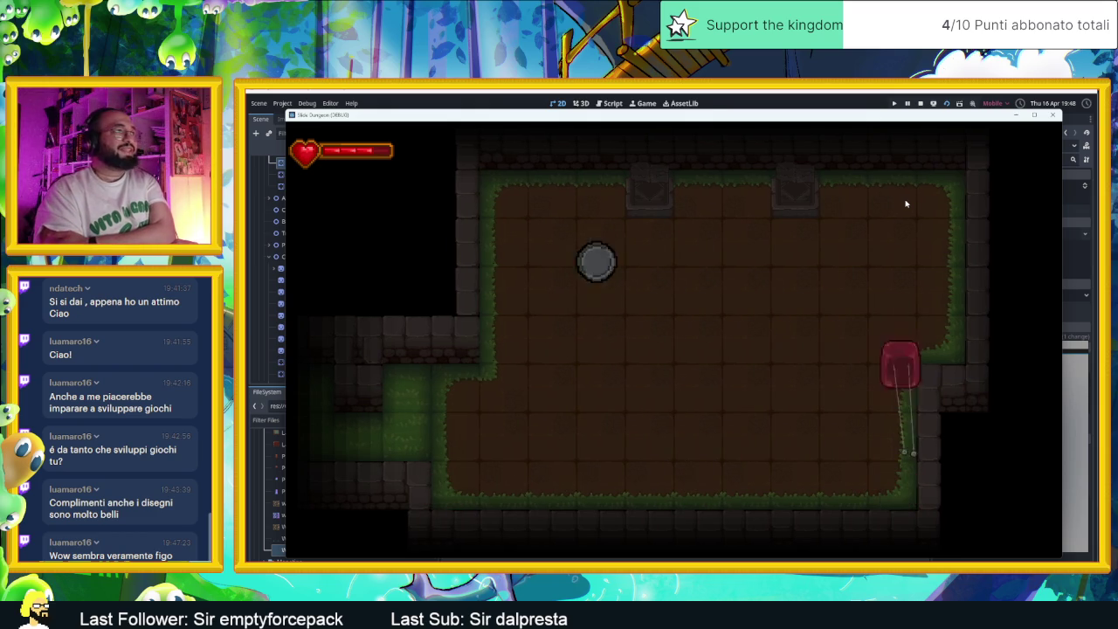
{"action": "key", "text": "Left"}
{"action": "key", "text": "Down"}
{"action": "key", "text": "Right"}
{"action": "key", "text": "Up"}
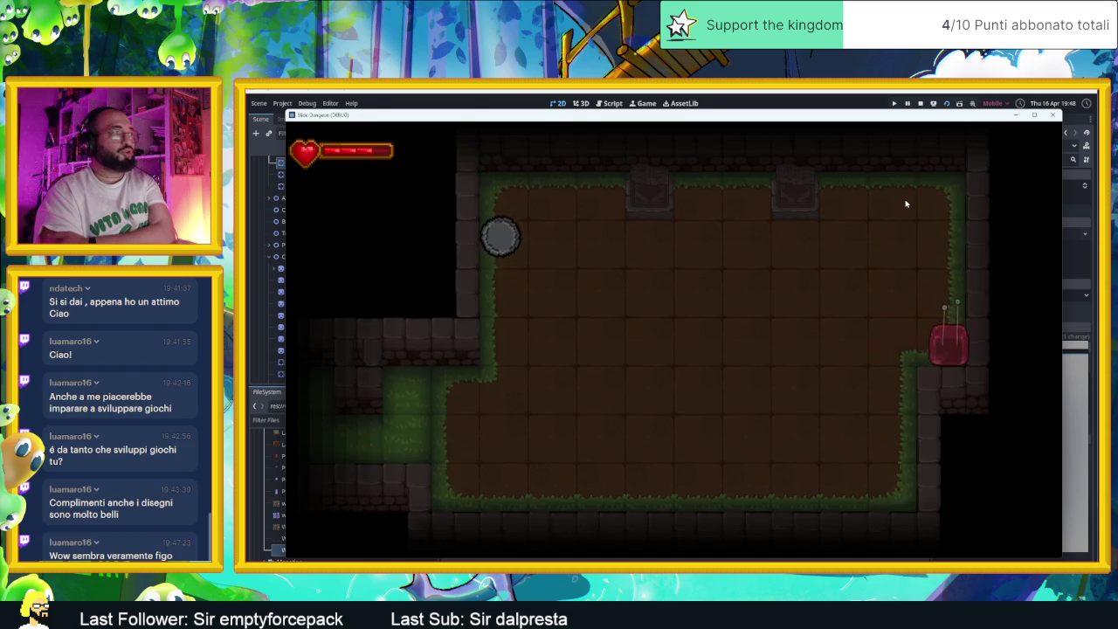
{"action": "key", "text": "Left"}
{"action": "key", "text": "Up"}
{"action": "key", "text": "Right"}
{"action": "key", "text": "Down"}
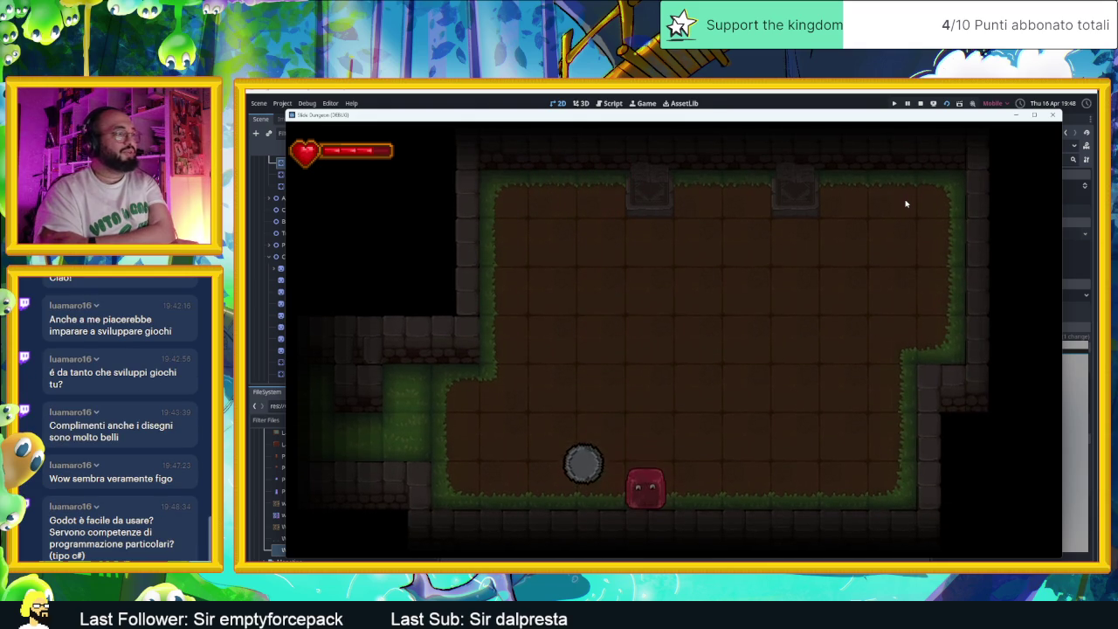
{"action": "key", "text": "Left"}
{"action": "key", "text": "Up"}
{"action": "key", "text": "Right"}
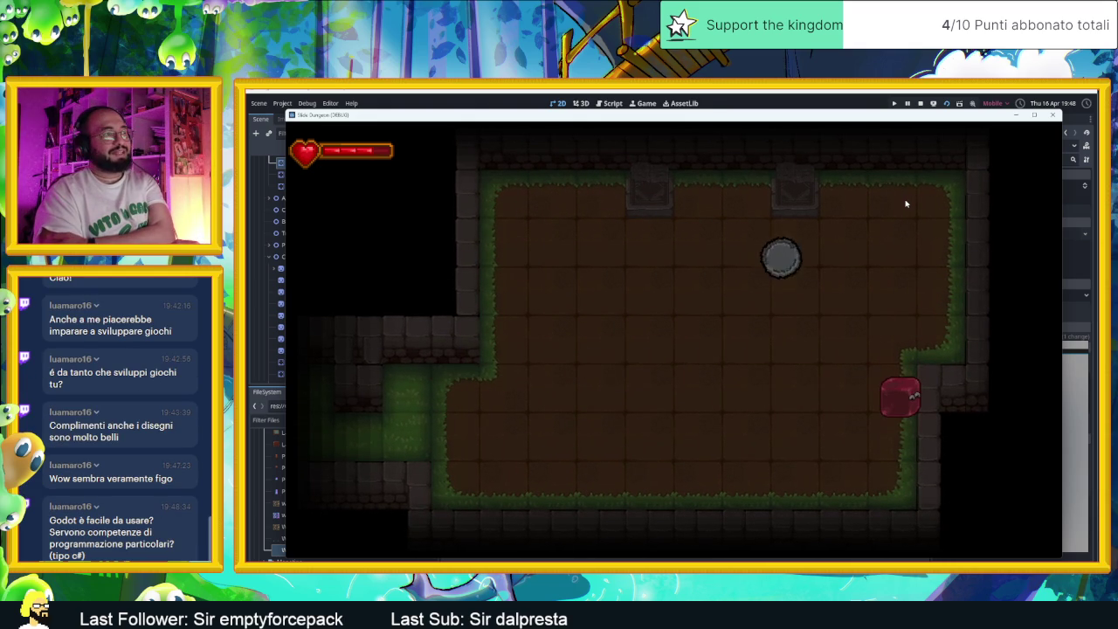
{"action": "key", "text": "Down"}
{"action": "key", "text": "Up"}
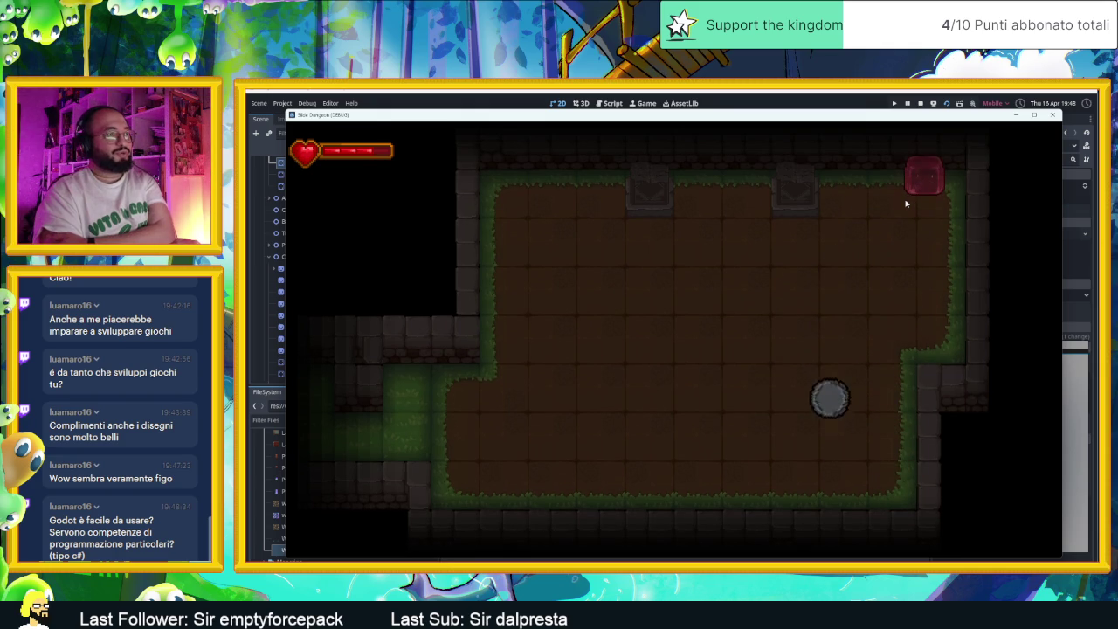
{"action": "key", "text": "Down"}
{"action": "key", "text": "Left"}
{"action": "key", "text": "Up"}
{"action": "key", "text": "Right"}
{"action": "key", "text": "Down"}
{"action": "key", "text": "Right"}
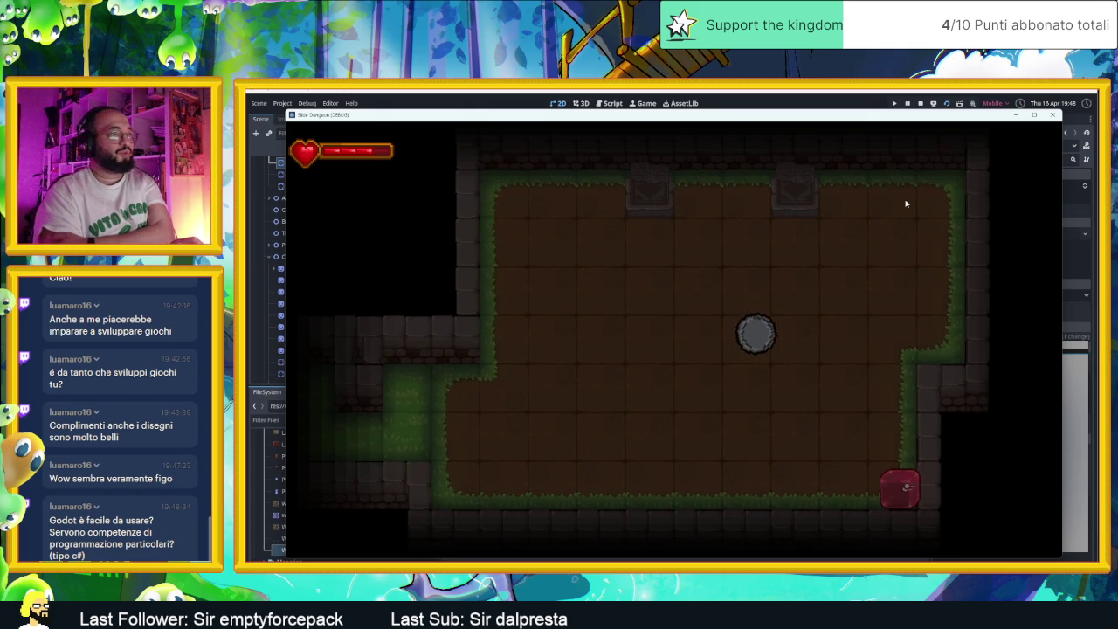
{"action": "key", "text": "Up"}
{"action": "key", "text": "Down"}
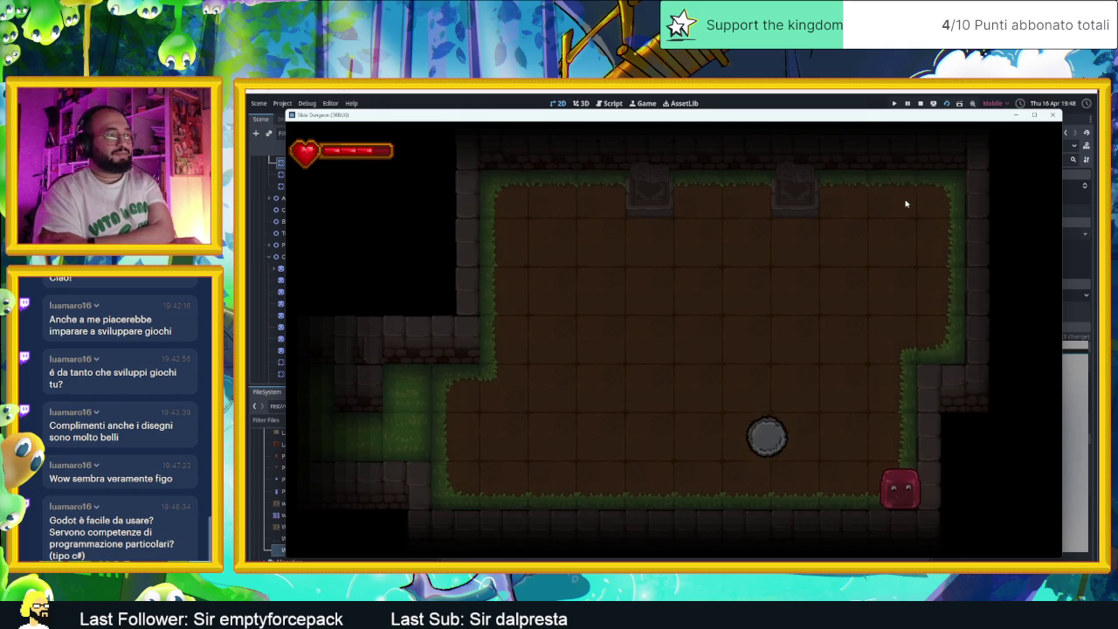
{"action": "key", "text": "Up"}
{"action": "key", "text": "Right"}
{"action": "key", "text": "Down"}
{"action": "key", "text": "Left"}
{"action": "key", "text": "Down"}
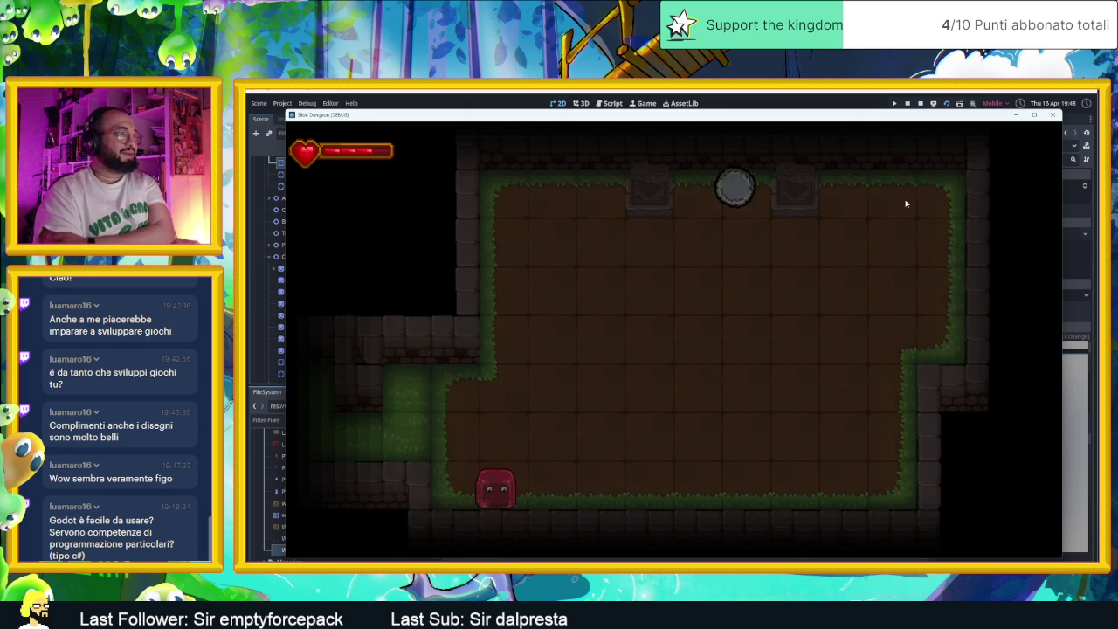
Take the player out the side corridor into the torch-lit courtyard with towers.
{"action": "key", "text": "Left"}
{"action": "key", "text": "Up"}
{"action": "key", "text": "Left"}
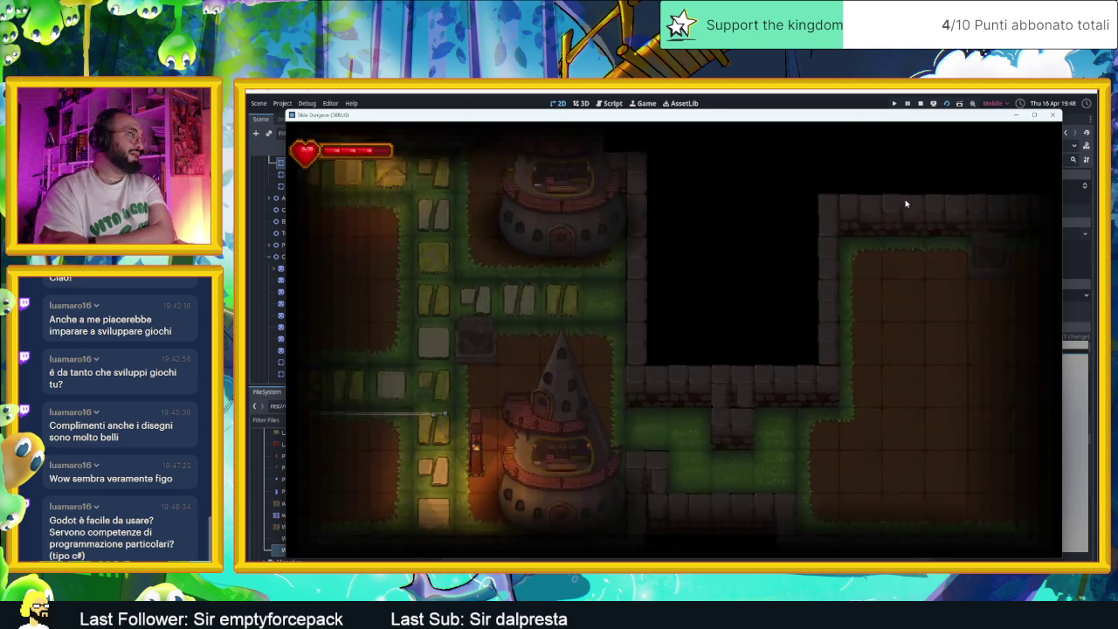
{"action": "key", "text": "Right"}
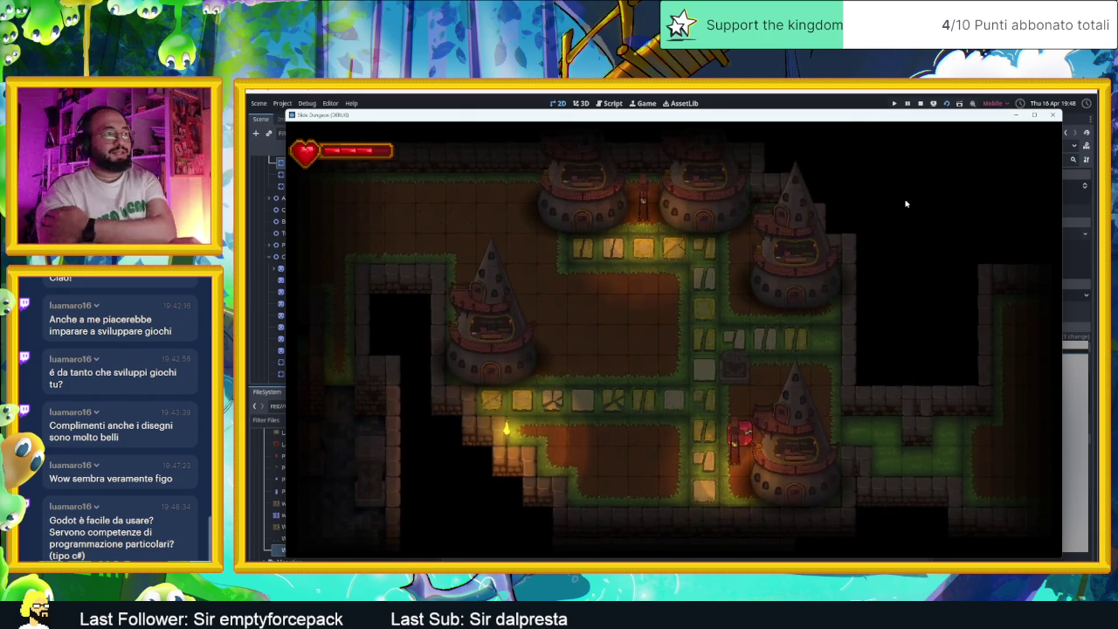
Close the test game, then save and run the AreaInizio scene.
{"action": "left_click", "coordinate": [1054, 115]}
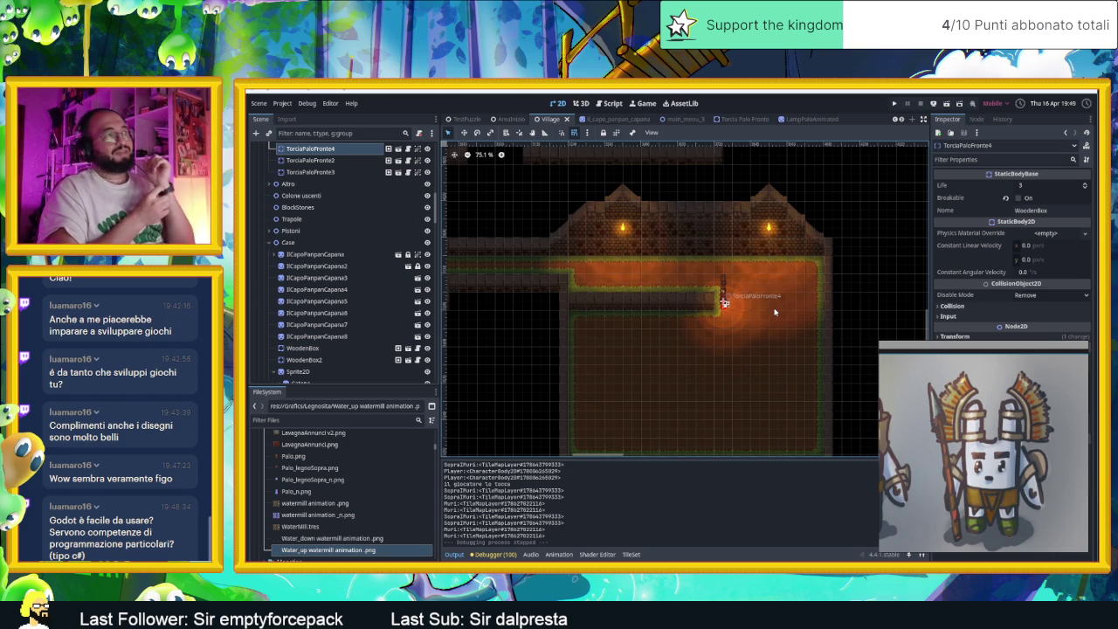
{"action": "left_click", "coordinate": [507, 118]}
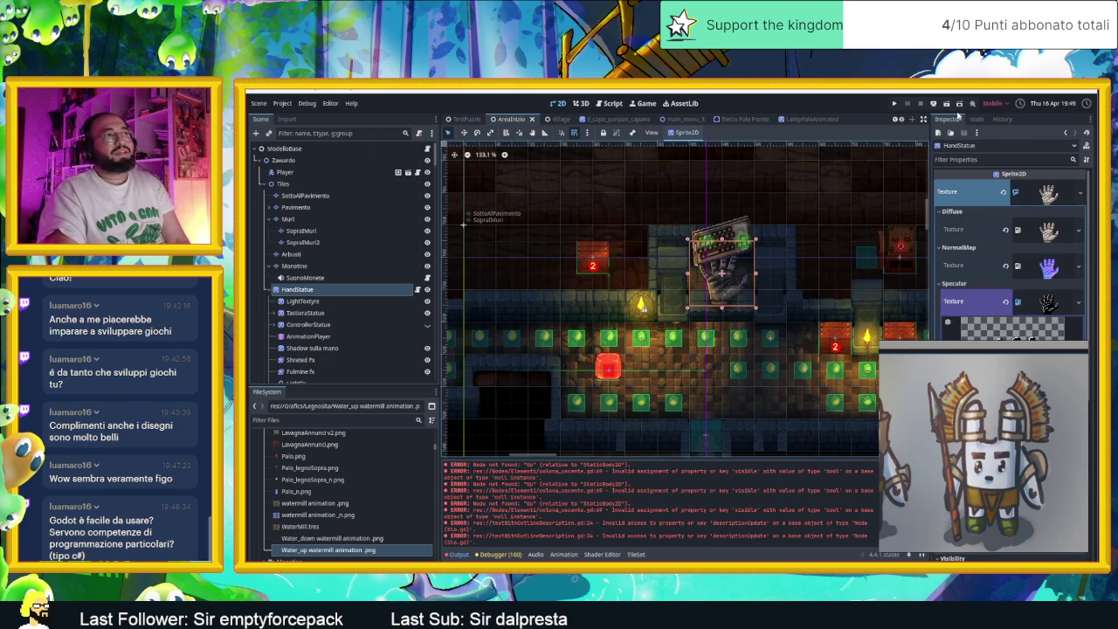
{"action": "key", "text": "ctrl+s"}
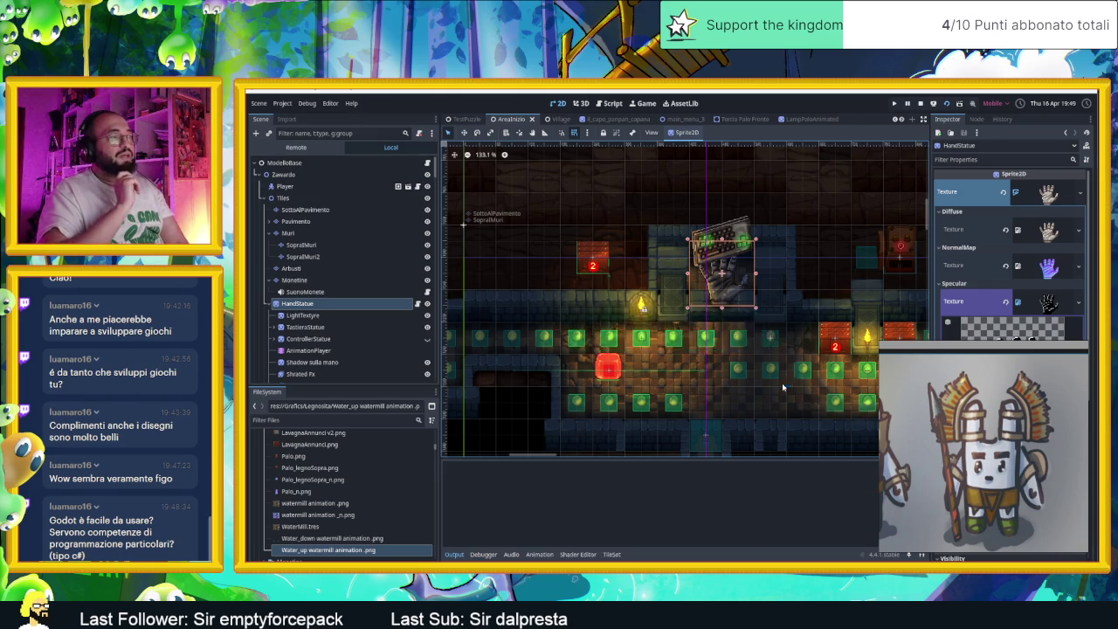
{"action": "key", "text": "Down"}
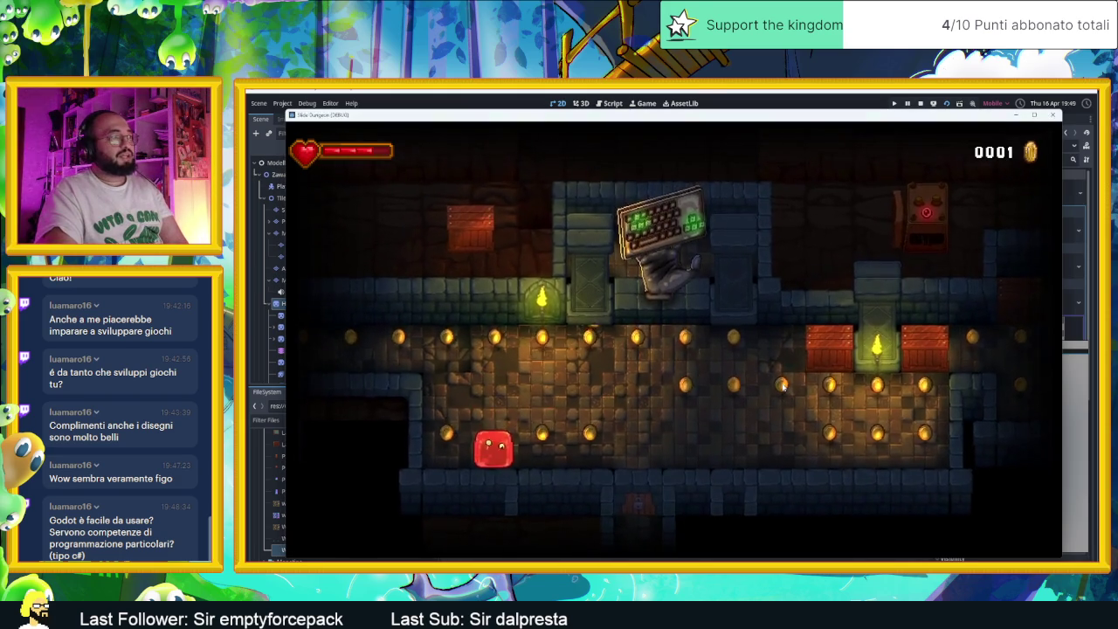
Slide the slime around the first room, break the 2 crate for a coin, and exit right.
{"action": "key", "text": "Right"}
{"action": "key", "text": "Up"}
{"action": "key", "text": "Left"}
{"action": "key", "text": "Down"}
{"action": "key", "text": "Right"}
{"action": "key", "text": "Up"}
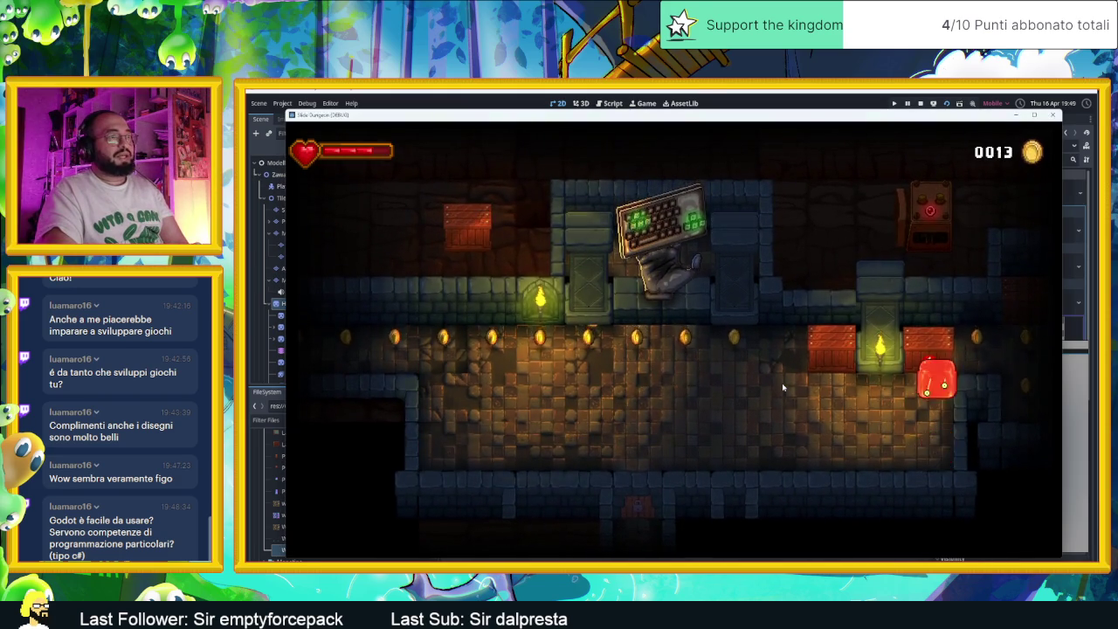
{"action": "key", "text": "Up"}
{"action": "key", "text": "Right"}
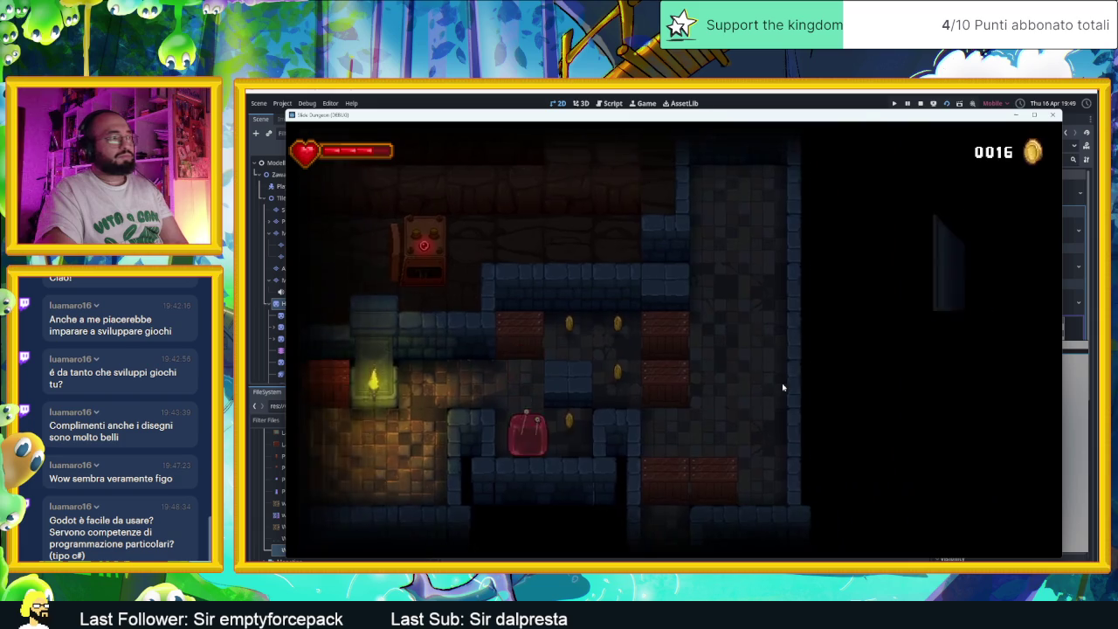
Collect the coins in the next room, break the 1 crate, and slide into the following room.
{"action": "key", "text": "Left"}
{"action": "key", "text": "Up"}
{"action": "key", "text": "Down"}
{"action": "key", "text": "Up"}
{"action": "key", "text": "Up"}
{"action": "key", "text": "Down"}
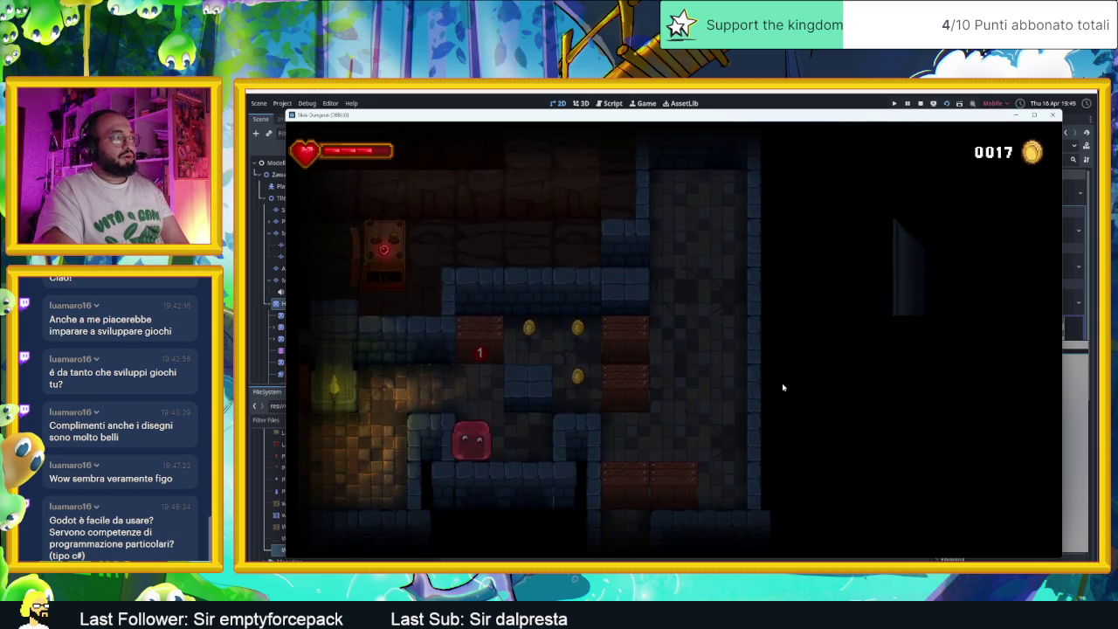
{"action": "key", "text": "Up"}
{"action": "key", "text": "Right"}
{"action": "key", "text": "Down"}
{"action": "key", "text": "Up"}
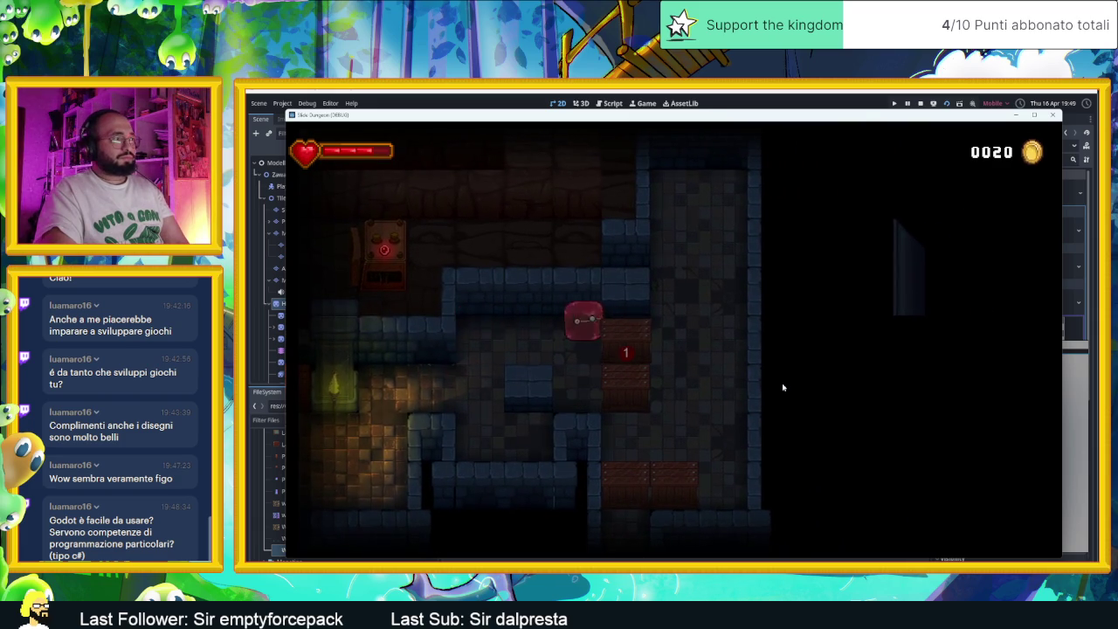
{"action": "key", "text": "Right"}
{"action": "key", "text": "Down"}
{"action": "key", "text": "Up"}
{"action": "key", "text": "Left"}
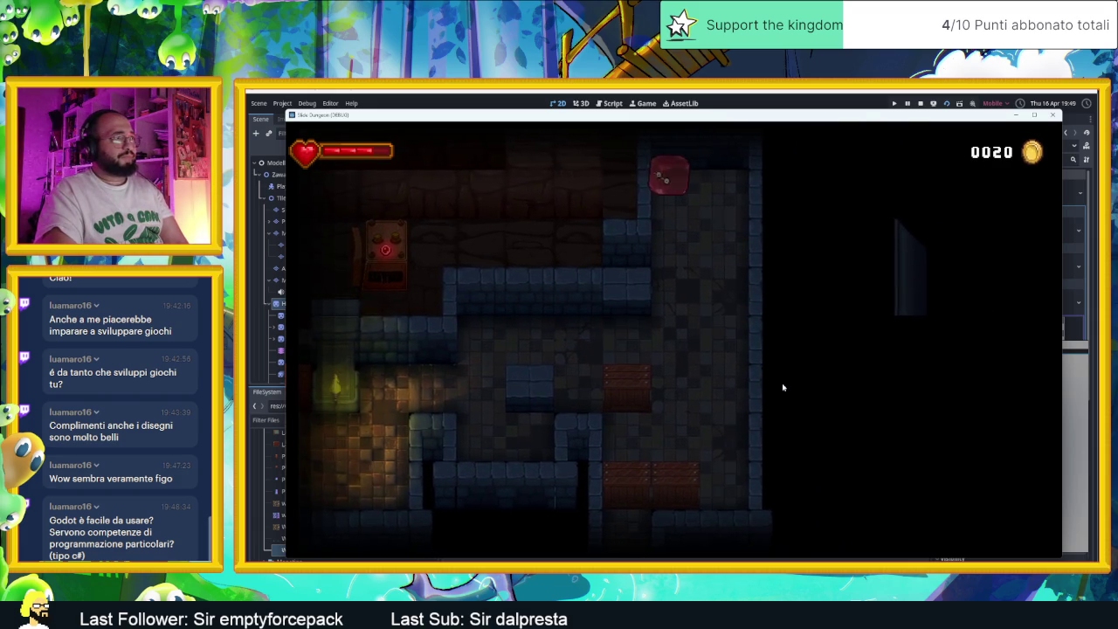
{"action": "key", "text": "Down"}
{"action": "key", "text": "Right"}
{"action": "key", "text": "Up"}
{"action": "key", "text": "Left"}
{"action": "key", "text": "Down"}
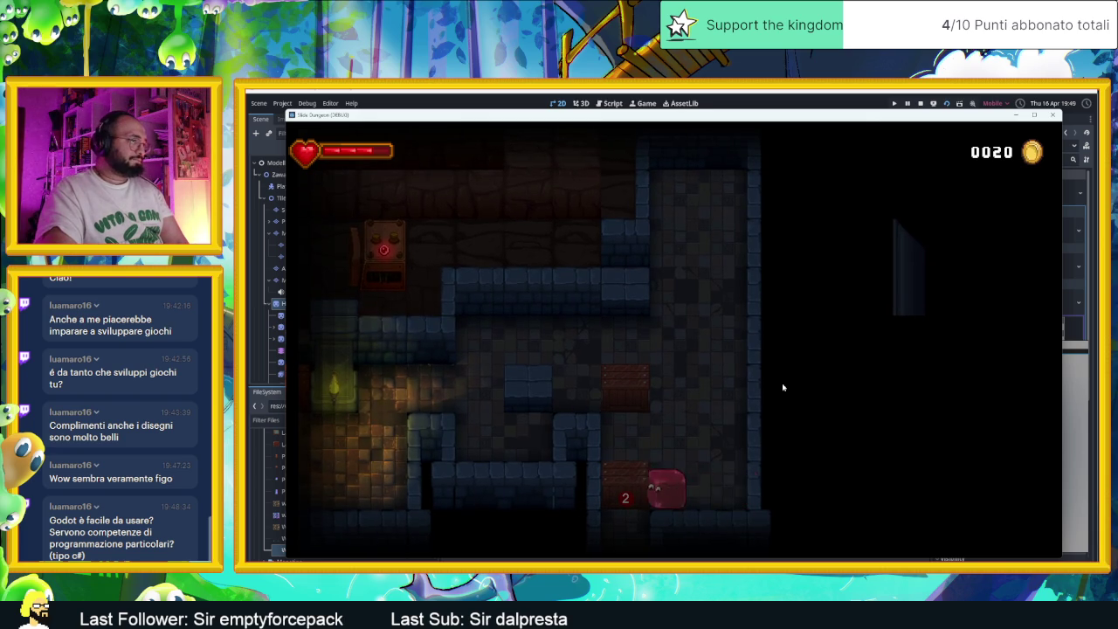
{"action": "key", "text": "Left"}
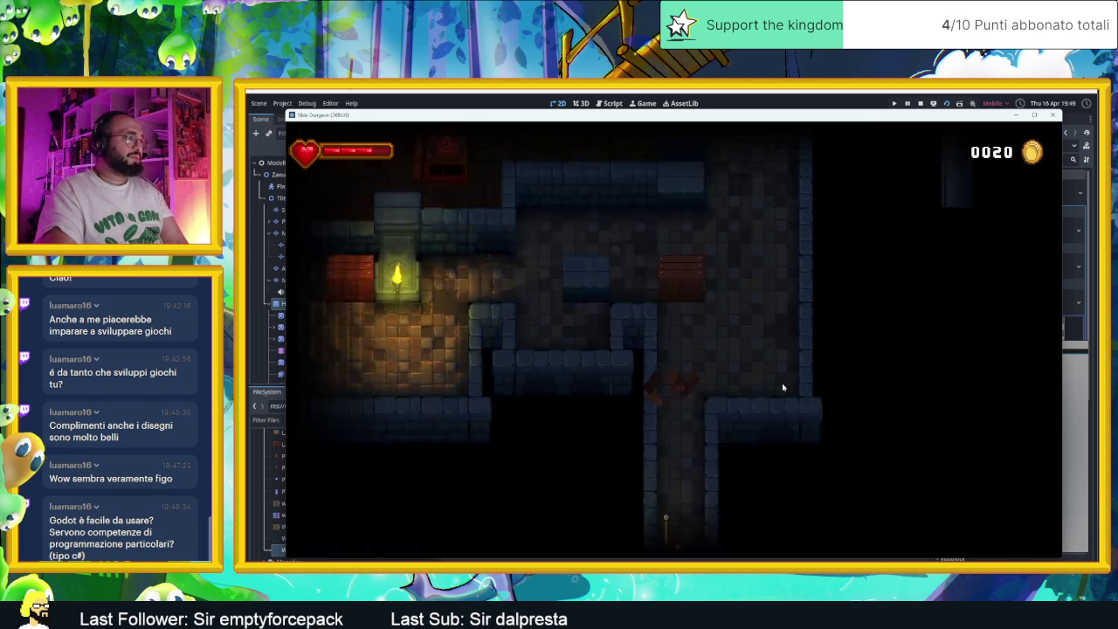
Guide the slime through several rooms and up onto the arrow tile.
{"action": "key", "text": "Left"}
{"action": "key", "text": "Up"}
{"action": "key", "text": "Down"}
{"action": "key", "text": "Left"}
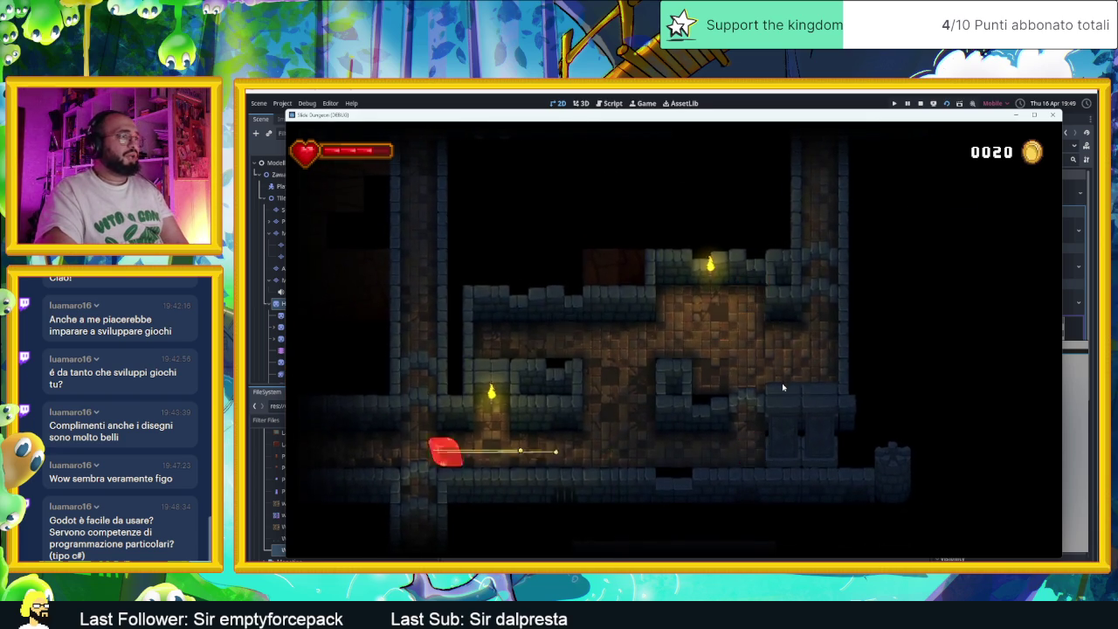
{"action": "key", "text": "Up"}
{"action": "key", "text": "Right"}
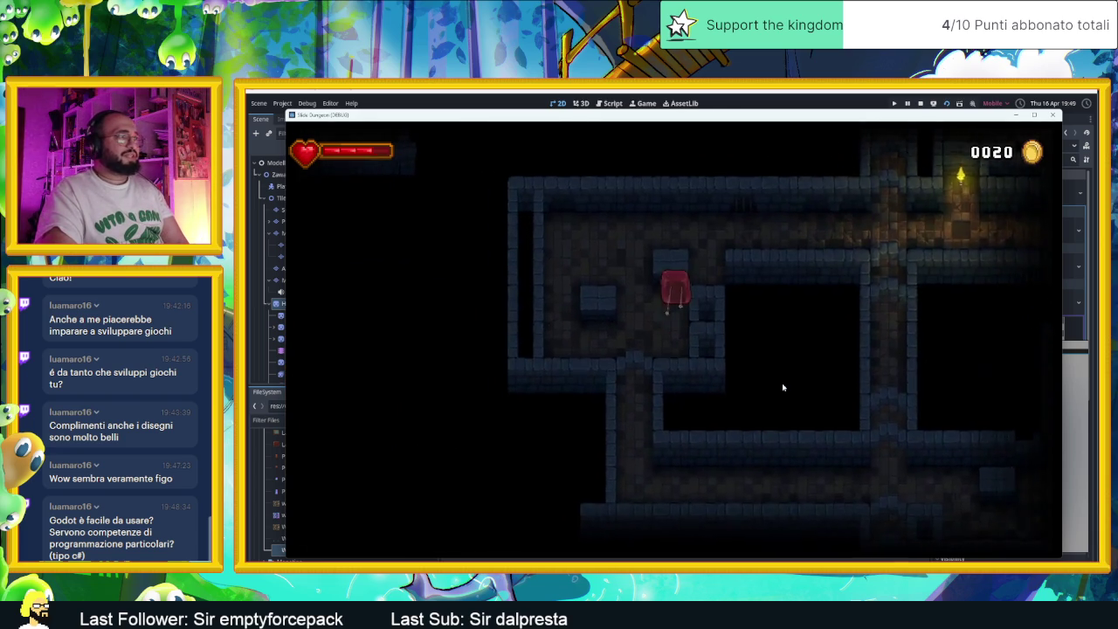
{"action": "key", "text": "Down"}
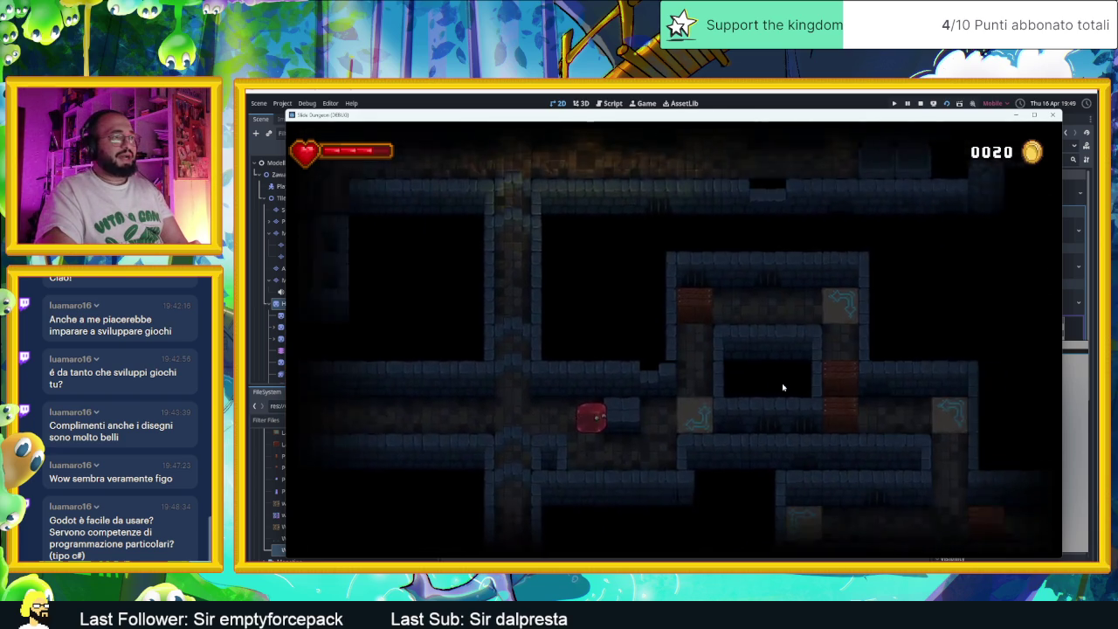
{"action": "key", "text": "Left"}
{"action": "key", "text": "Up"}
{"action": "key", "text": "Right"}
{"action": "key", "text": "Down"}
{"action": "key", "text": "Left"}
{"action": "key", "text": "Up"}
{"action": "key", "text": "Right"}
{"action": "key", "text": "Up"}
{"action": "key", "text": "Down"}
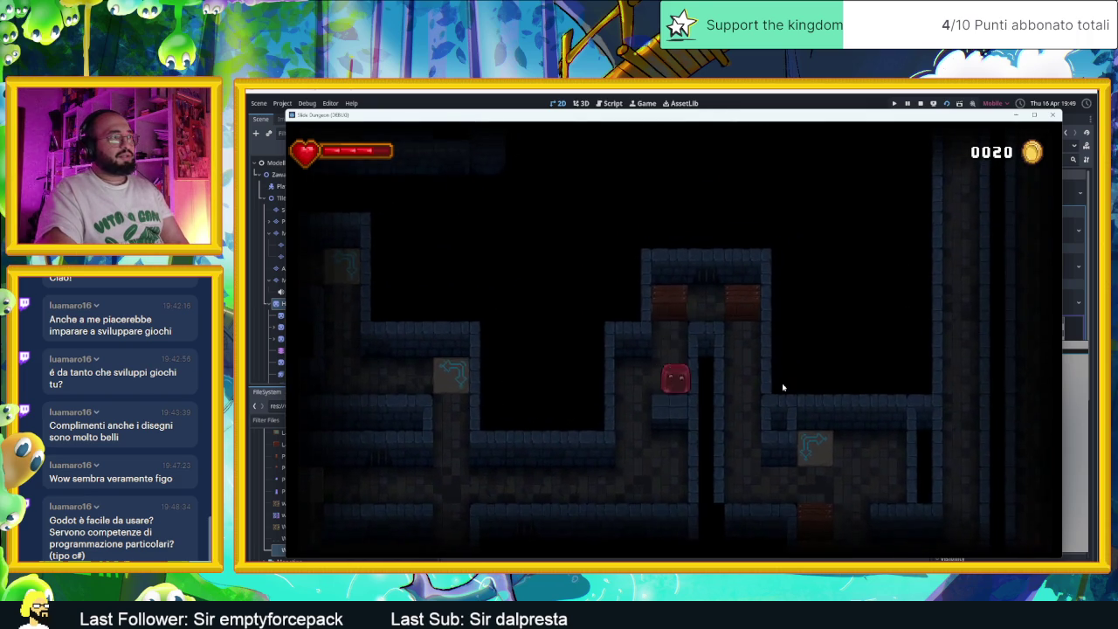
{"action": "key", "text": "Up"}
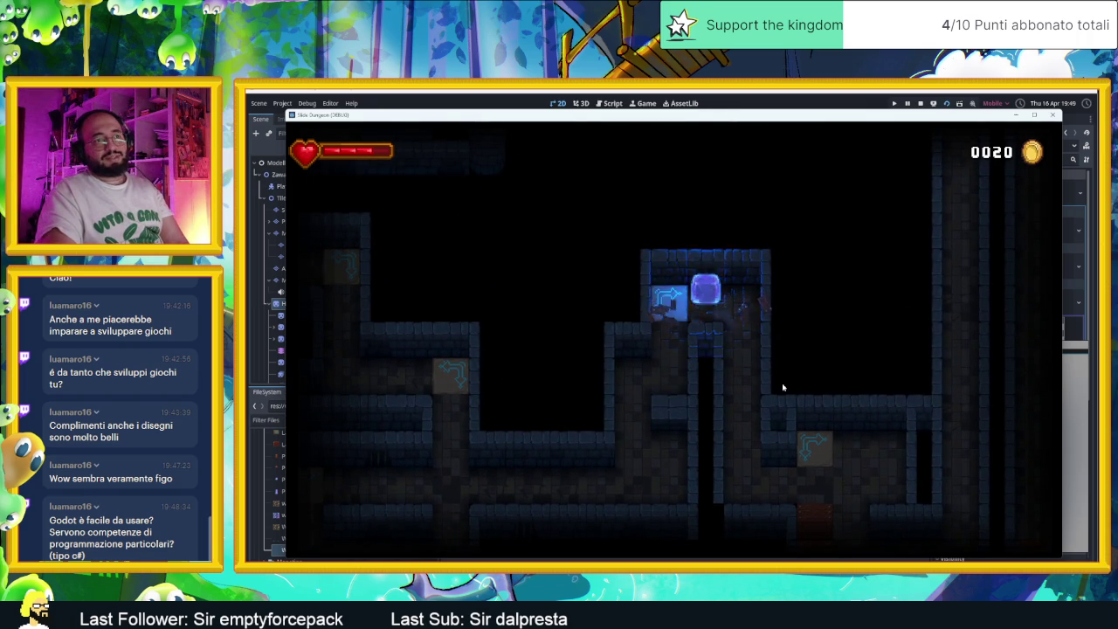
{"action": "key", "text": "Left"}
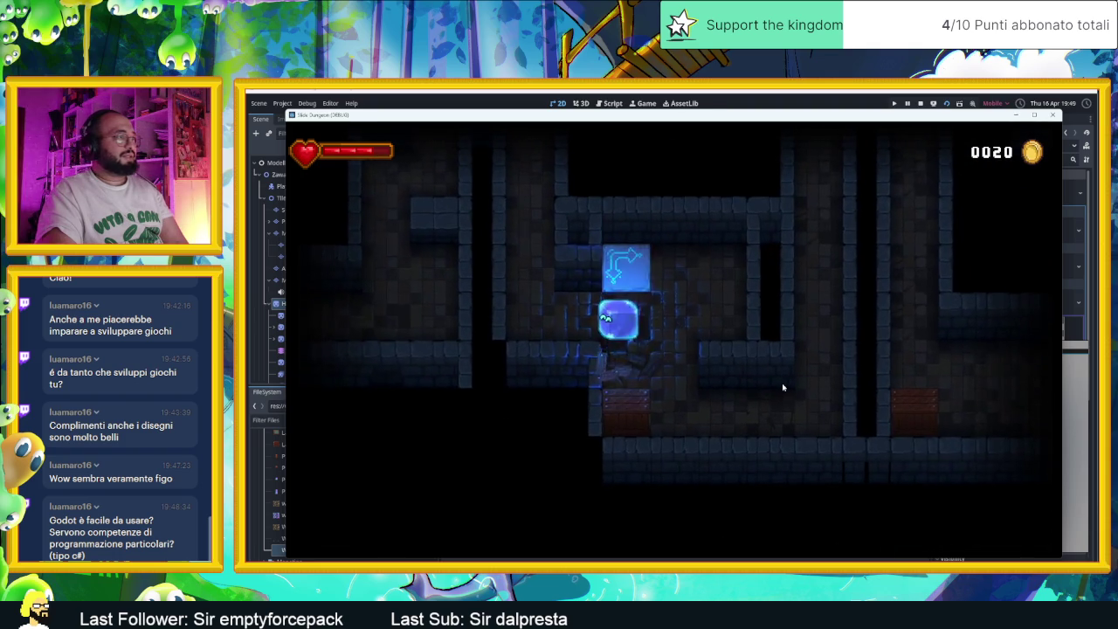
Travel through the corridors to the coin room and collect its seven coins.
{"action": "key", "text": "Up"}
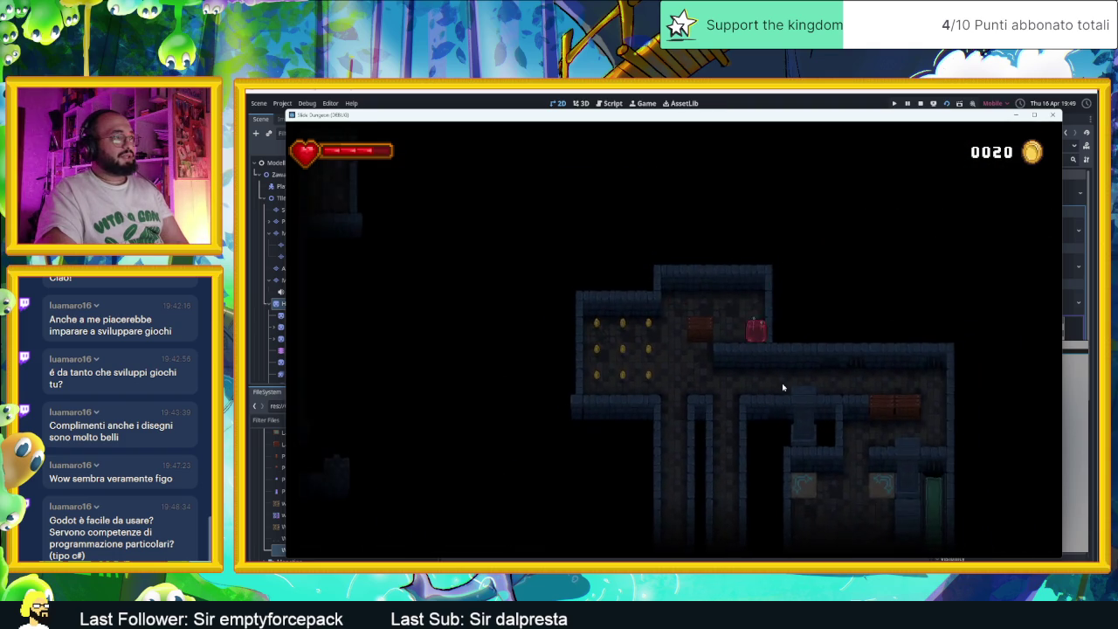
{"action": "key", "text": "Left"}
{"action": "key", "text": "Right"}
{"action": "key", "text": "Down"}
Slide through the corridors, teleport between pads to the top room, and drop via the arrow pad.
{"action": "key", "text": "Left"}
{"action": "key", "text": "Up"}
{"action": "key", "text": "Left"}
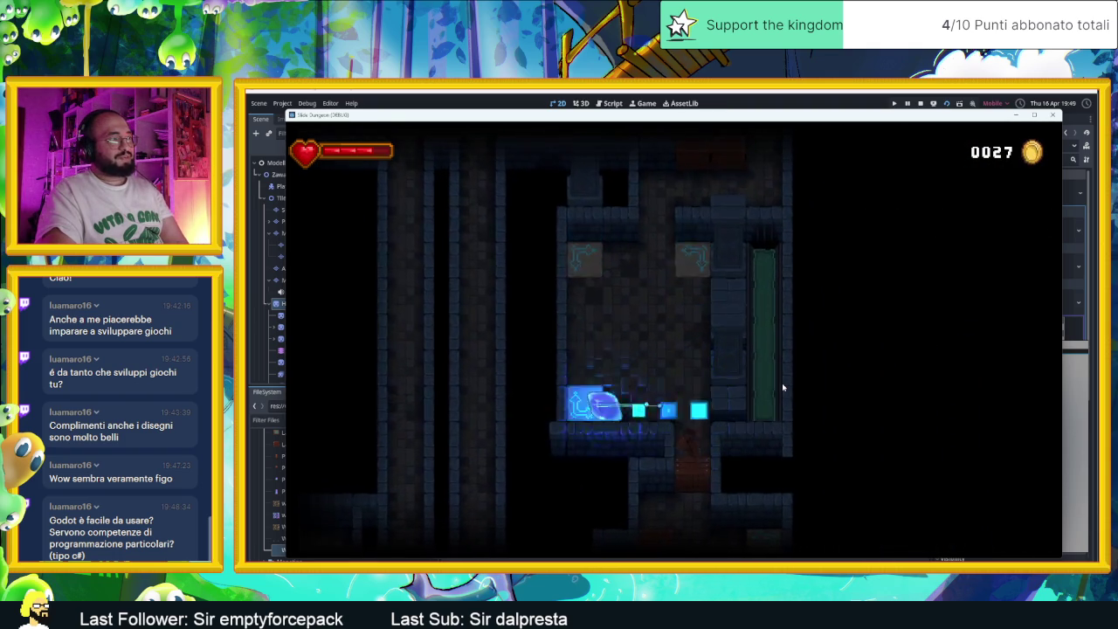
{"action": "key", "text": "Right"}
{"action": "key", "text": "Down"}
{"action": "key", "text": "Right"}
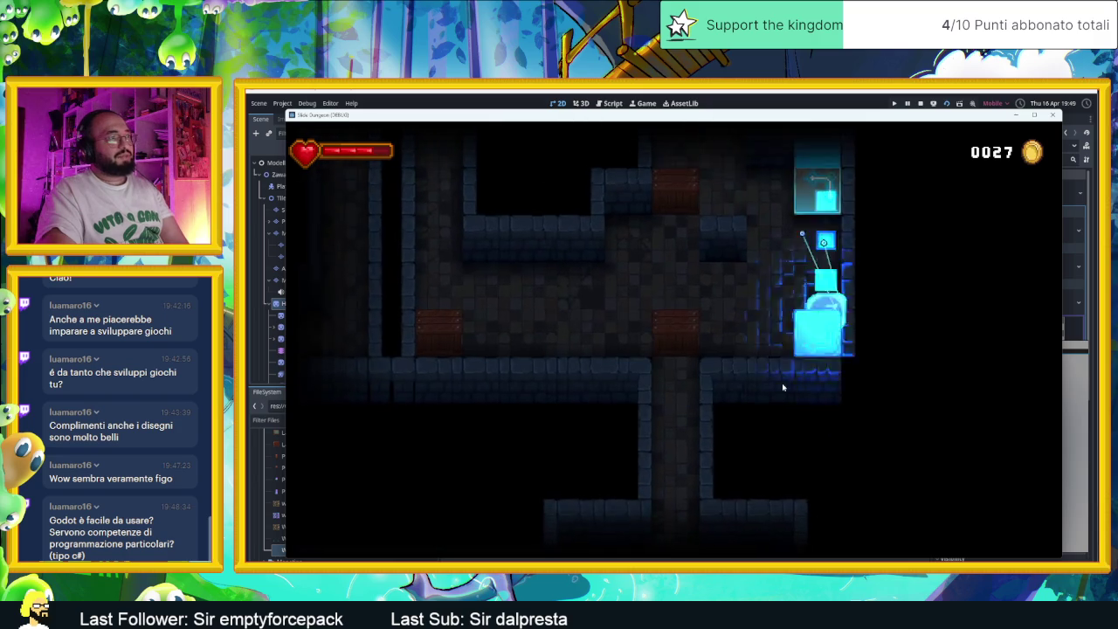
{"action": "key", "text": "Down"}
{"action": "key", "text": "Left"}
{"action": "key", "text": "Right"}
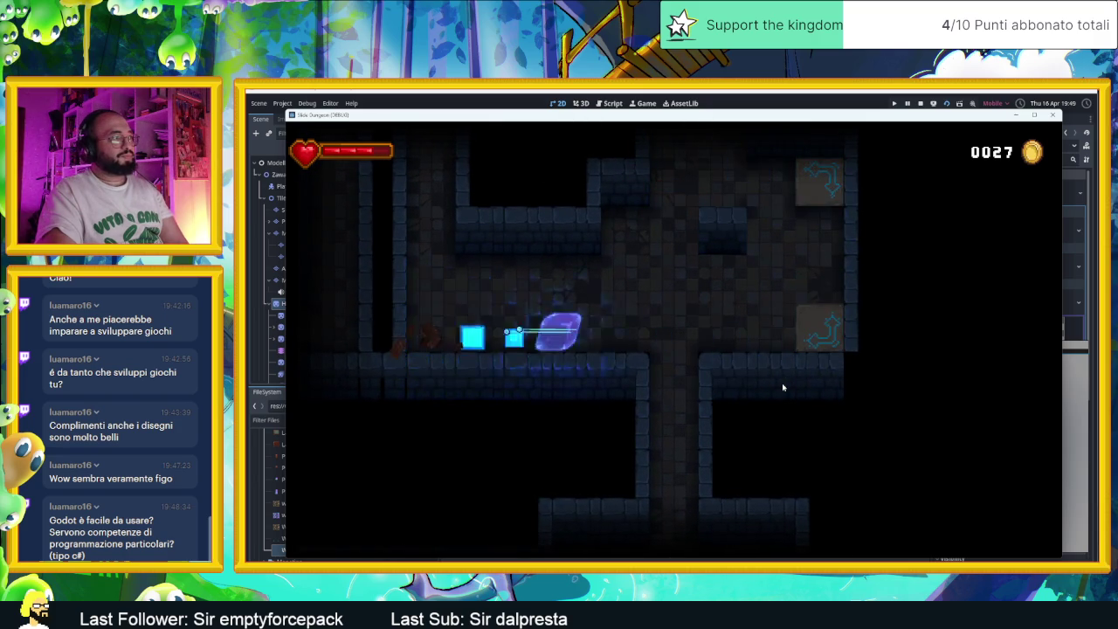
{"action": "key", "text": "Down"}
{"action": "key", "text": "Left"}
{"action": "key", "text": "Right"}
{"action": "key", "text": "Down"}
{"action": "key", "text": "Left"}
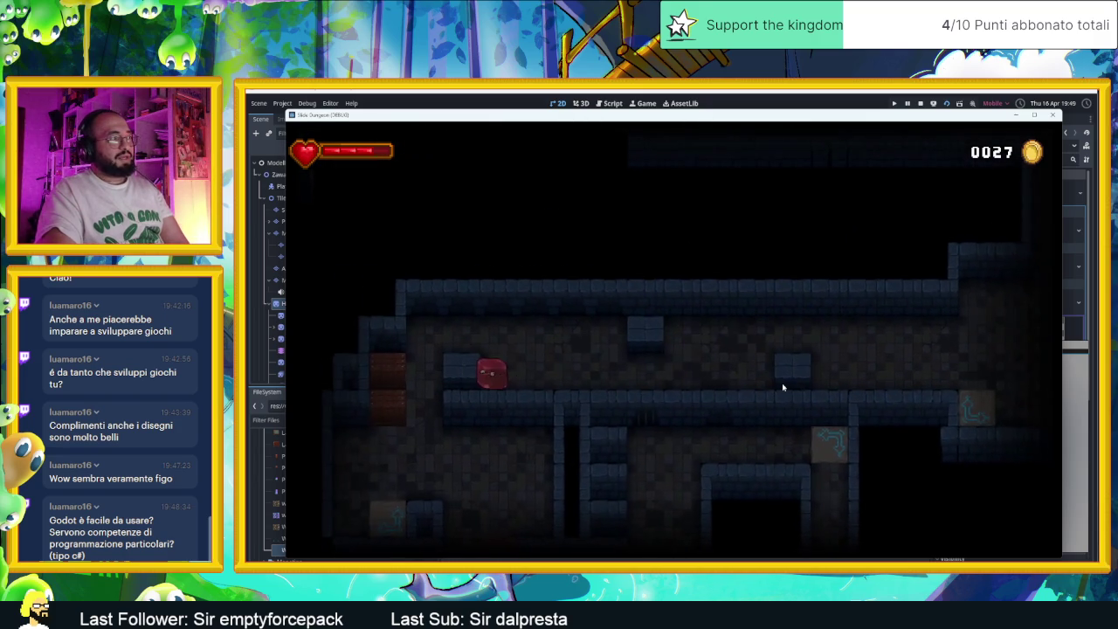
{"action": "key", "text": "Down"}
Ride the blue pad, steer past the arrow tile and spikes, then stop the game.
{"action": "key", "text": "Right"}
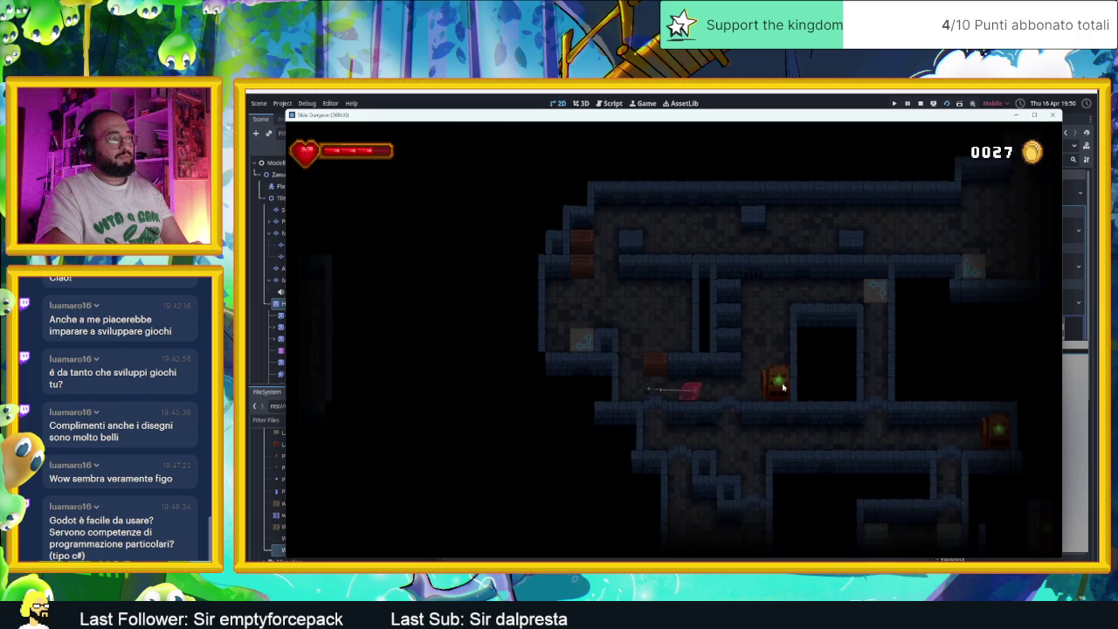
{"action": "key", "text": "Up"}
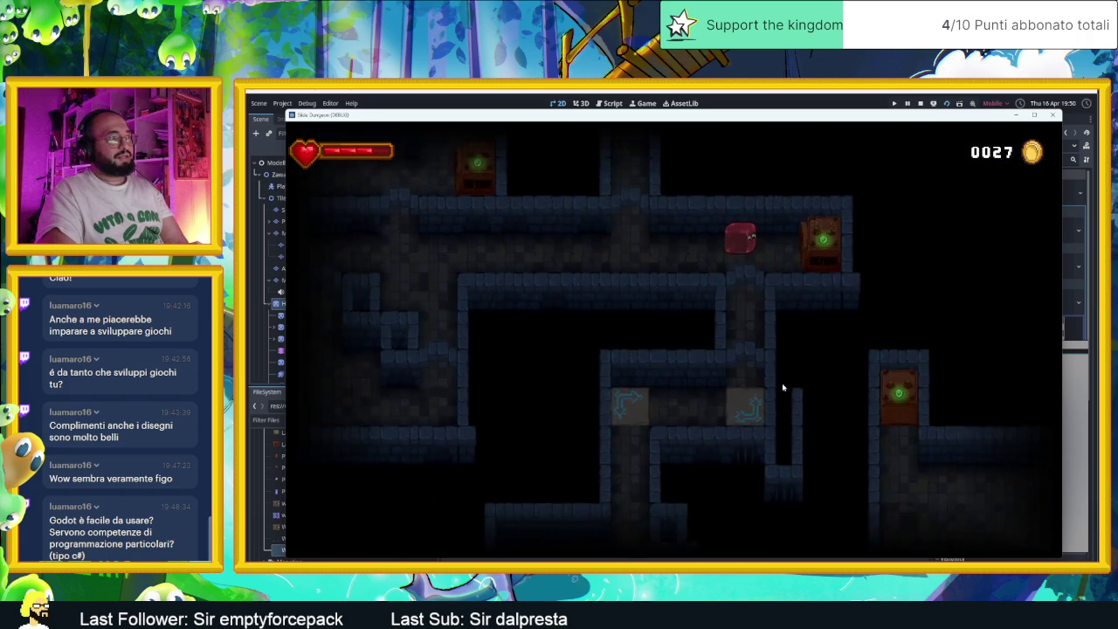
{"action": "key", "text": "Right"}
{"action": "key", "text": "Down"}
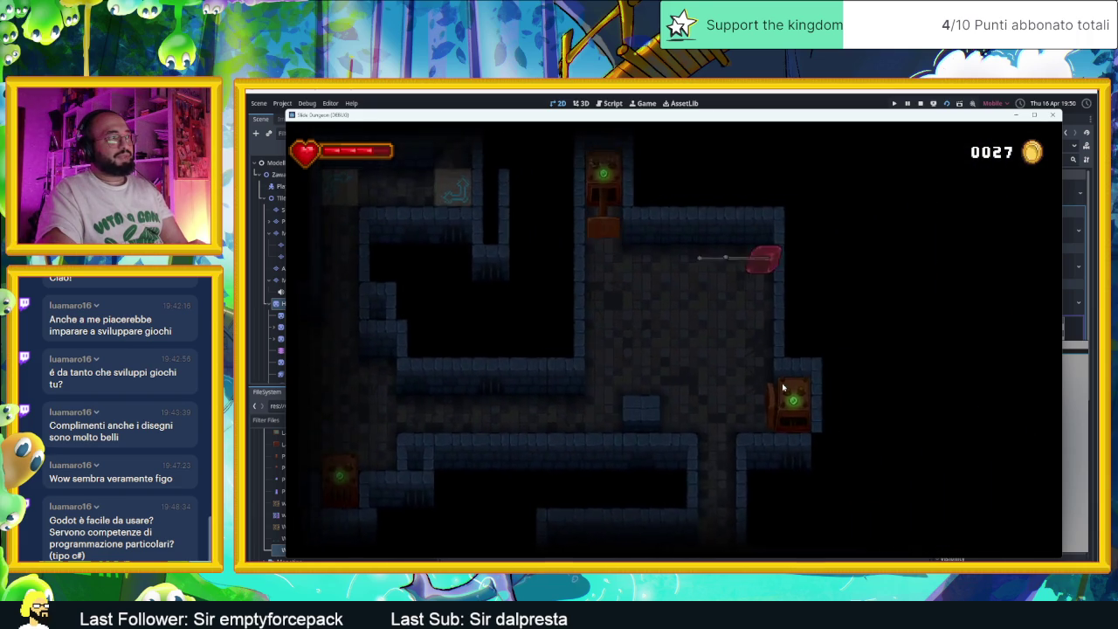
{"action": "key", "text": "Left"}
{"action": "key", "text": "Right"}
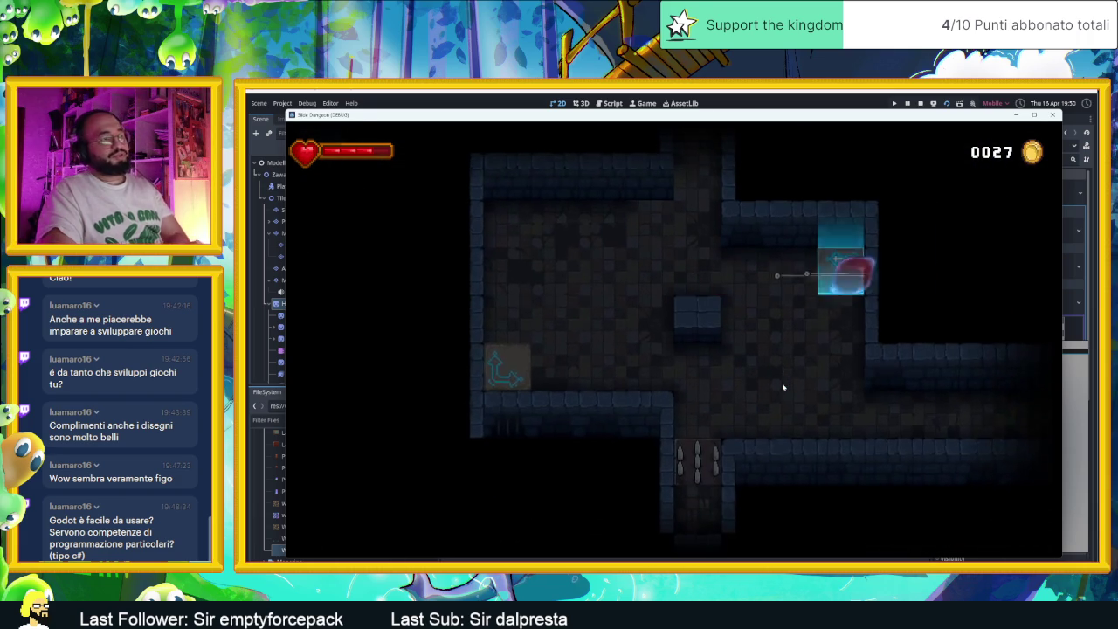
{"action": "key", "text": "Left"}
{"action": "key", "text": "Down"}
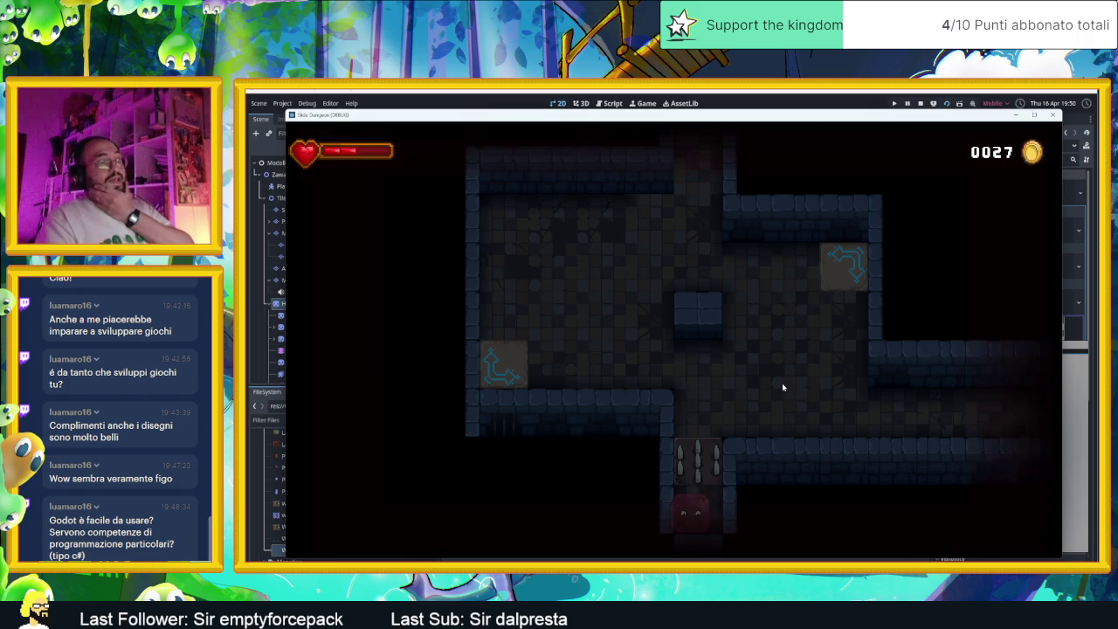
{"action": "key", "text": "Up"}
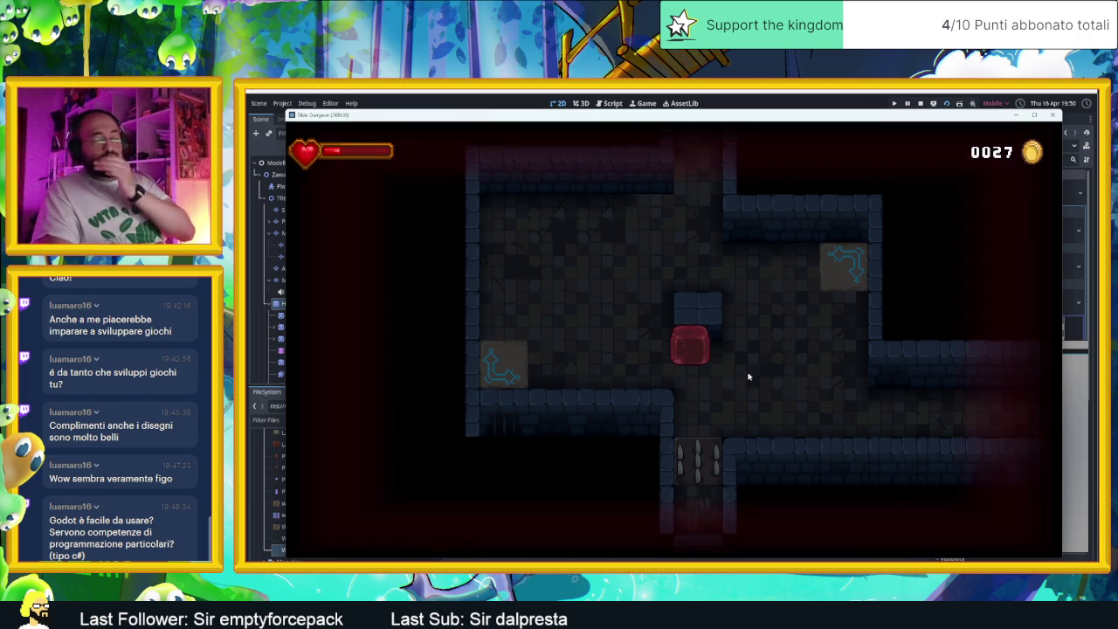
{"action": "left_click", "coordinate": [919, 104]}
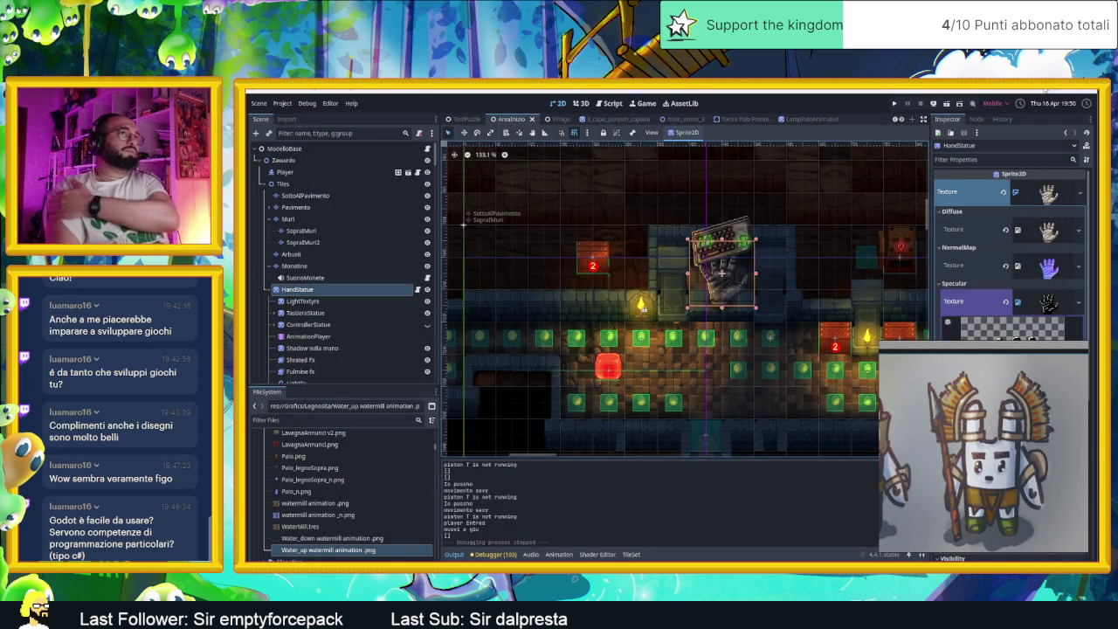
Minimize and restore the editor, open the Village scene, then switch to the bunny sprite in Aseprite.
{"action": "left_click", "coordinate": [1047, 93]}
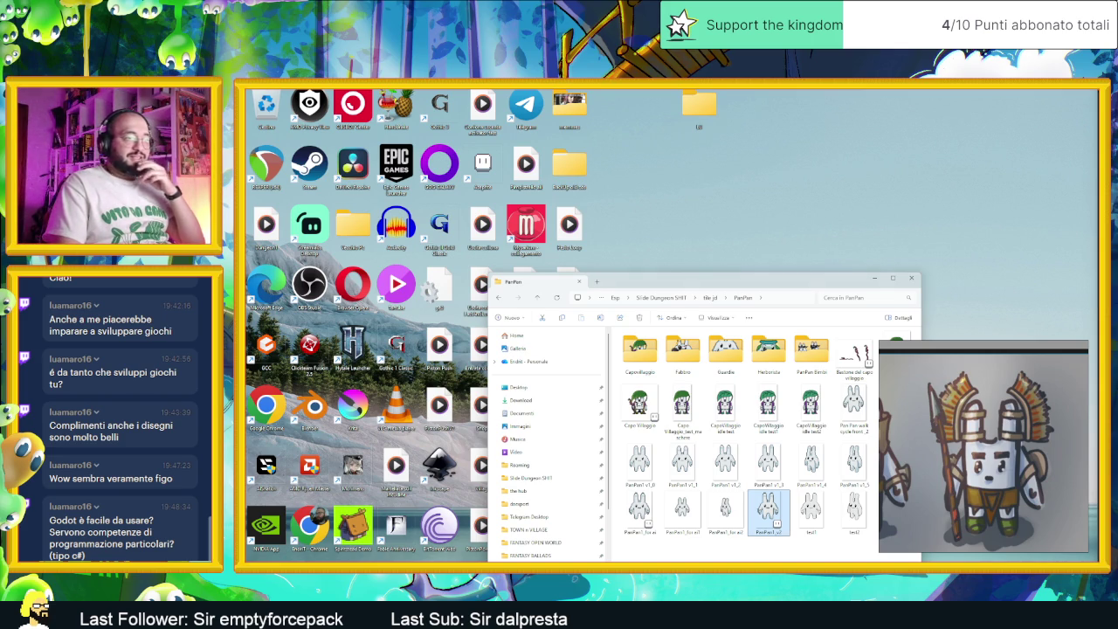
{"action": "key", "text": "alt+Tab"}
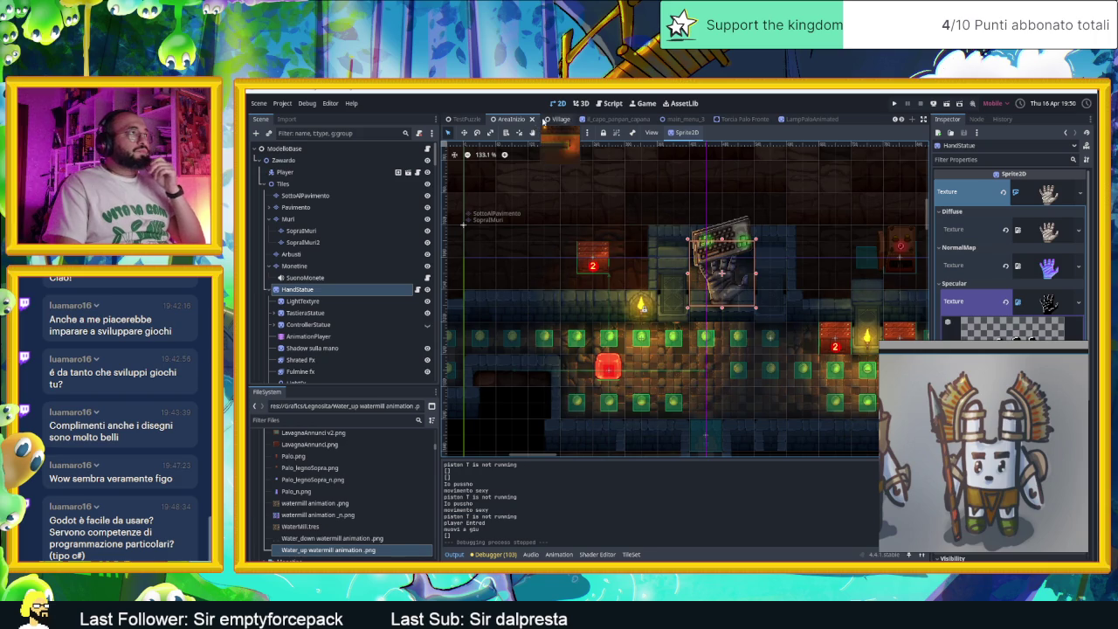
{"action": "left_click", "coordinate": [547, 120]}
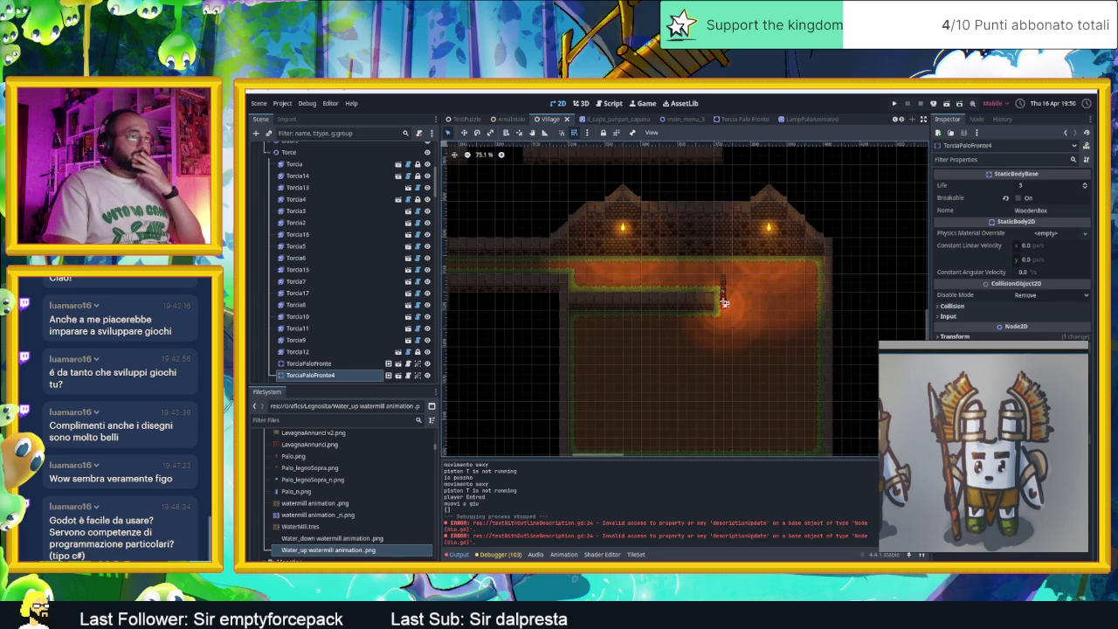
{"action": "key", "text": "alt+Tab"}
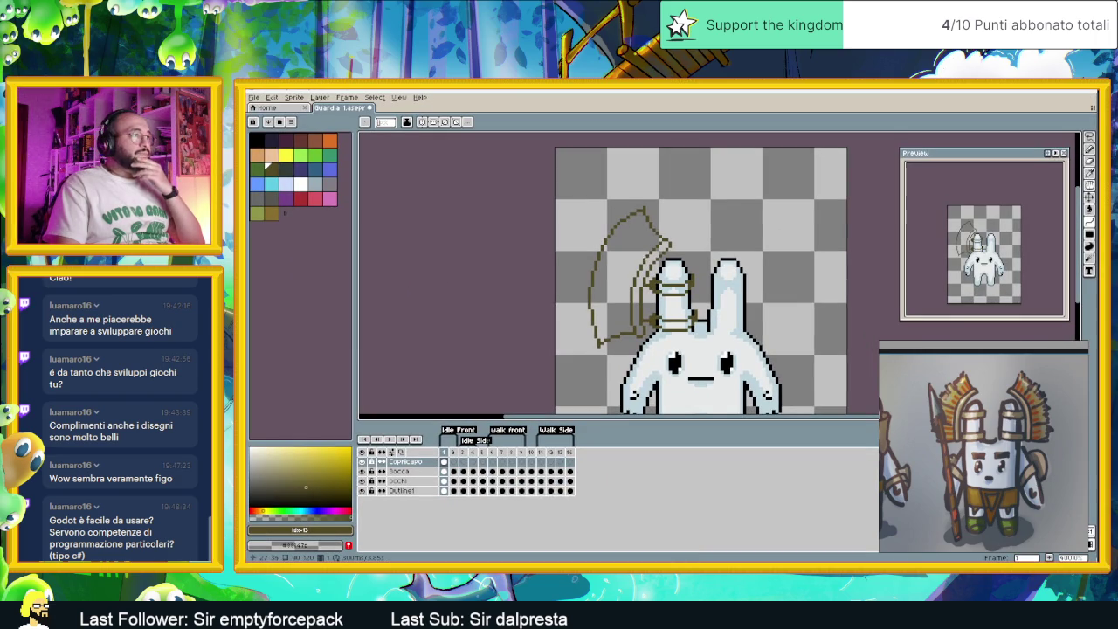
Extend the headdress outline stroke to the left and redraw the lower stroke a row higher.
{"action": "scroll", "coordinate": [666, 333], "scroll_direction": "up", "scroll_amount": 2}
{"action": "scroll", "coordinate": [666, 333], "scroll_direction": "down", "scroll_amount": 3}
{"action": "scroll", "coordinate": [666, 333], "scroll_direction": "up", "scroll_amount": 2}
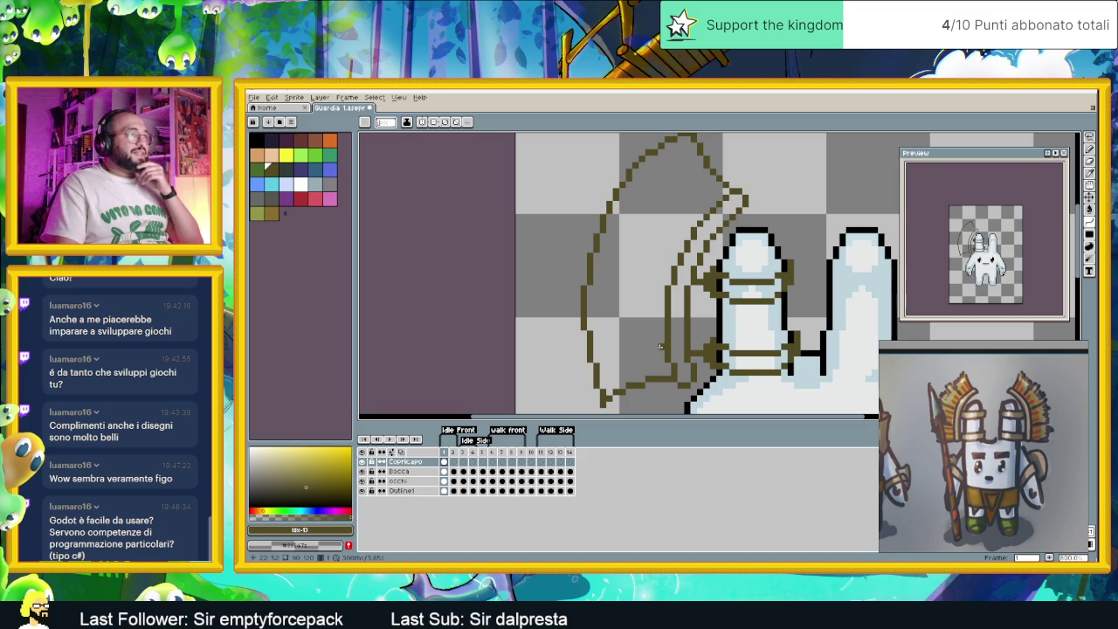
{"action": "left_click_drag", "start_coordinate": [629, 348], "coordinate": [609, 353]}
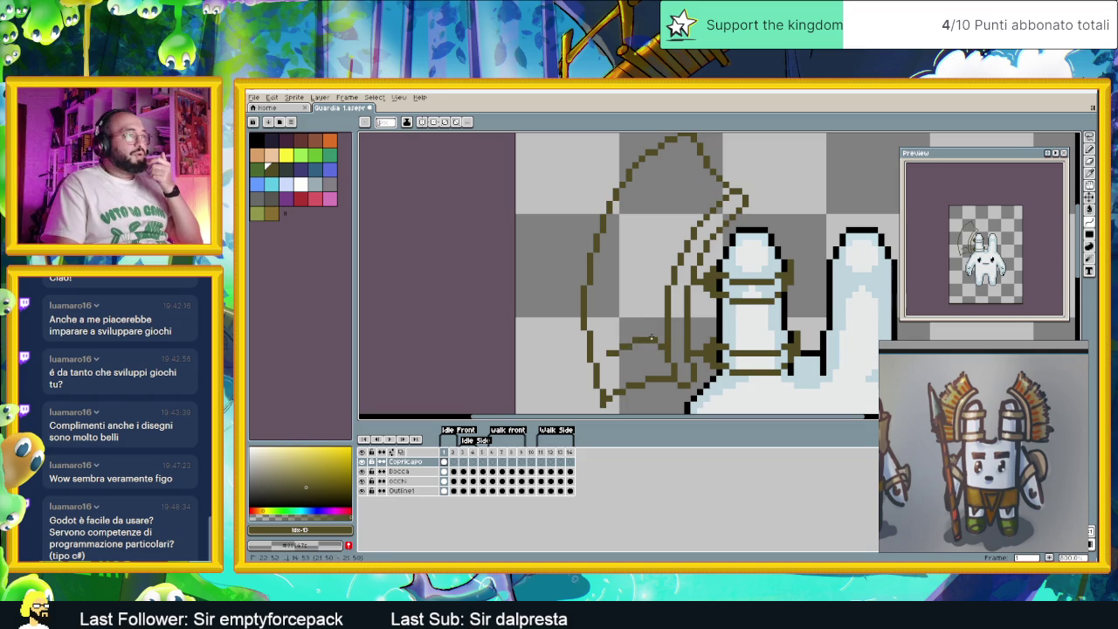
{"action": "left_click_drag", "start_coordinate": [624, 350], "coordinate": [636, 346]}
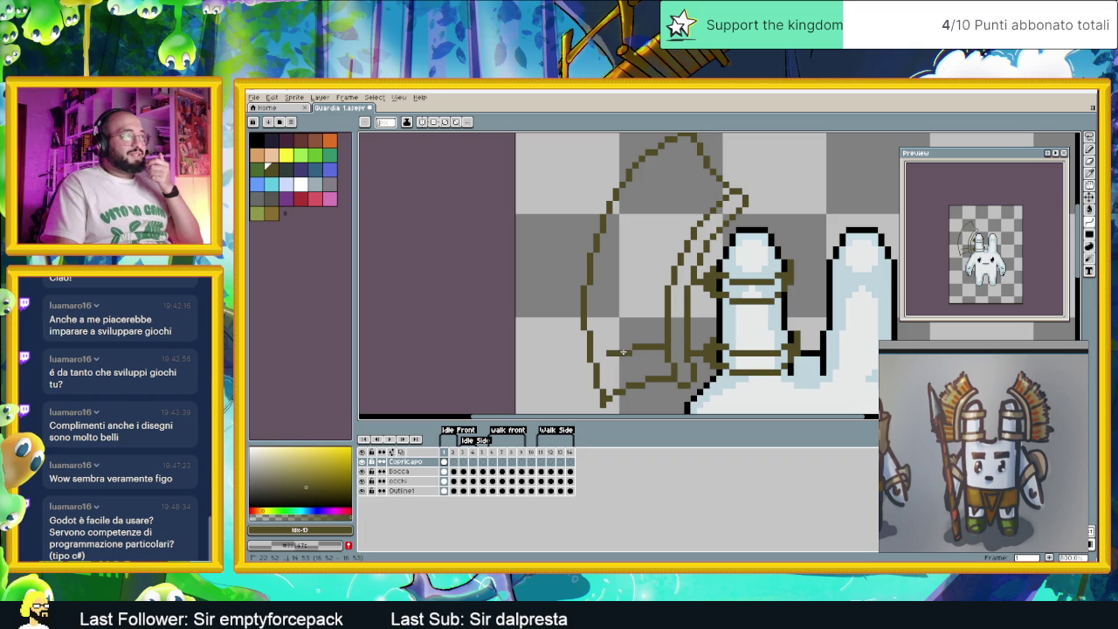
{"action": "left_click", "coordinate": [625, 351]}
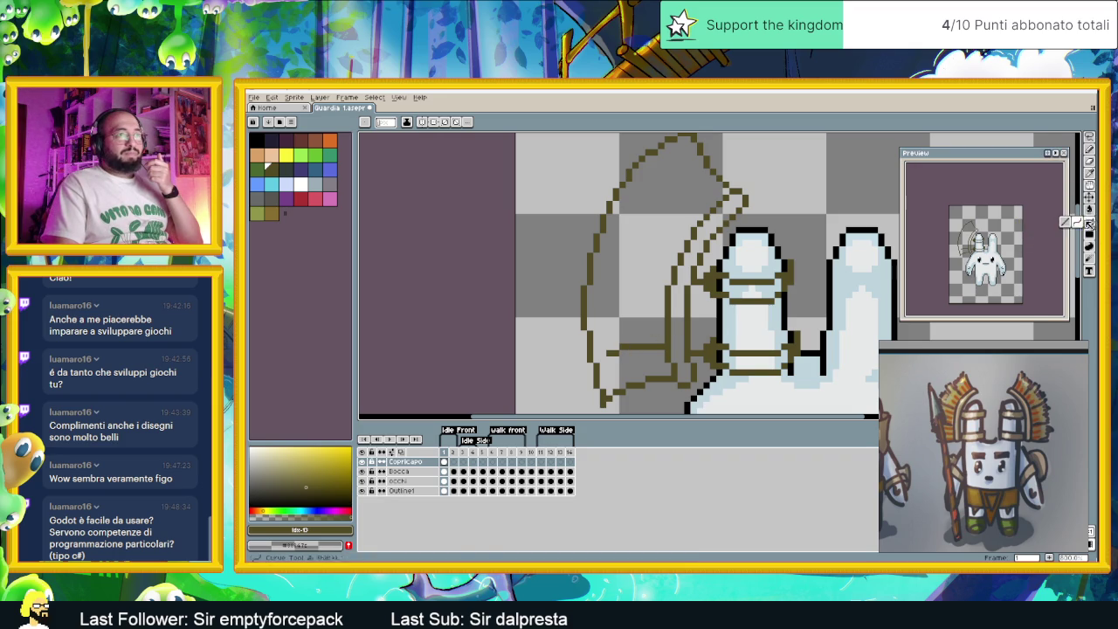
With the Line tool, draw two horizontal and two diagonal feather lines inside the headdress.
{"action": "left_click", "coordinate": [1090, 222]}
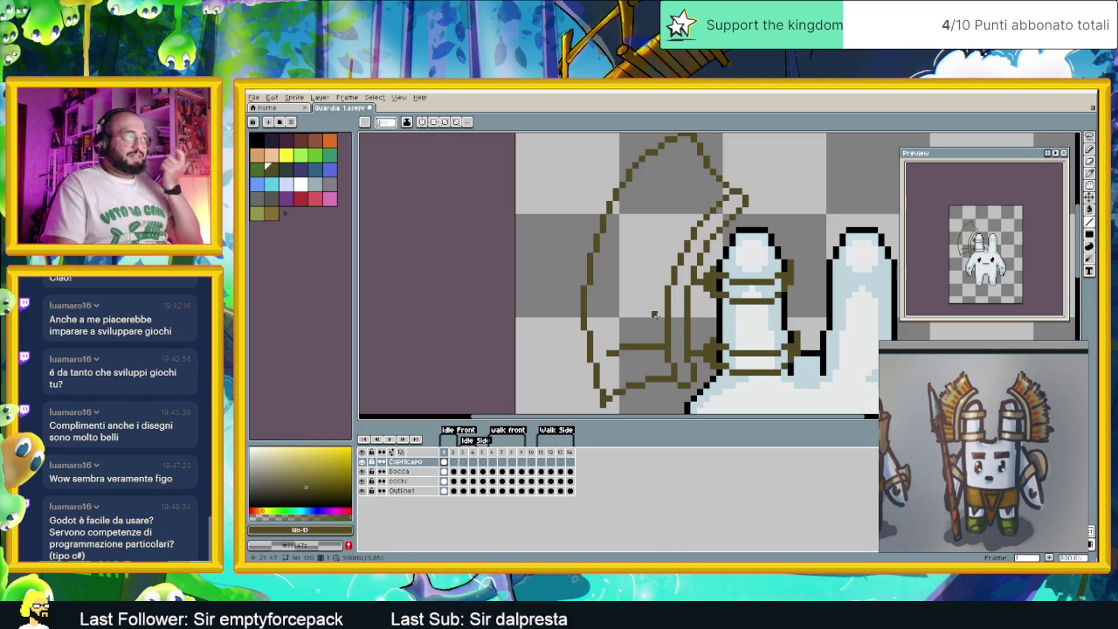
{"action": "left_click_drag", "start_coordinate": [653, 314], "coordinate": [609, 315]}
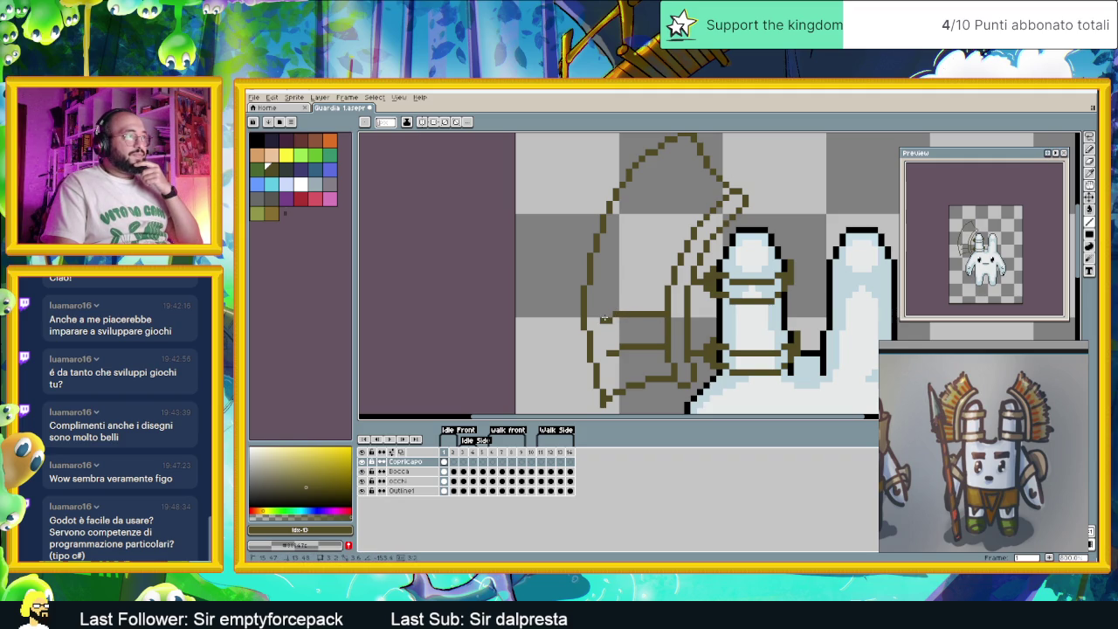
{"action": "left_click_drag", "start_coordinate": [661, 288], "coordinate": [608, 281]}
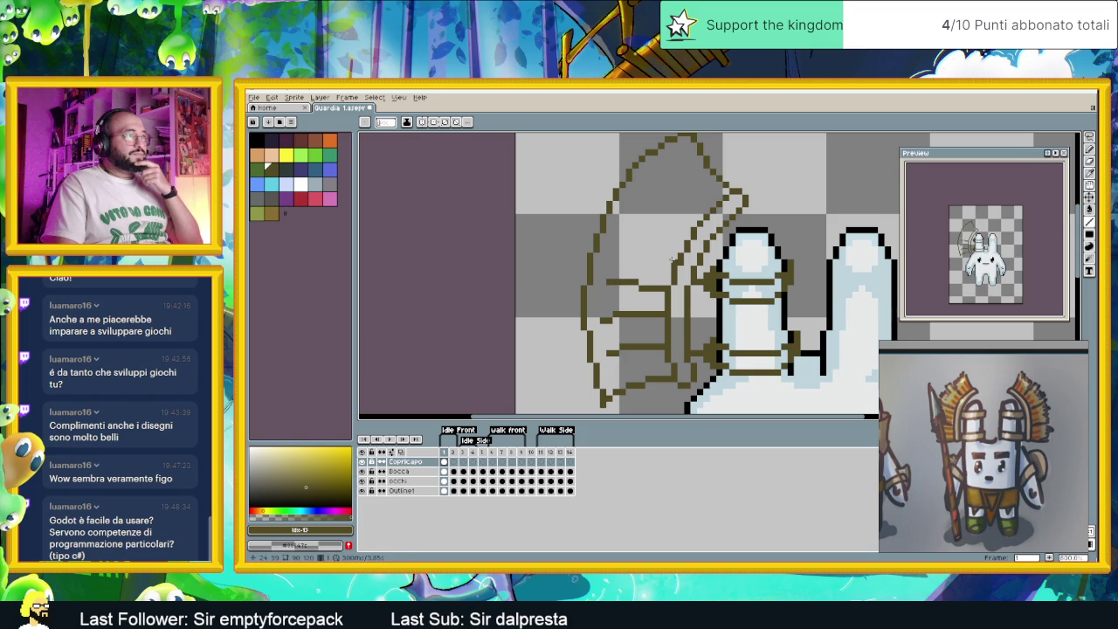
{"action": "left_click_drag", "start_coordinate": [673, 260], "coordinate": [620, 244]}
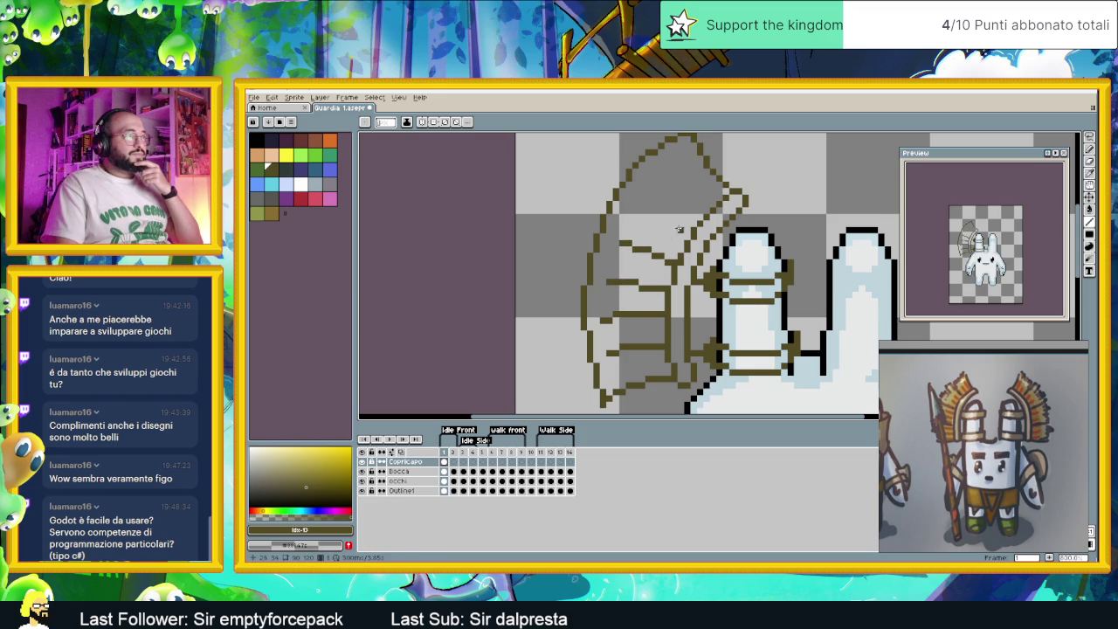
{"action": "left_click_drag", "start_coordinate": [686, 230], "coordinate": [646, 210]}
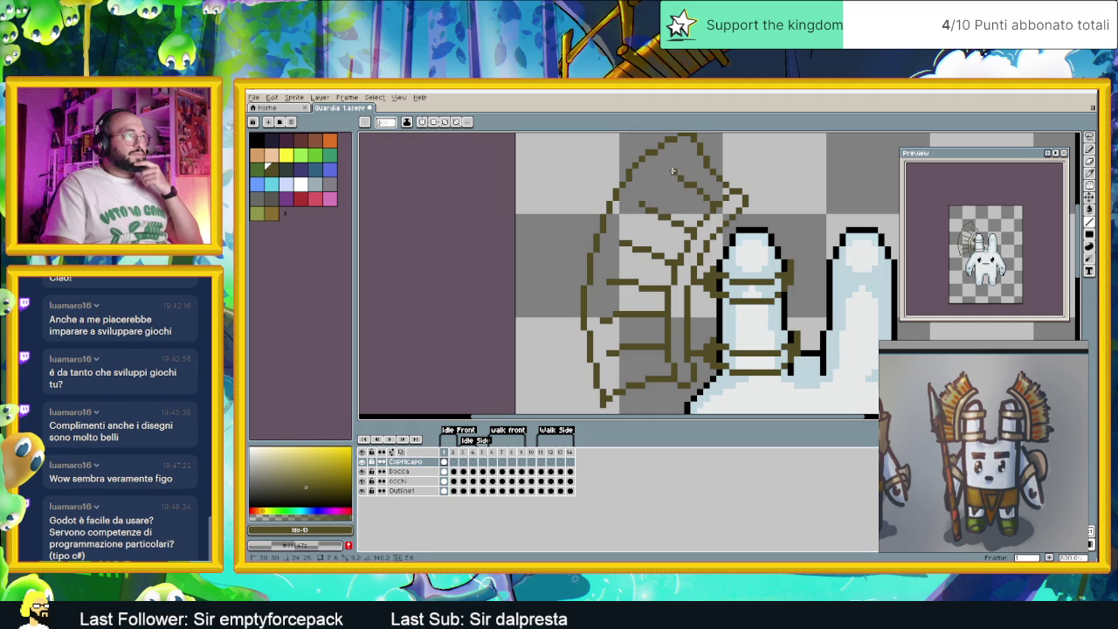
Zoom out to see the whole bunny sprite and pick olive green as the paint colour.
{"action": "scroll", "coordinate": [743, 273], "scroll_direction": "down", "scroll_amount": 2}
{"action": "left_click_drag", "start_coordinate": [743, 273], "coordinate": [683, 269]}
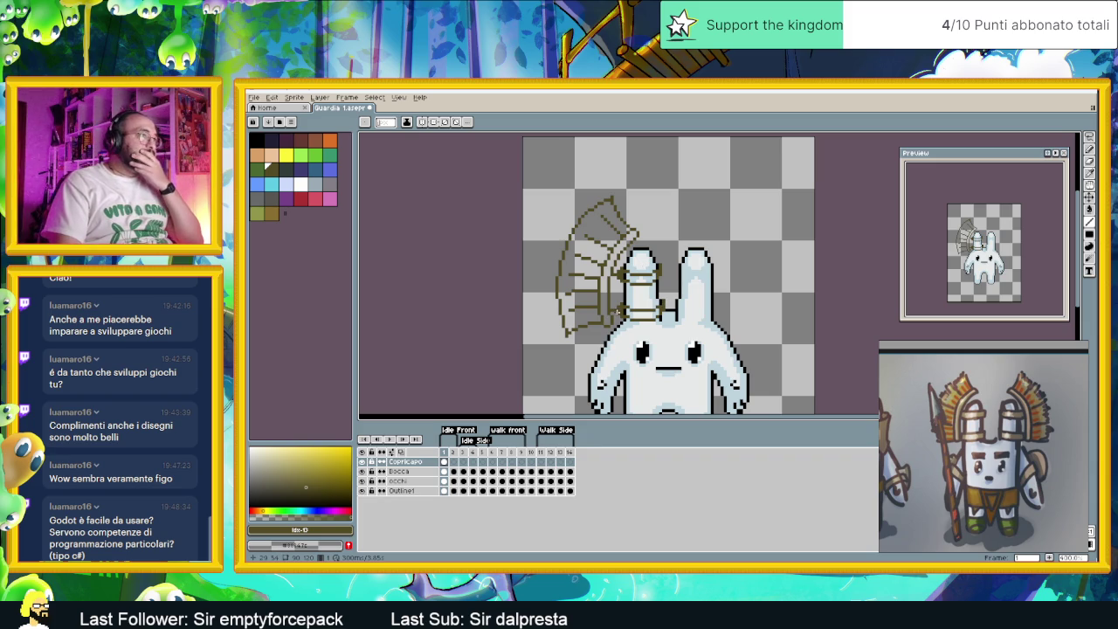
{"action": "scroll", "coordinate": [608, 308], "scroll_direction": "up", "scroll_amount": 1}
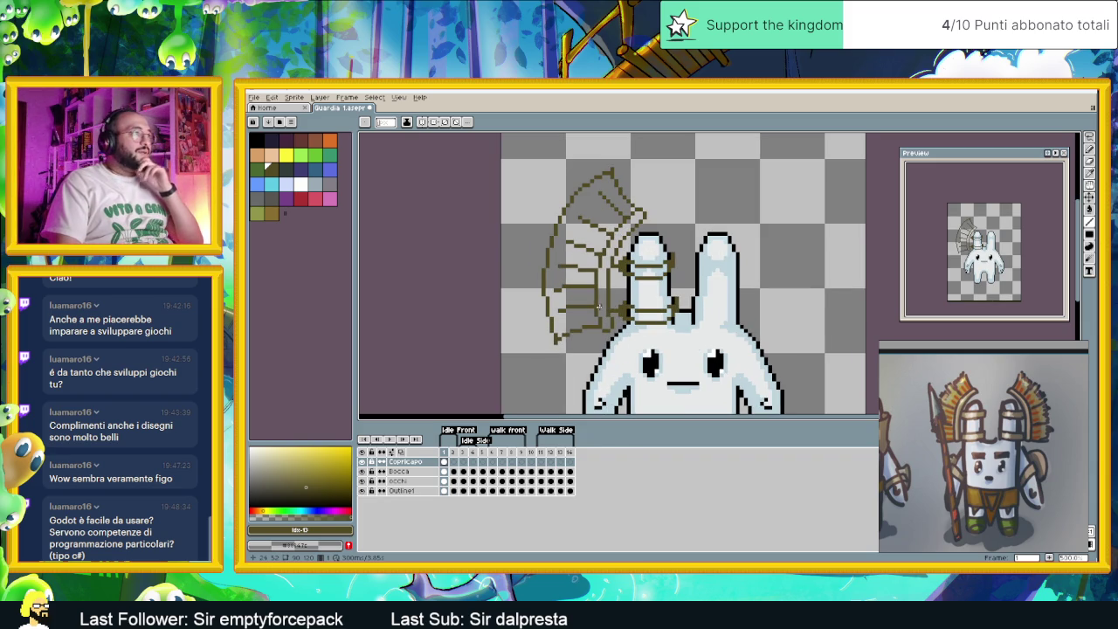
{"action": "left_click", "coordinate": [258, 213]}
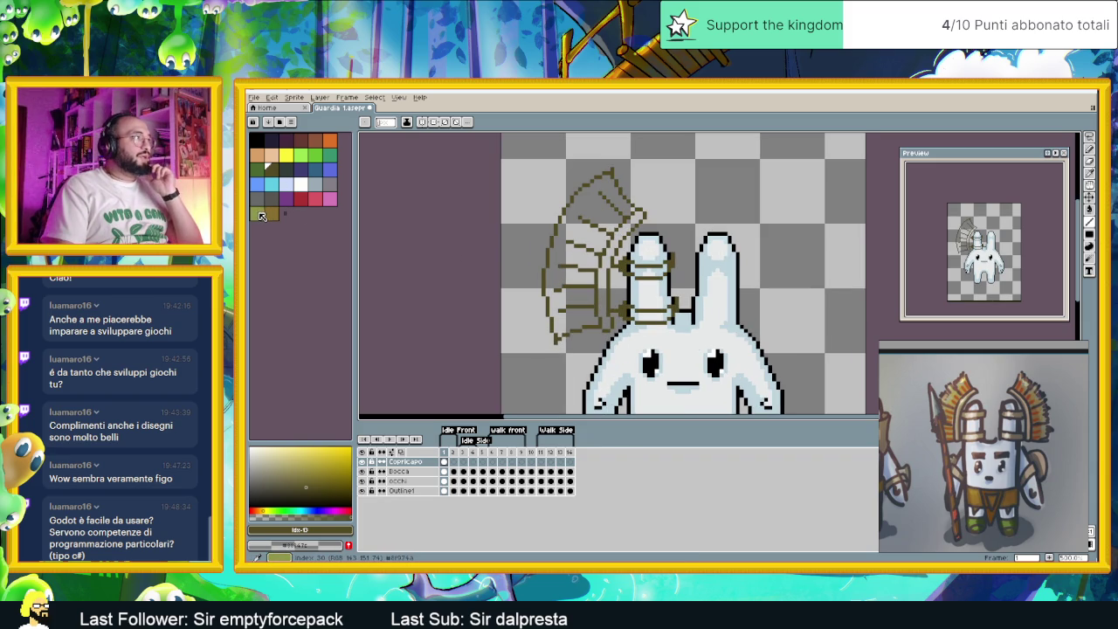
Bucket-fill the headdress with olive green, then refill it with a paler yellow-green.
{"action": "left_click", "coordinate": [1089, 210]}
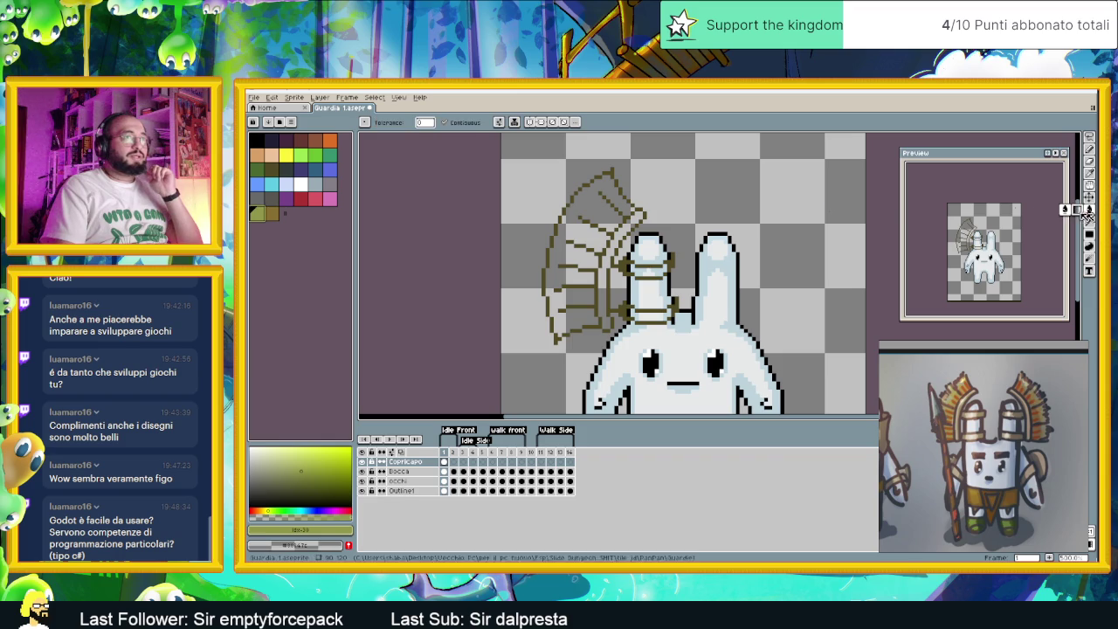
{"action": "left_click", "coordinate": [590, 214]}
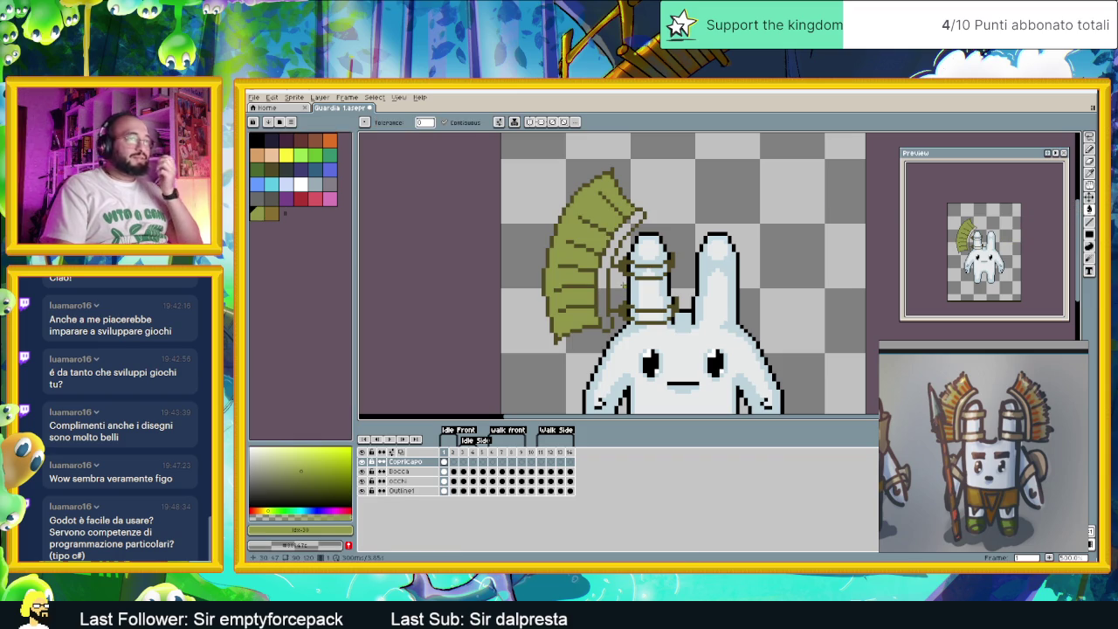
{"action": "left_click", "coordinate": [295, 461]}
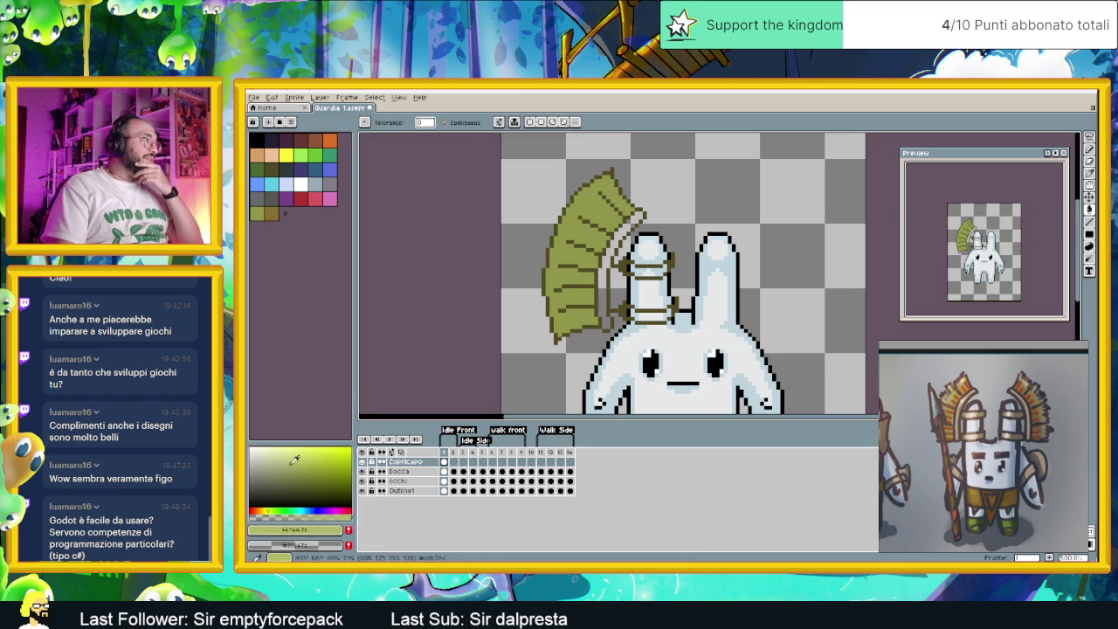
{"action": "left_click", "coordinate": [284, 456]}
{"action": "left_click", "coordinate": [580, 253]}
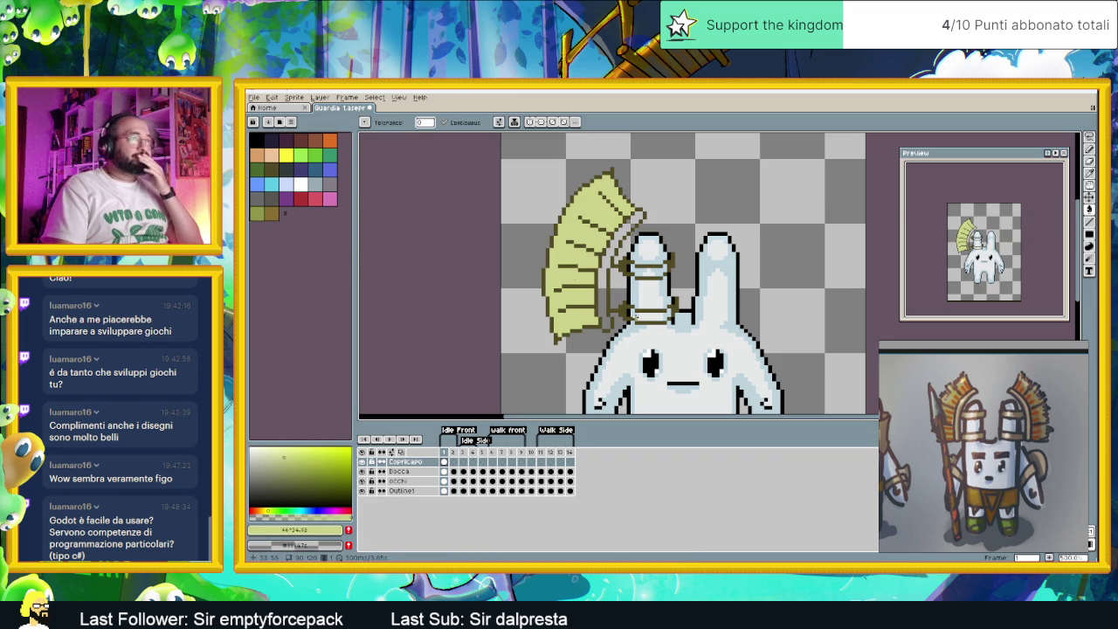
Refill the headdress with darker olive, then a brighter yellow, and return to frame 1.
{"action": "left_click", "coordinate": [279, 474]}
{"action": "left_click", "coordinate": [585, 231]}
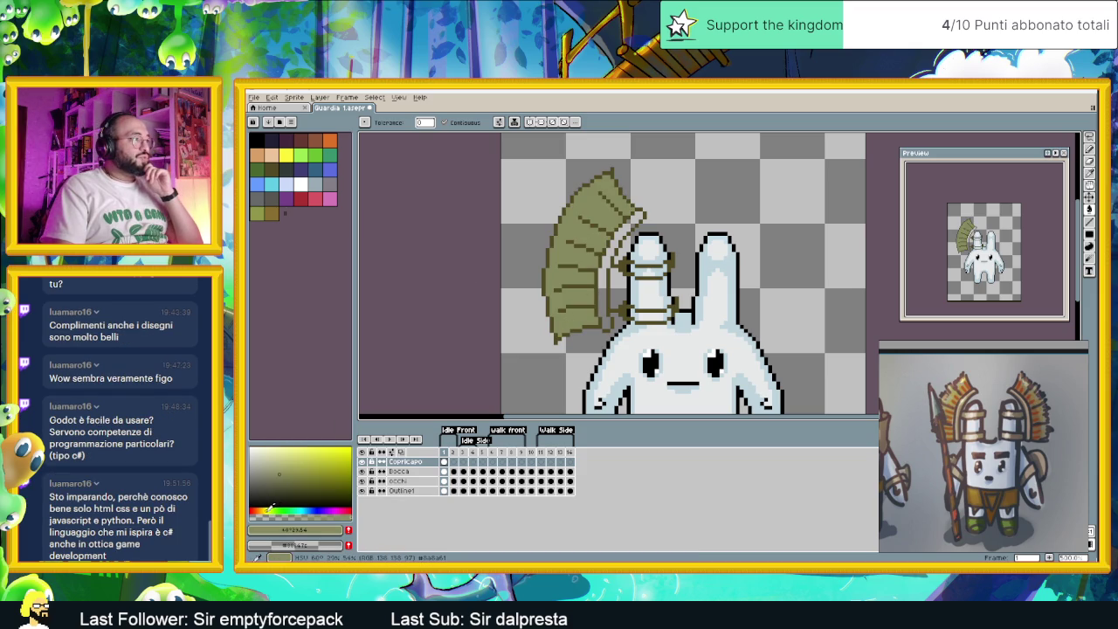
{"action": "left_click", "coordinate": [289, 461]}
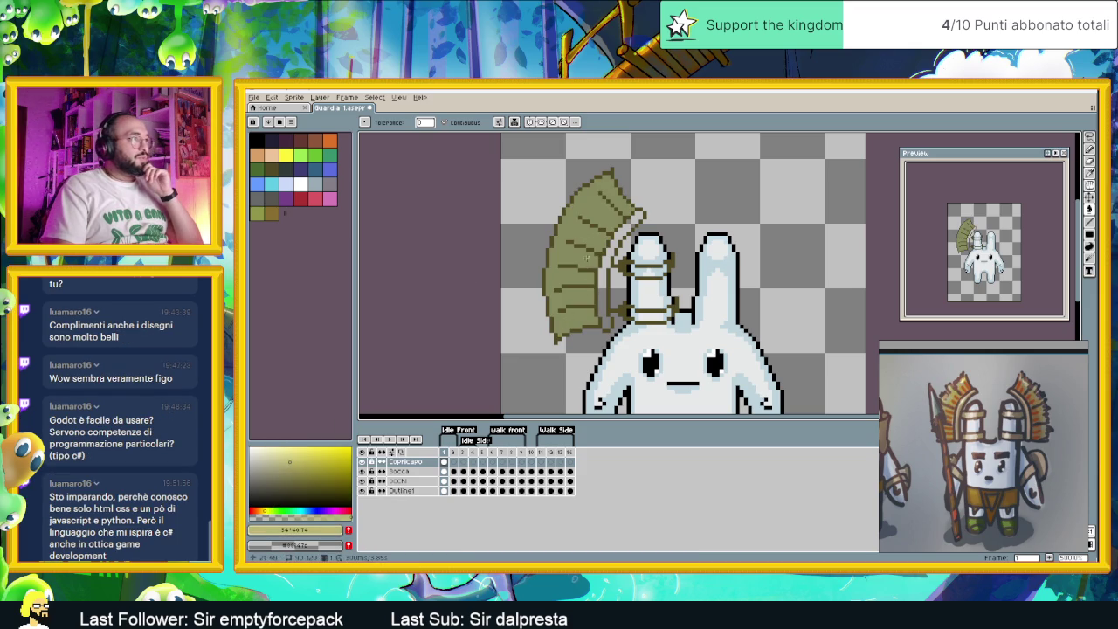
{"action": "left_click", "coordinate": [587, 258]}
{"action": "left_click", "coordinate": [443, 452]}
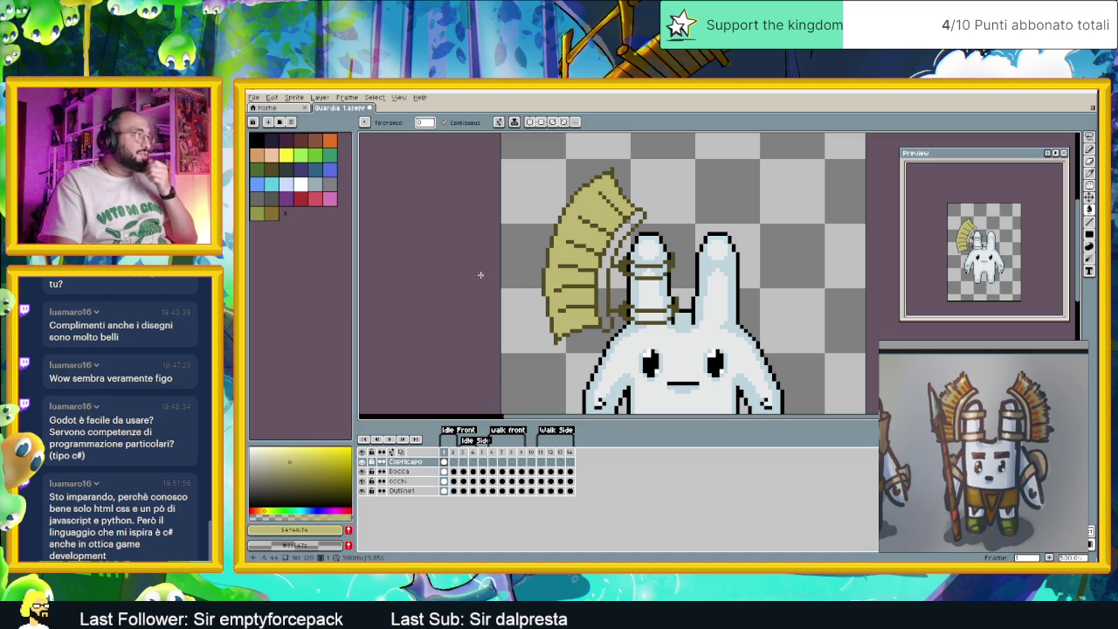
{"action": "left_click", "coordinate": [258, 97]}
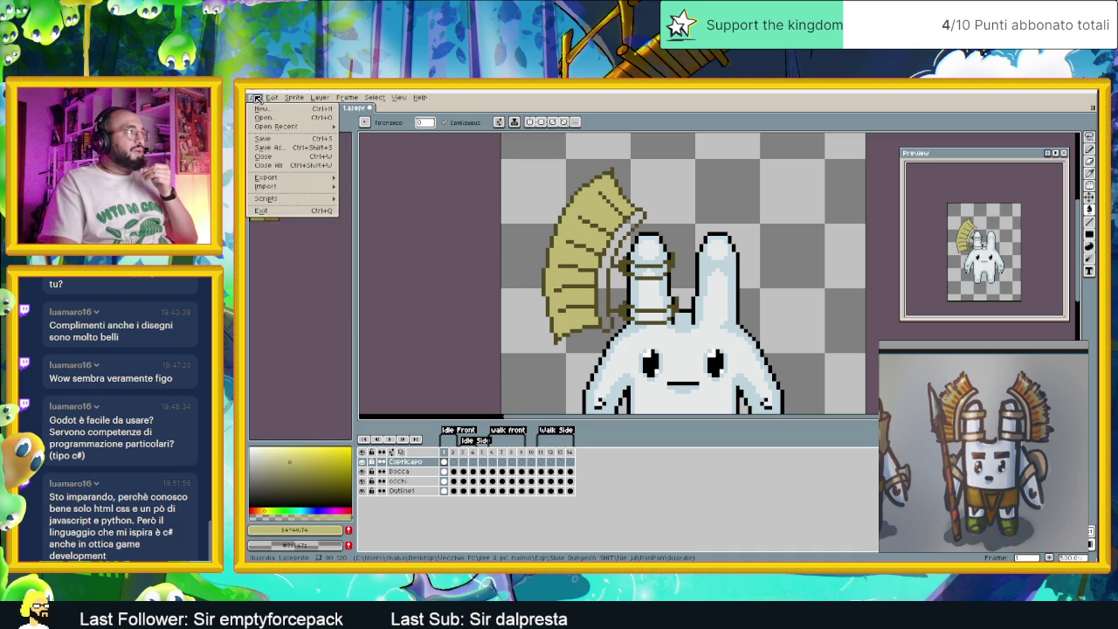
Open Fabbro.aseprite from the Fabbro folder of the PanPan sprites into Aseprite.
{"action": "left_click", "coordinate": [552, 109]}
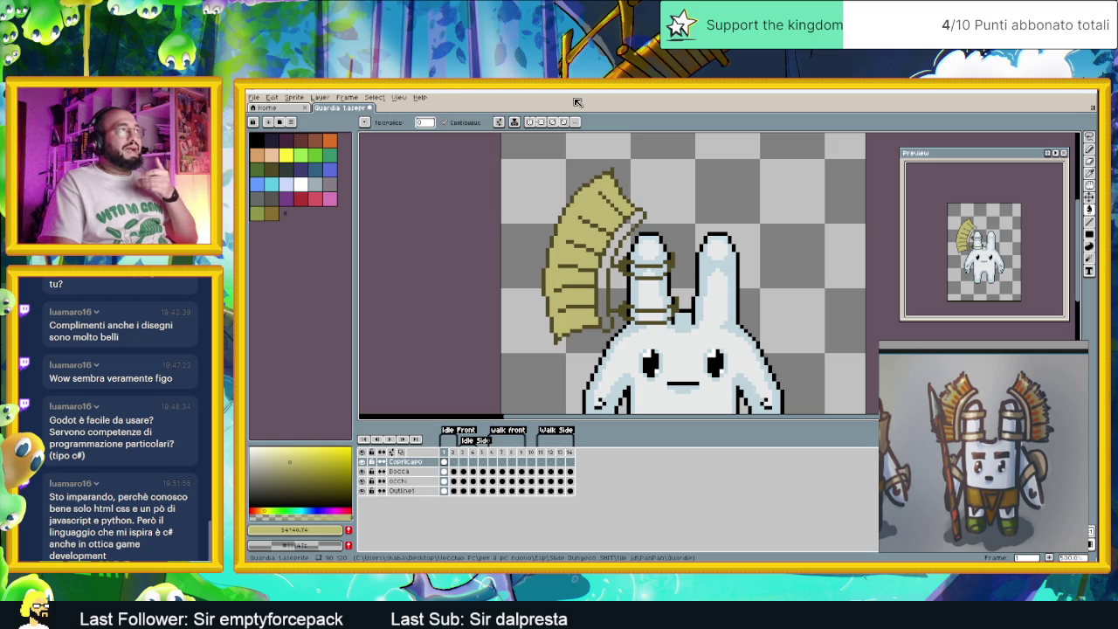
{"action": "key", "text": "alt+Tab"}
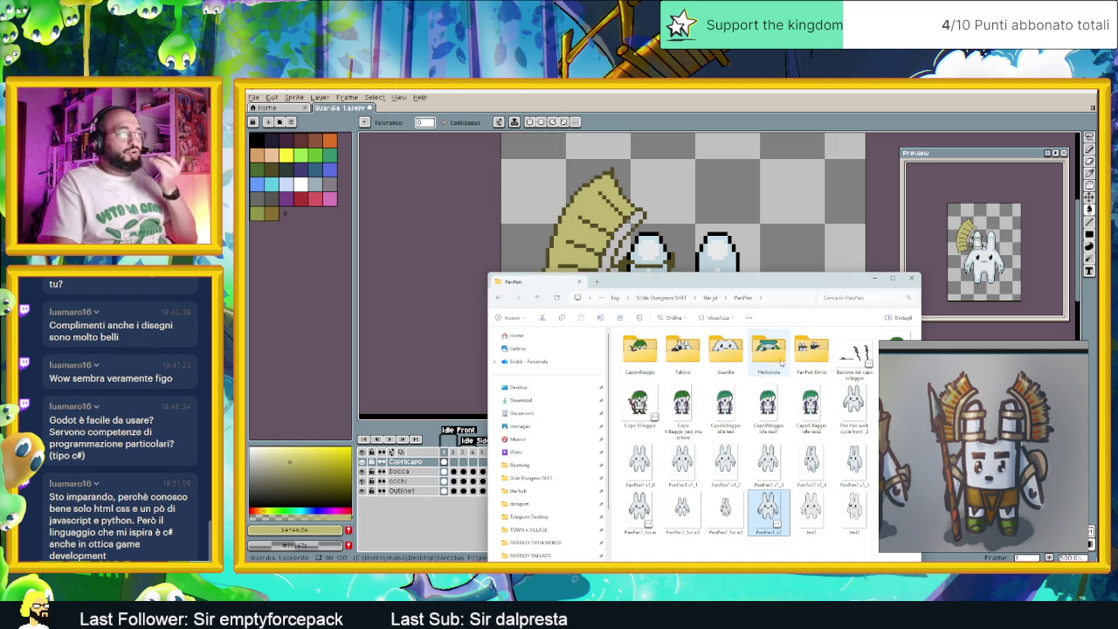
{"action": "left_click_drag", "start_coordinate": [706, 281], "coordinate": [588, 264]}
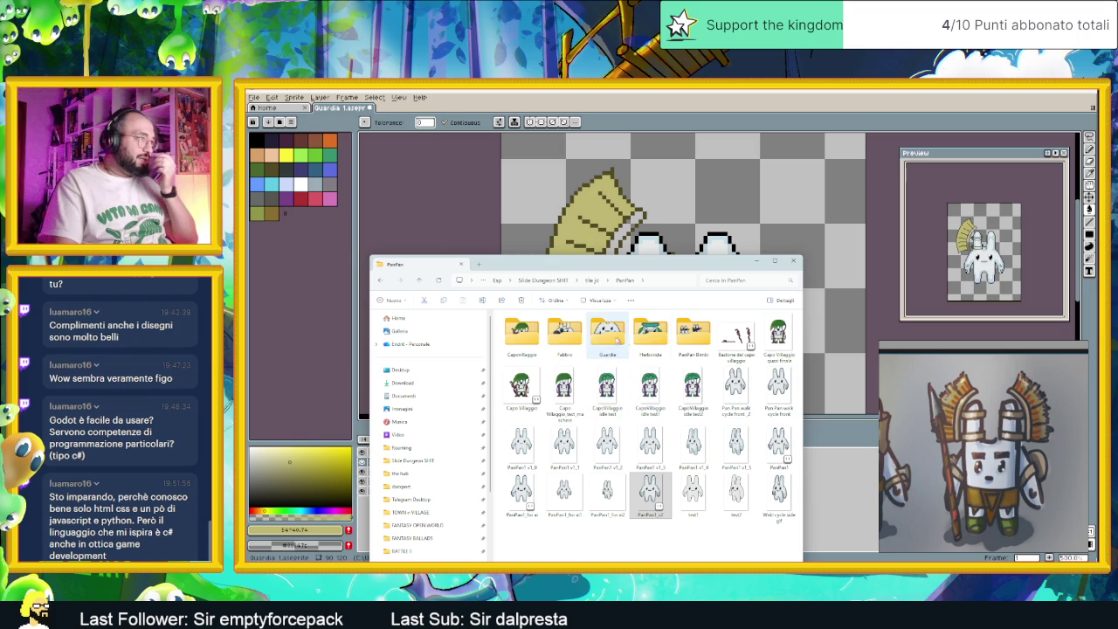
{"action": "double_click", "coordinate": [566, 332]}
{"action": "left_click", "coordinate": [598, 354]}
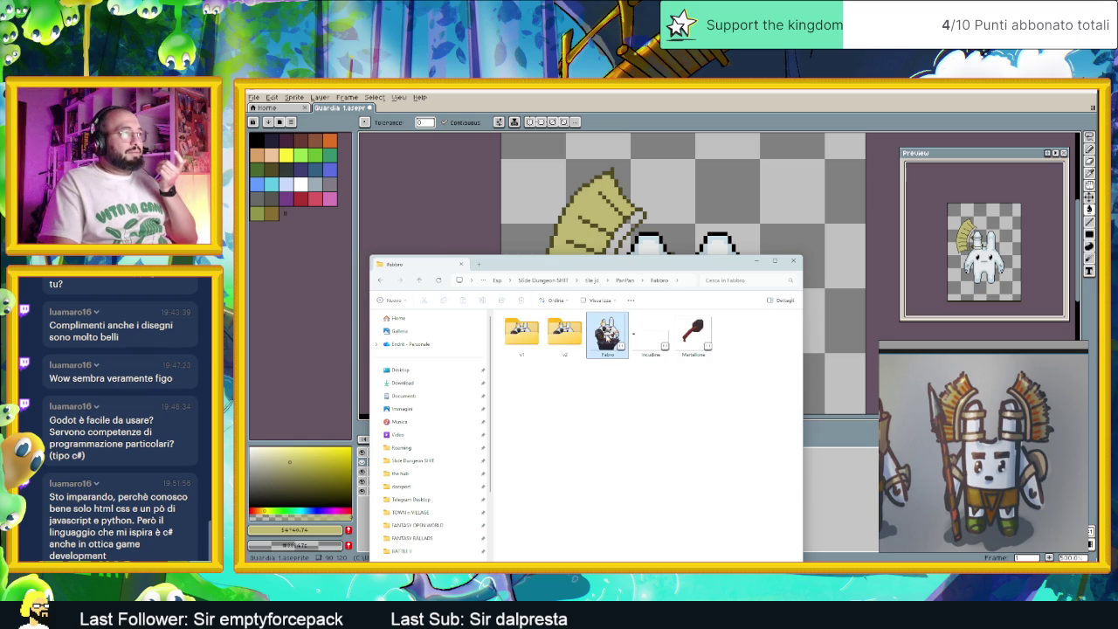
{"action": "left_click_drag", "start_coordinate": [591, 125], "coordinate": [578, 109]}
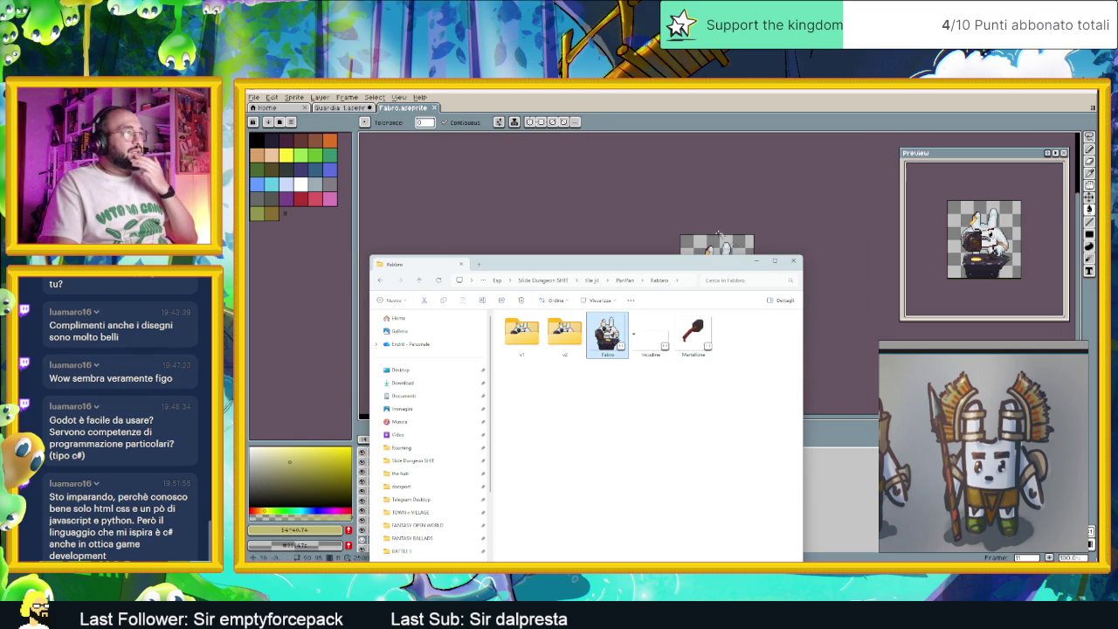
{"action": "left_click", "coordinate": [757, 260]}
Eyedrop the tan of the blacksmith's arm band and return to the Guardia 1 sprite.
{"action": "scroll", "coordinate": [736, 267], "scroll_direction": "up", "scroll_amount": 5}
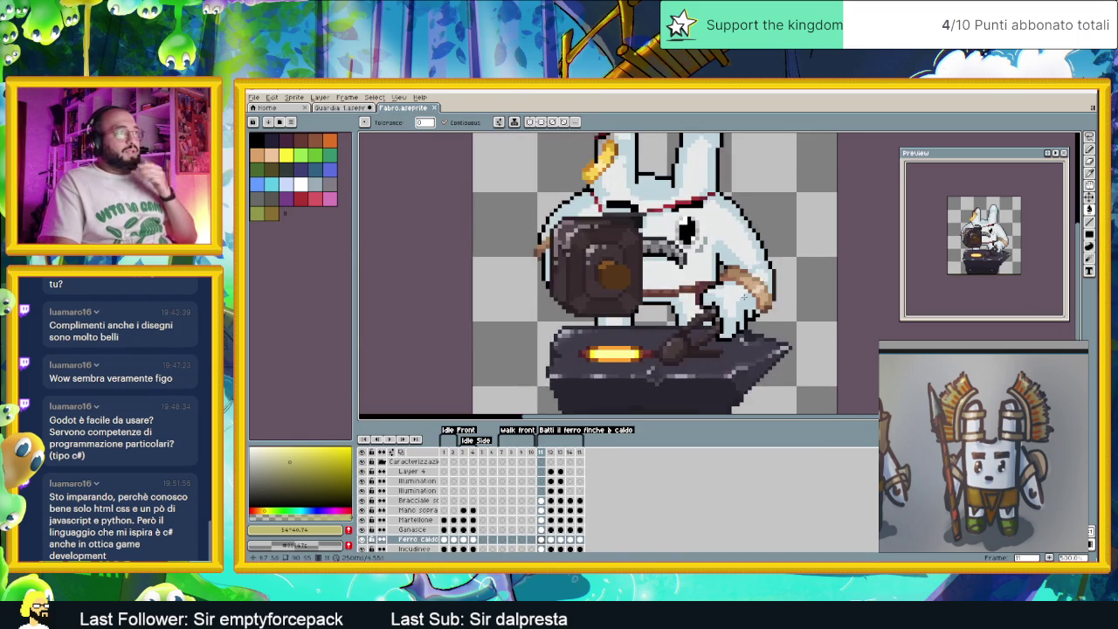
{"action": "key", "text": "i"}
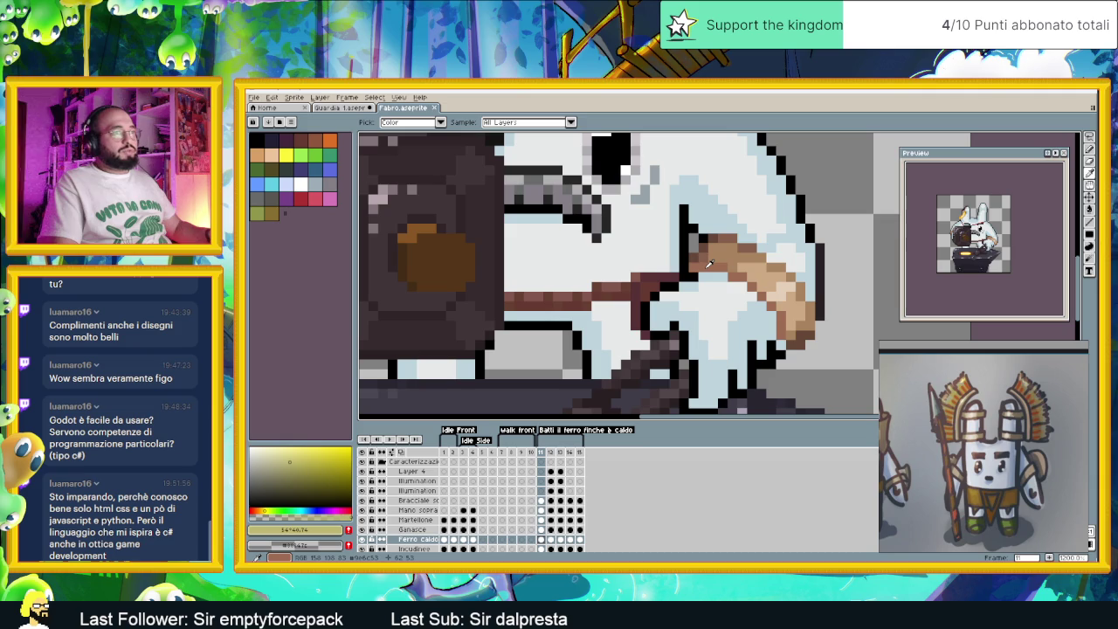
{"action": "left_click", "coordinate": [712, 261], "text": "alt"}
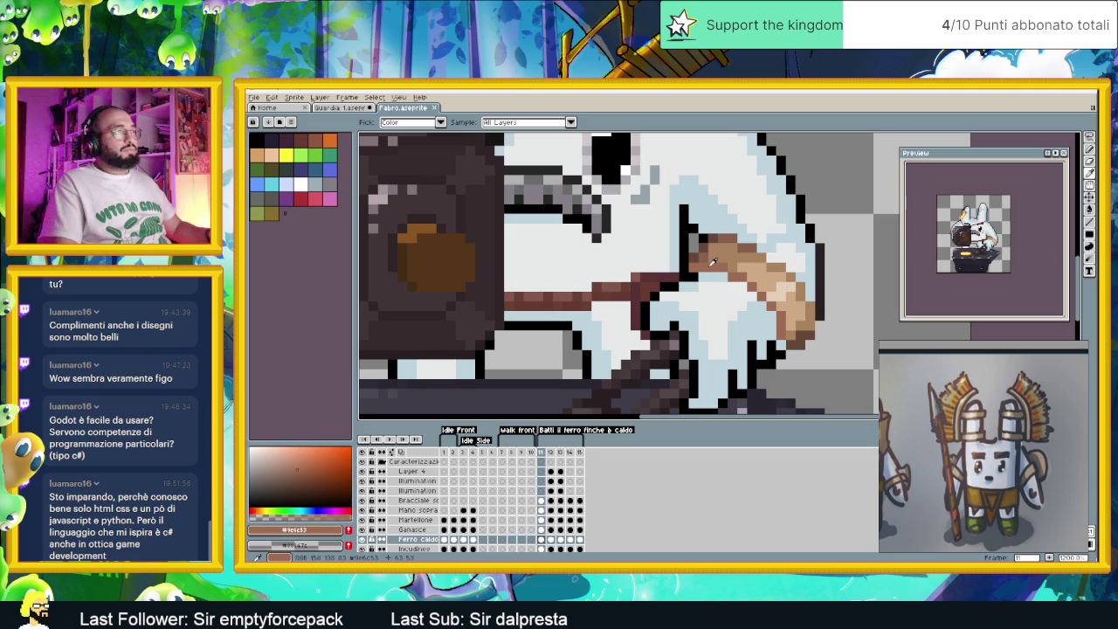
{"action": "left_click", "coordinate": [340, 108]}
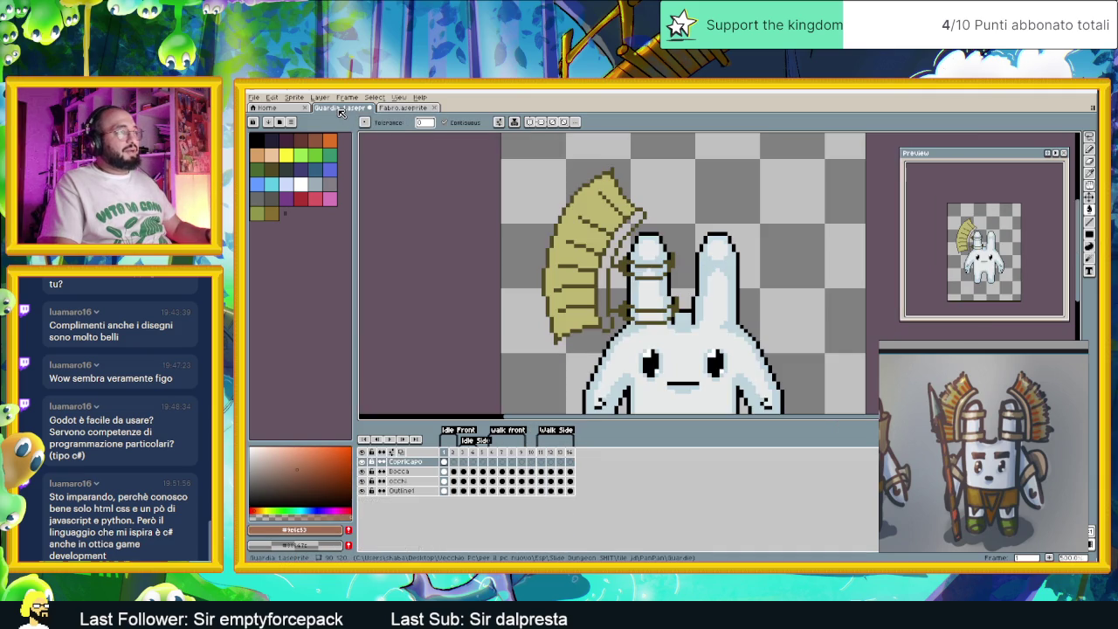
Paint brown straps running from the headdress tip diagonally down toward the ear.
{"action": "scroll", "coordinate": [581, 244], "scroll_direction": "up", "scroll_amount": 1}
{"action": "scroll", "coordinate": [633, 213], "scroll_direction": "up", "scroll_amount": 1}
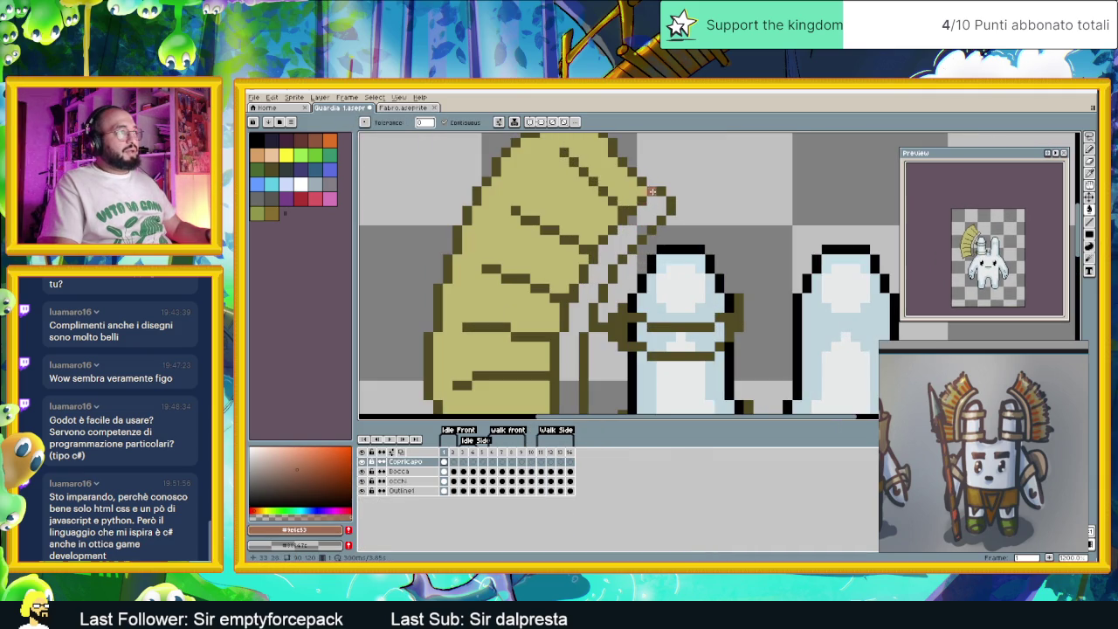
{"action": "left_click_drag", "start_coordinate": [669, 201], "coordinate": [659, 223]}
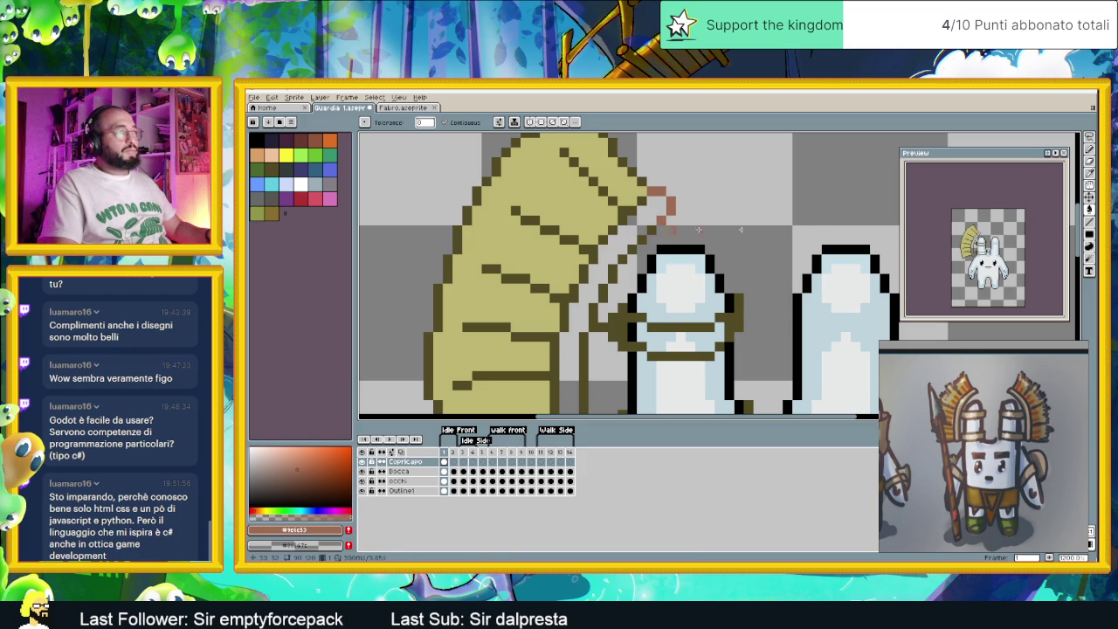
{"action": "left_click", "coordinate": [1083, 224]}
{"action": "left_click_drag", "start_coordinate": [655, 221], "coordinate": [601, 295]}
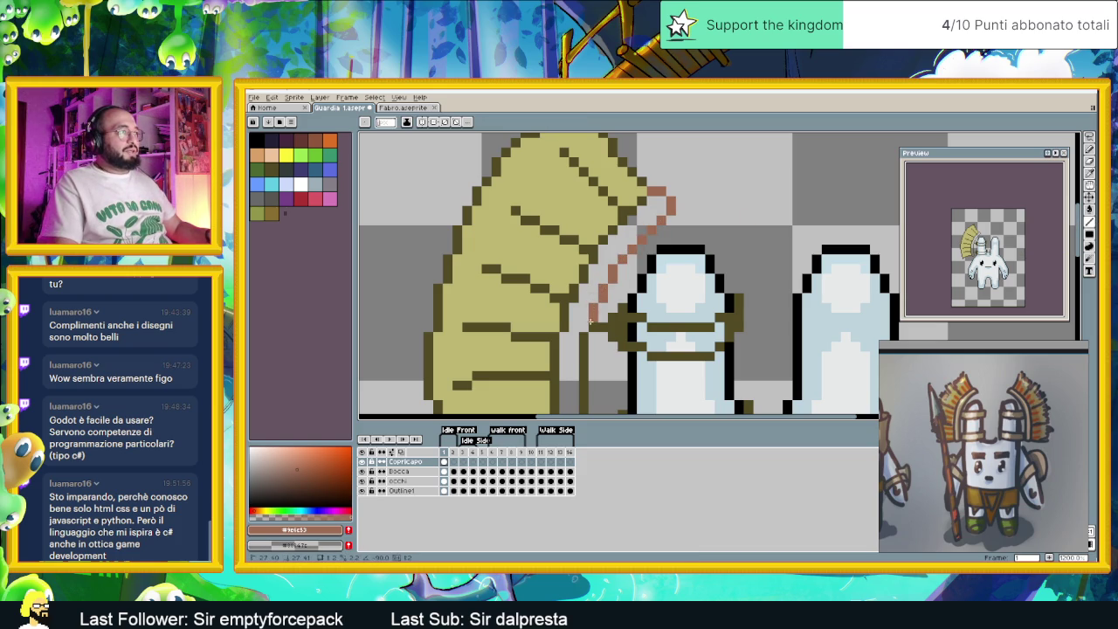
{"action": "left_click_drag", "start_coordinate": [679, 367], "coordinate": [675, 286]}
{"action": "mouse_move", "coordinate": [585, 252]}
{"action": "left_mouse_down"}
{"action": "mouse_move", "coordinate": [577, 396]}
{"action": "mouse_move", "coordinate": [560, 392]}
{"action": "mouse_move", "coordinate": [547, 358]}
{"action": "mouse_move", "coordinate": [558, 216]}
{"action": "mouse_move", "coordinate": [570, 204]}
{"action": "mouse_move", "coordinate": [581, 293]}
{"action": "mouse_move", "coordinate": [580, 262]}
{"action": "mouse_move", "coordinate": [655, 190]}
{"action": "left_mouse_up"}
Draw a brown strap across the ear and repaint the lower olive strap row in brown.
{"action": "scroll", "coordinate": [570, 205], "scroll_direction": "up", "scroll_amount": 2}
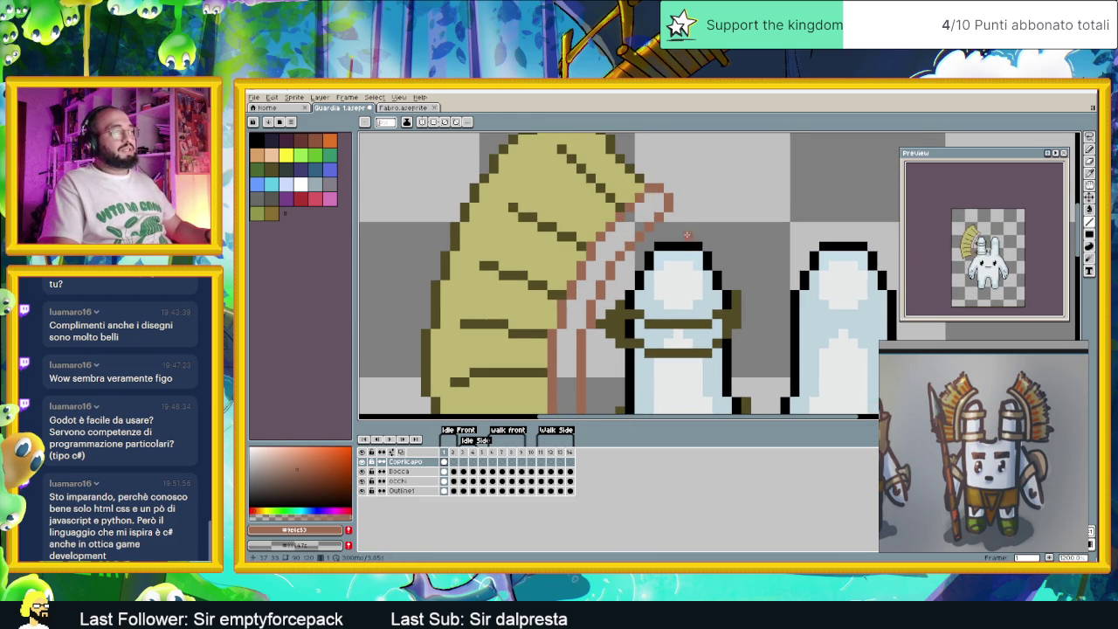
{"action": "scroll", "coordinate": [687, 234], "scroll_direction": "down", "scroll_amount": 2}
{"action": "scroll", "coordinate": [566, 249], "scroll_direction": "up", "scroll_amount": 2}
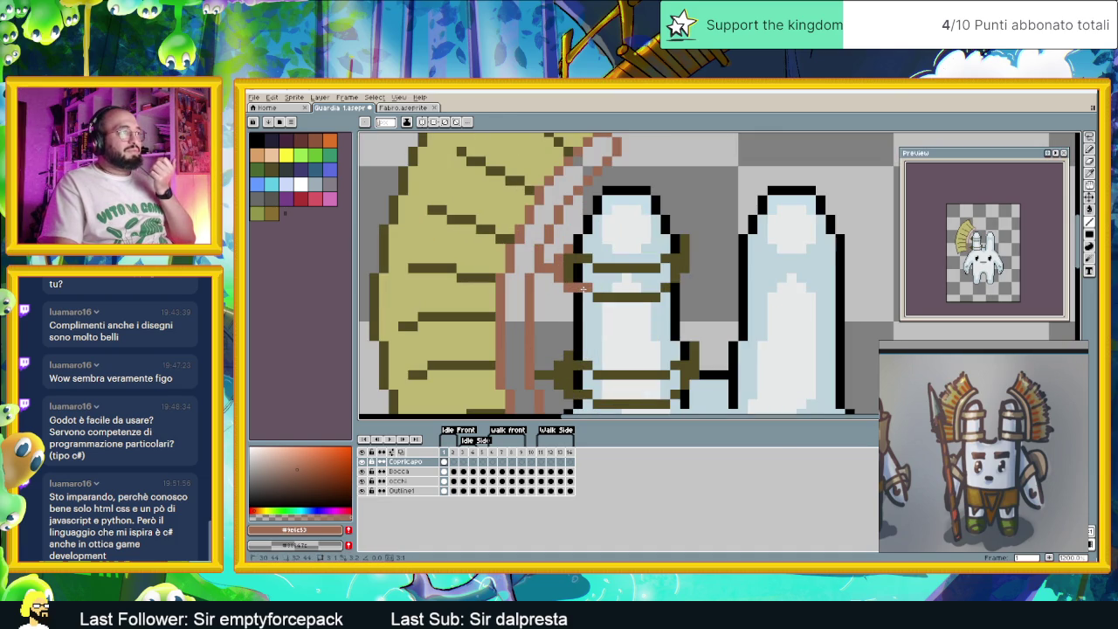
{"action": "mouse_move", "coordinate": [594, 298]}
{"action": "left_mouse_down"}
{"action": "mouse_move", "coordinate": [654, 298]}
{"action": "mouse_move", "coordinate": [684, 267]}
{"action": "mouse_move", "coordinate": [686, 239]}
{"action": "left_mouse_up"}
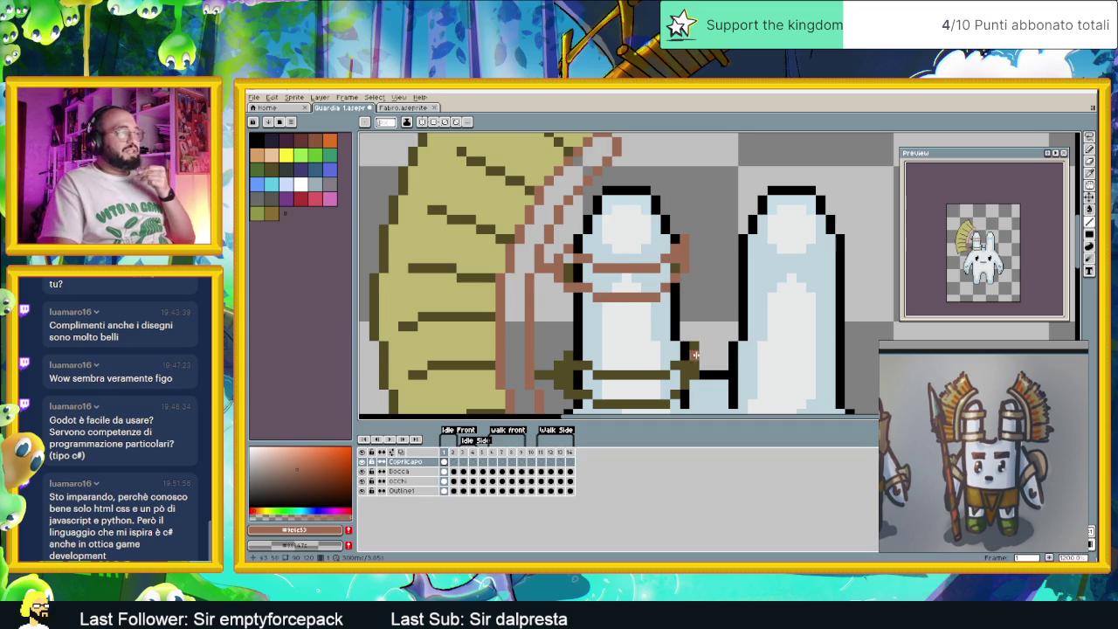
{"action": "left_click_drag", "start_coordinate": [694, 353], "coordinate": [700, 314]}
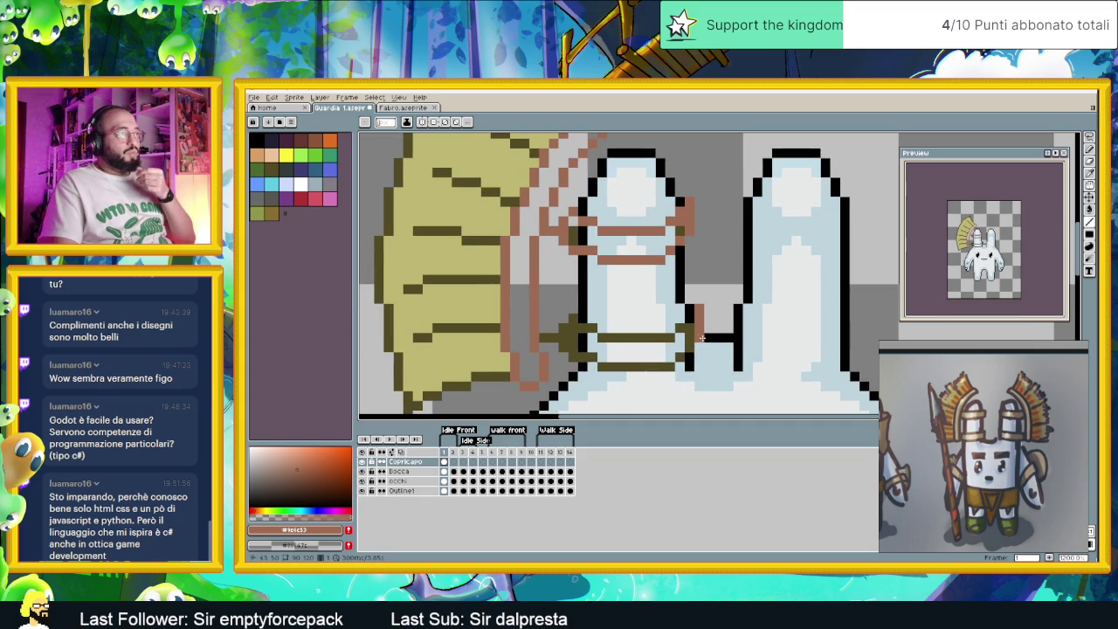
{"action": "left_click_drag", "start_coordinate": [674, 336], "coordinate": [599, 336]}
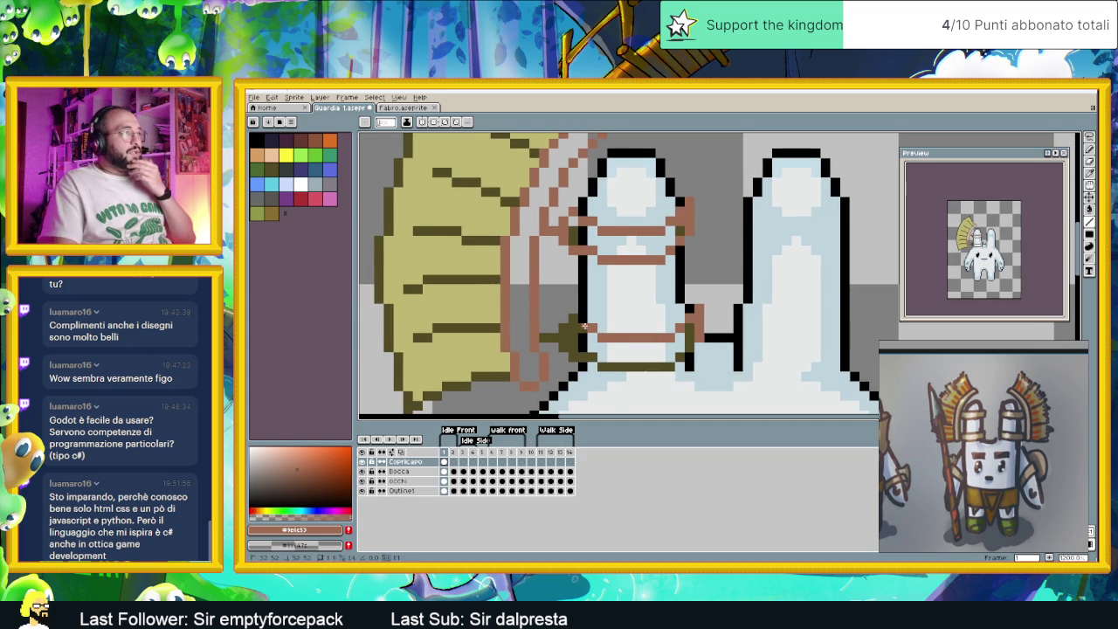
{"action": "left_click", "coordinate": [545, 337]}
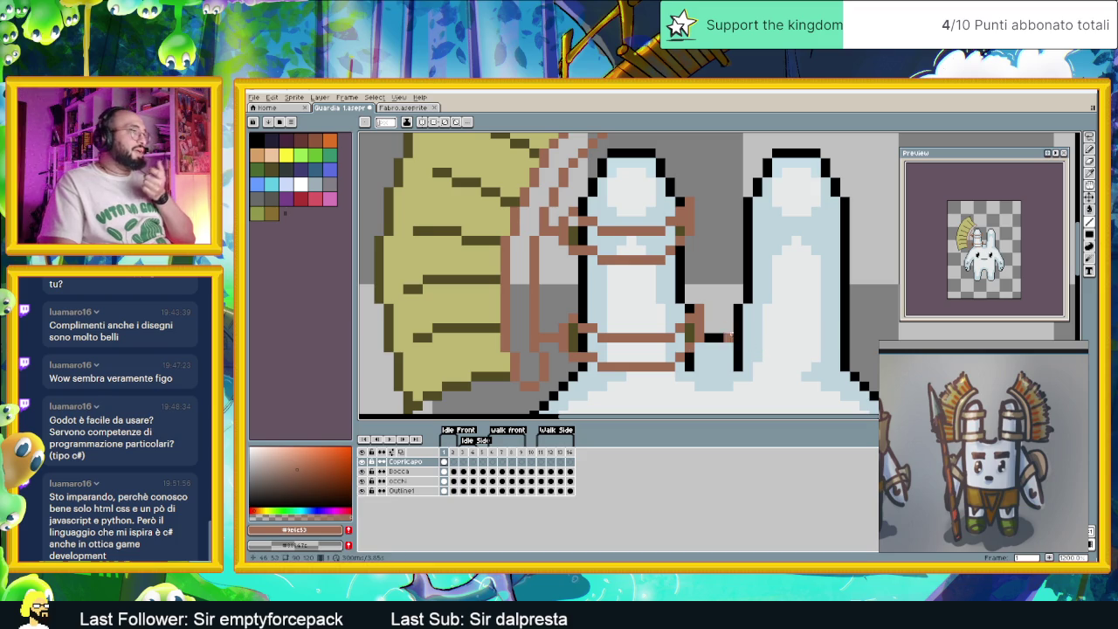
{"action": "scroll", "coordinate": [726, 287], "scroll_direction": "down", "scroll_amount": 1}
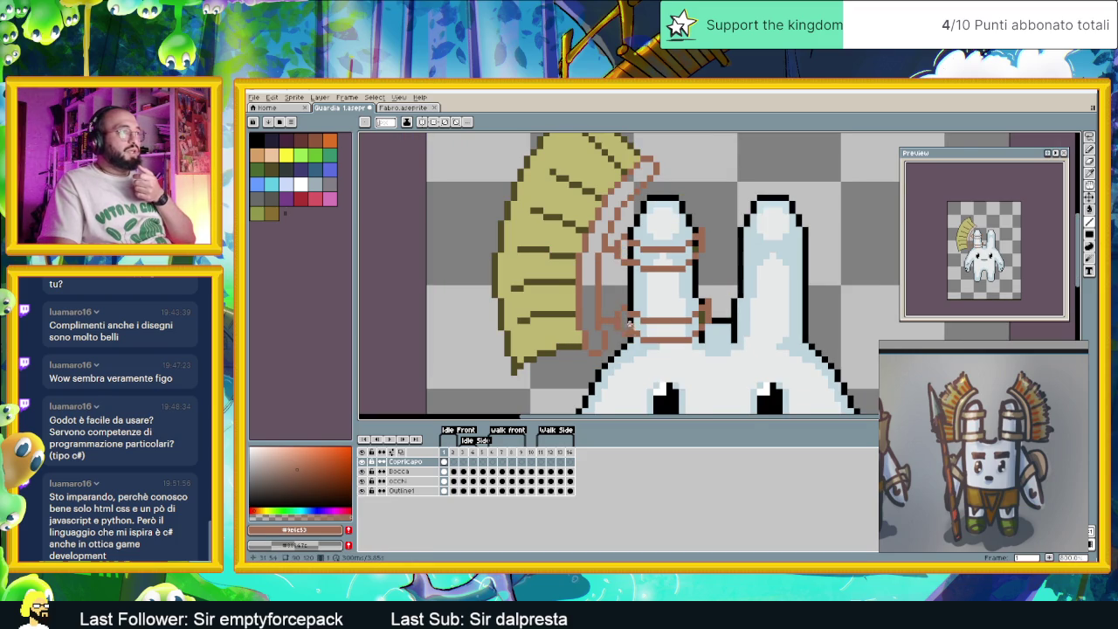
{"action": "scroll", "coordinate": [690, 328], "scroll_direction": "down", "scroll_amount": 1}
{"action": "scroll", "coordinate": [694, 321], "scroll_direction": "up", "scroll_amount": 2}
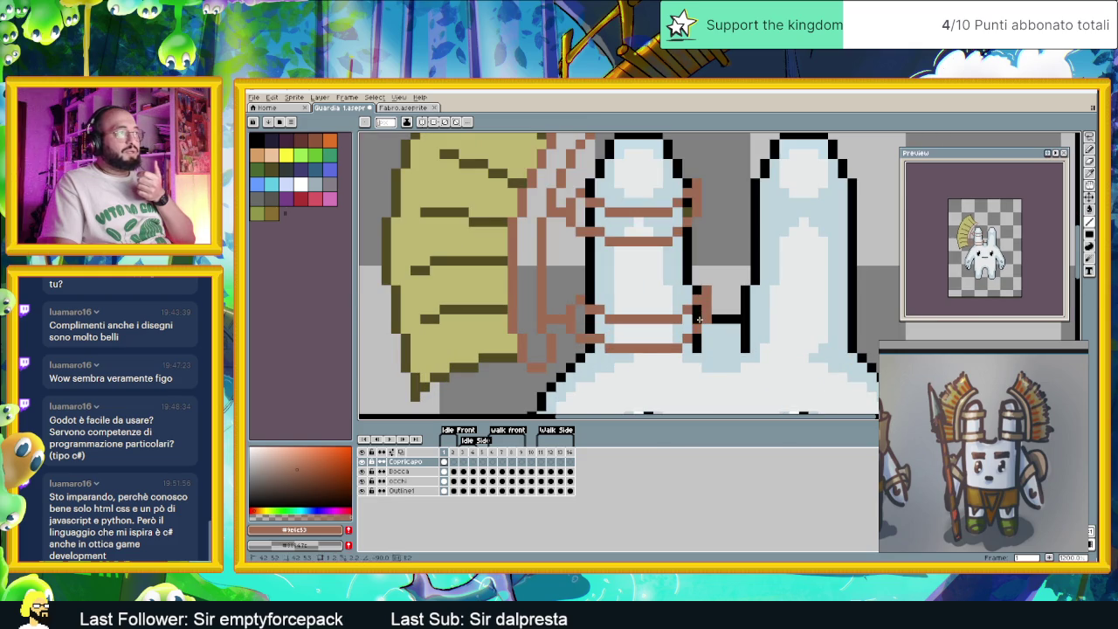
{"action": "left_click", "coordinate": [400, 107]}
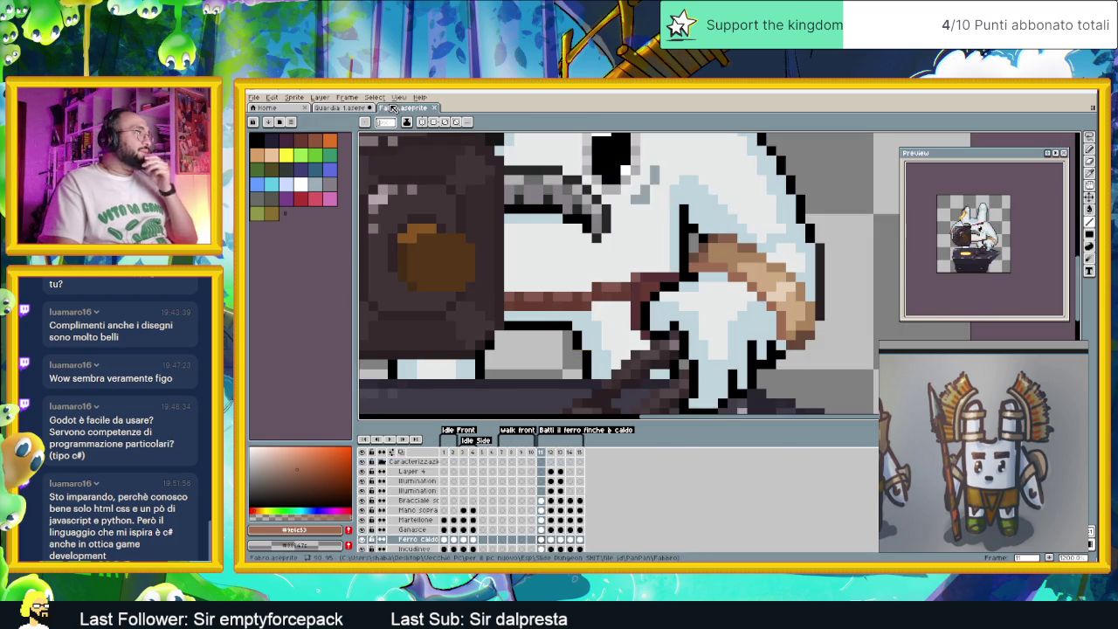
Take dark brown from the Fabro sprite and paint a shading line on the lower strap.
{"action": "left_click", "coordinate": [711, 244], "text": "alt"}
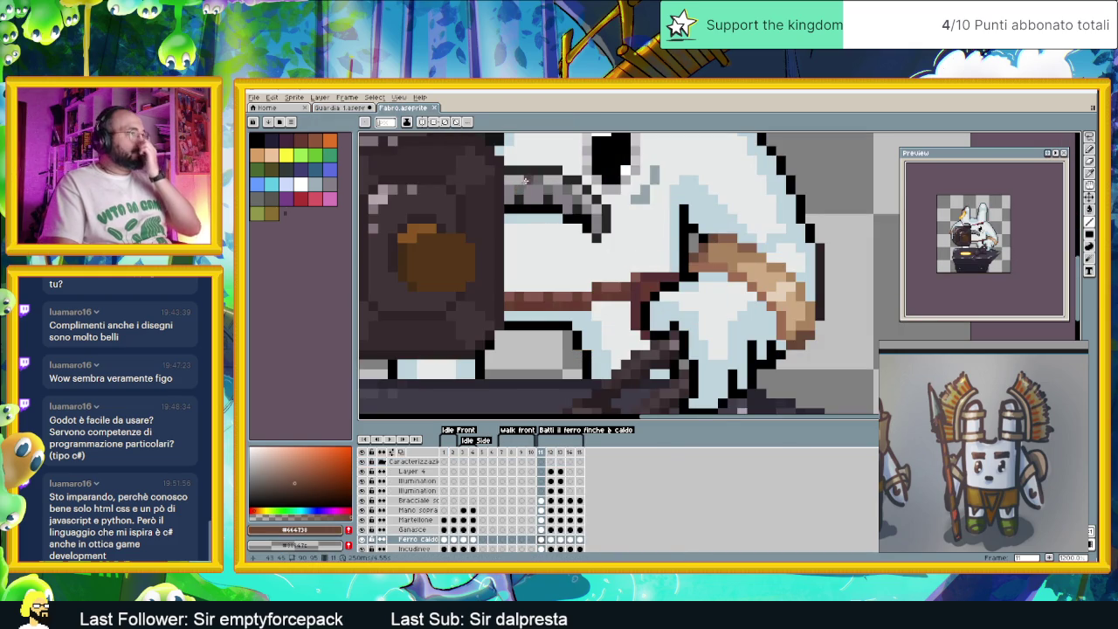
{"action": "left_click", "coordinate": [334, 107]}
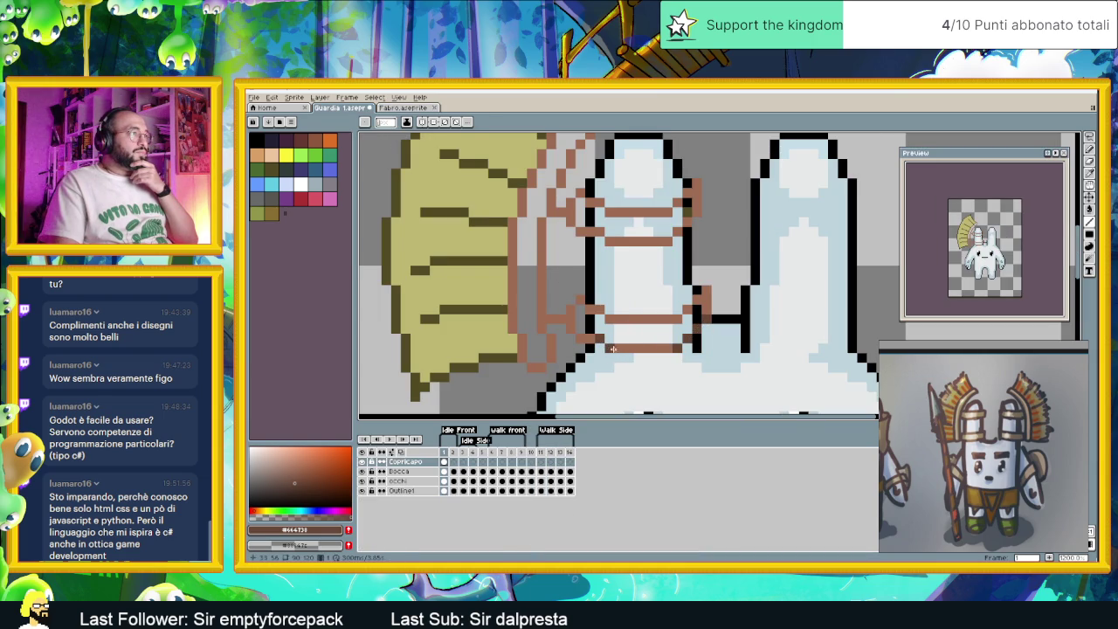
{"action": "mouse_move", "coordinate": [570, 325]}
{"action": "left_mouse_down"}
{"action": "mouse_move", "coordinate": [571, 315]}
{"action": "mouse_move", "coordinate": [537, 318]}
{"action": "left_mouse_up"}
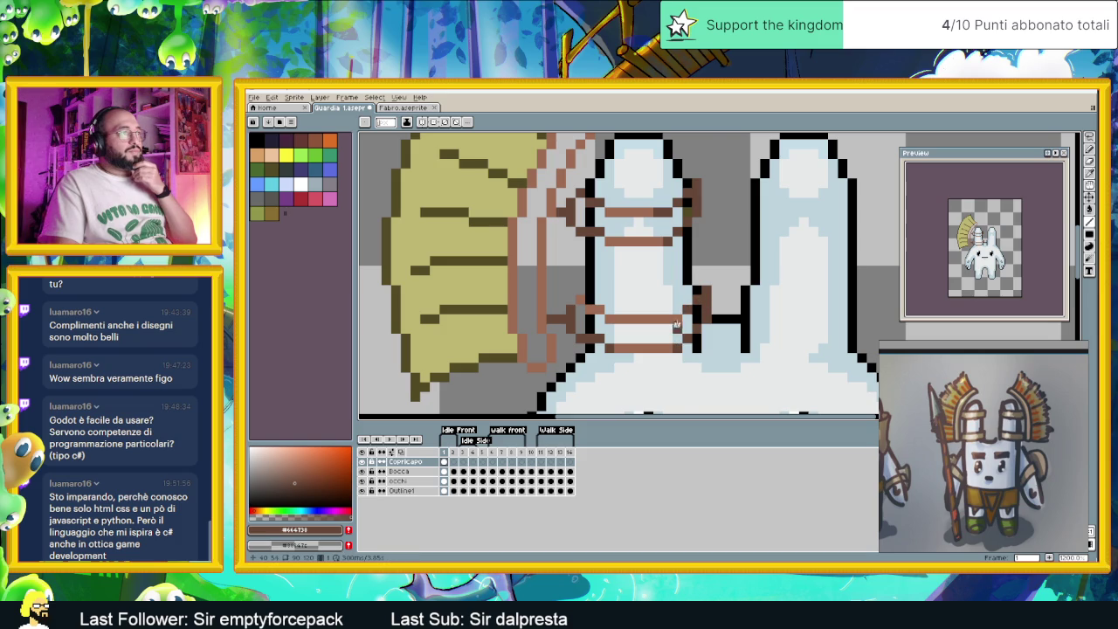
{"action": "scroll", "coordinate": [725, 328], "scroll_direction": "down", "scroll_amount": 3}
{"action": "scroll", "coordinate": [755, 314], "scroll_direction": "up", "scroll_amount": 3}
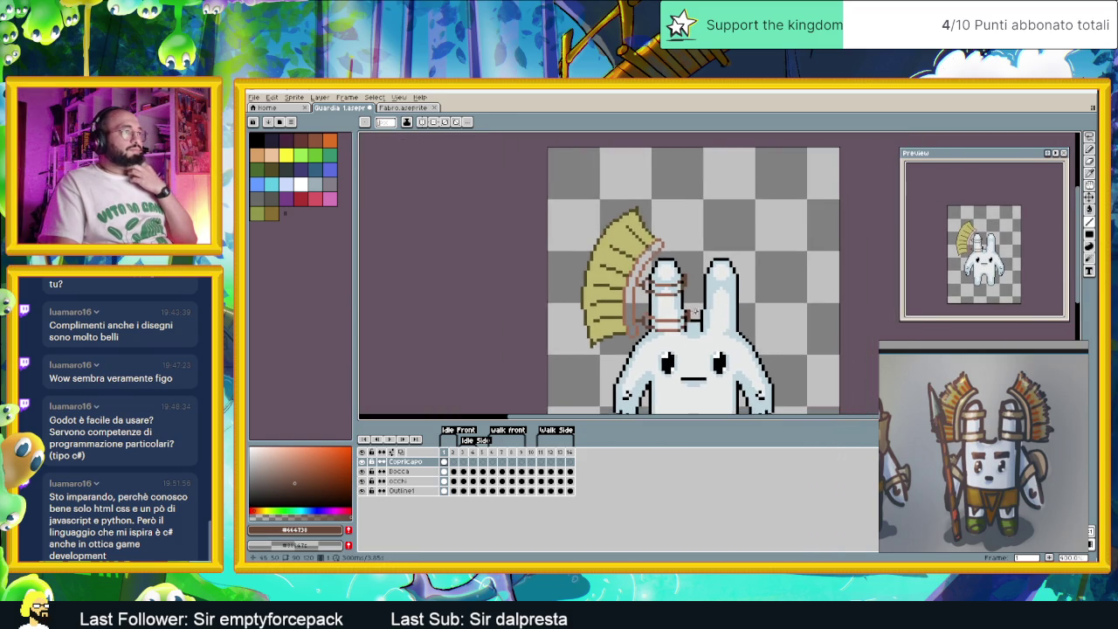
Revisit the Fabro sprite to compare colours, then return to the guard bunny.
{"action": "left_click", "coordinate": [408, 109]}
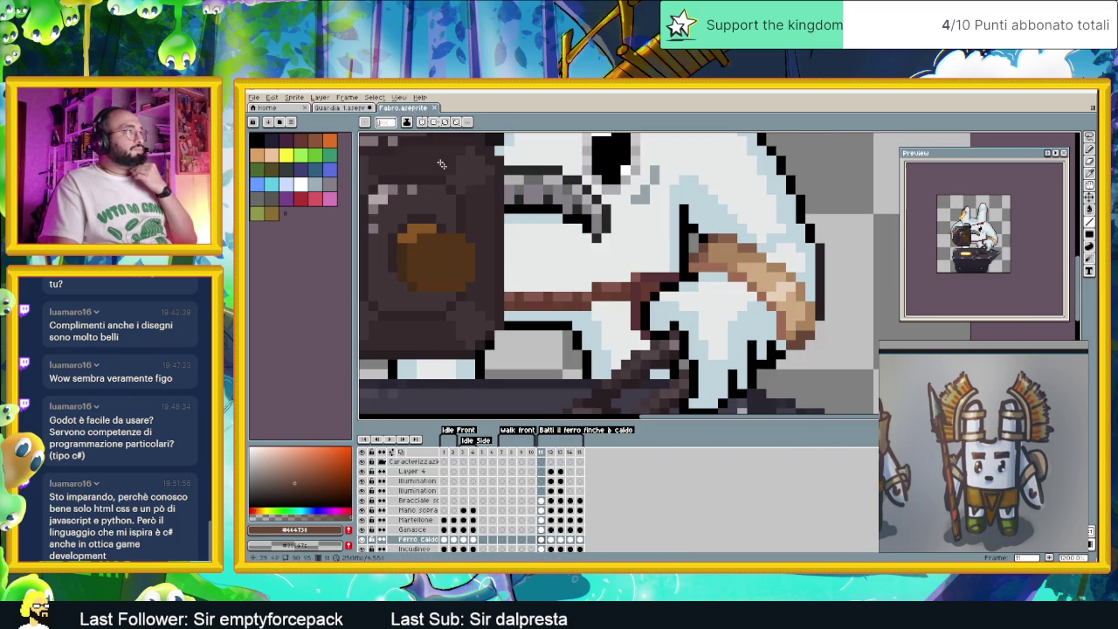
{"action": "key", "text": "i"}
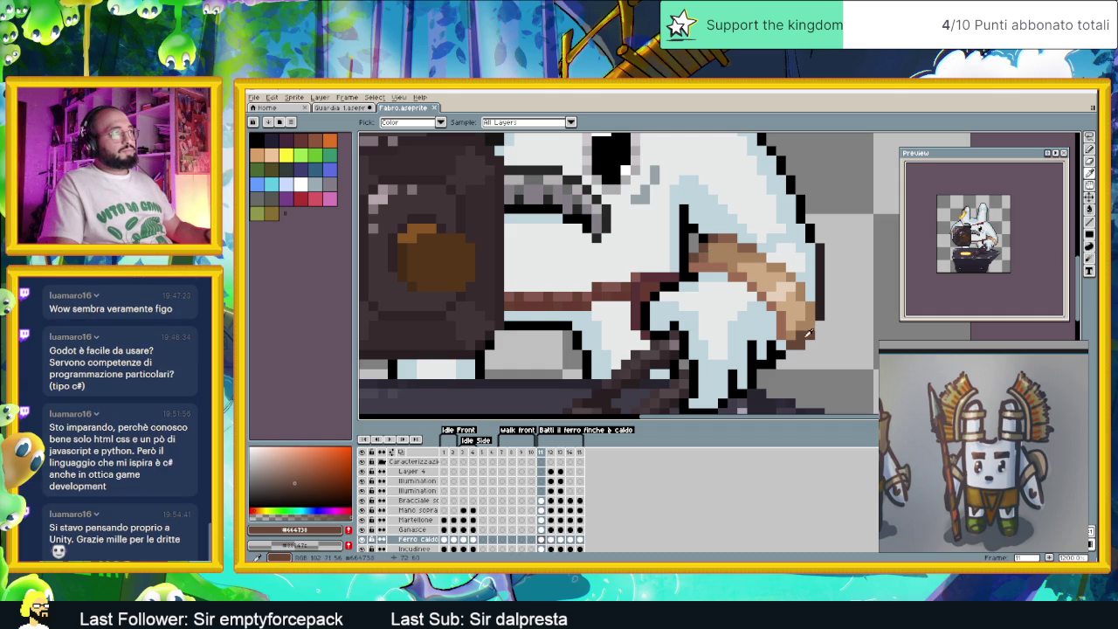
{"action": "key", "text": "b"}
{"action": "left_click", "coordinate": [370, 106]}
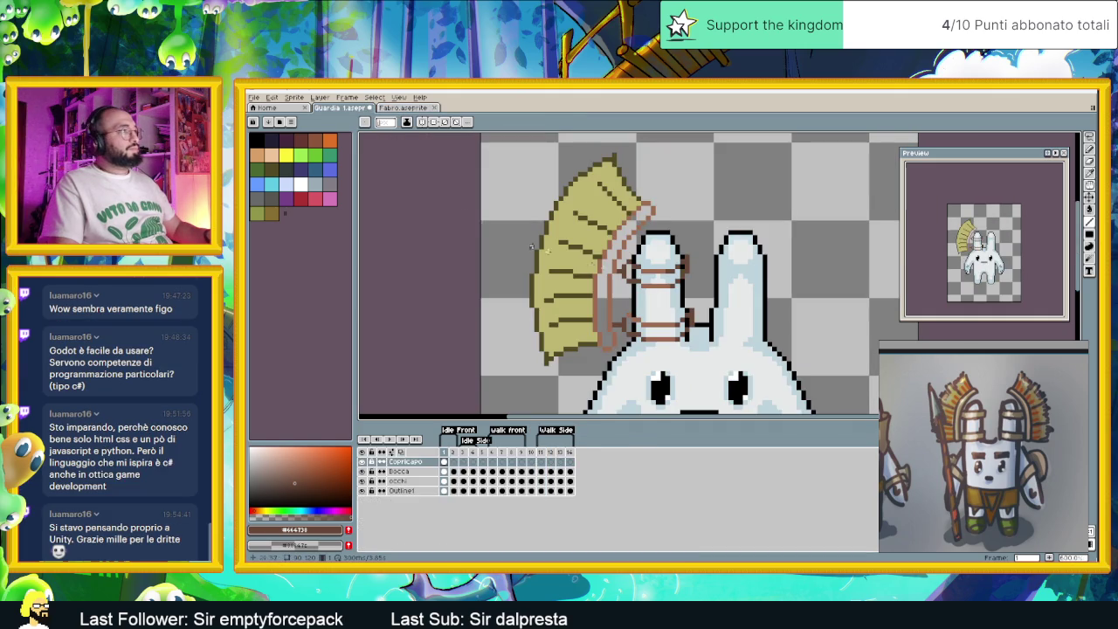
{"action": "scroll", "coordinate": [653, 282], "scroll_direction": "up", "scroll_amount": 5}
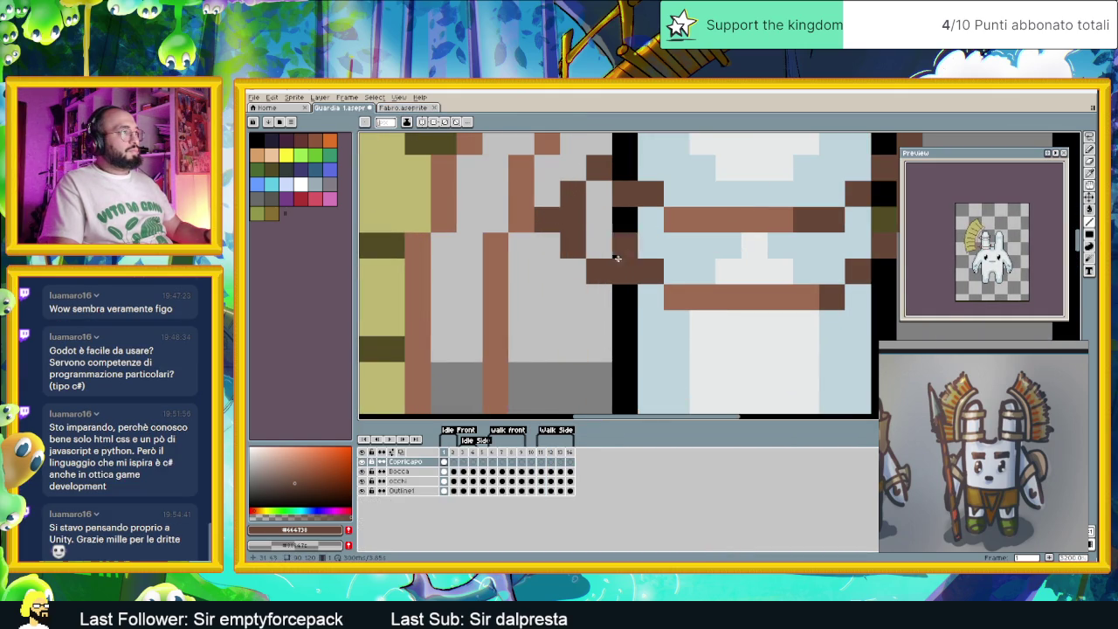
{"action": "scroll", "coordinate": [646, 219], "scroll_direction": "down", "scroll_amount": 2}
{"action": "scroll", "coordinate": [746, 220], "scroll_direction": "up", "scroll_amount": 2}
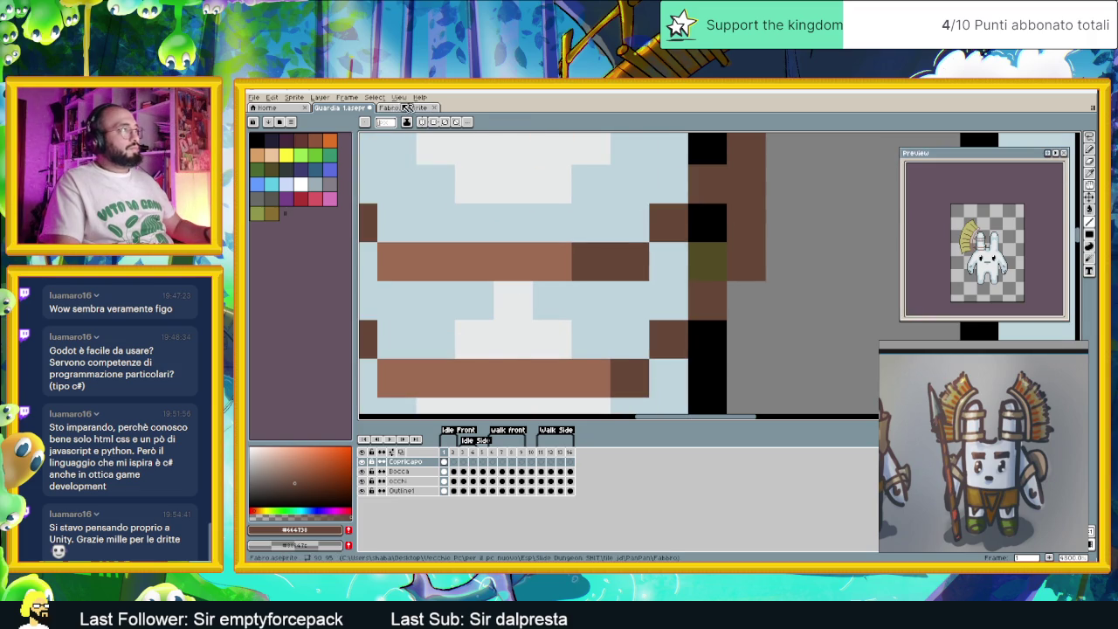
Sample the brown of Fabro's hand as the paint colour and return to Guardia 1.
{"action": "left_click", "coordinate": [403, 108]}
{"action": "scroll", "coordinate": [813, 277], "scroll_direction": "up", "scroll_amount": 2}
{"action": "scroll", "coordinate": [813, 277], "scroll_direction": "down", "scroll_amount": 3}
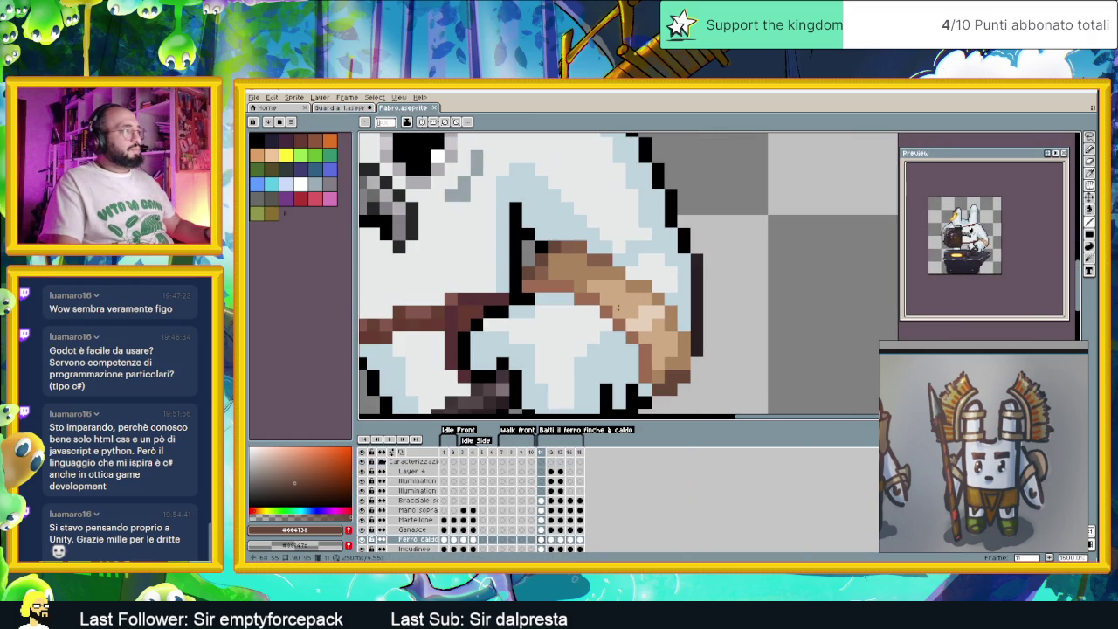
{"action": "scroll", "coordinate": [594, 303], "scroll_direction": "up", "scroll_amount": 2}
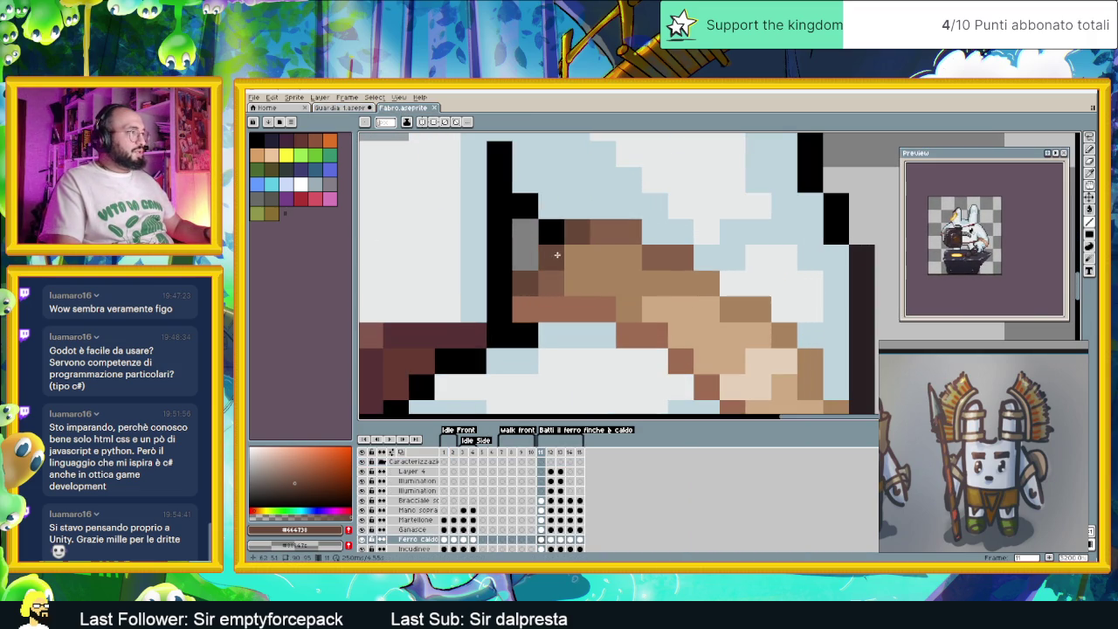
{"action": "scroll", "coordinate": [642, 295], "scroll_direction": "up", "scroll_amount": 1}
{"action": "key", "text": "i"}
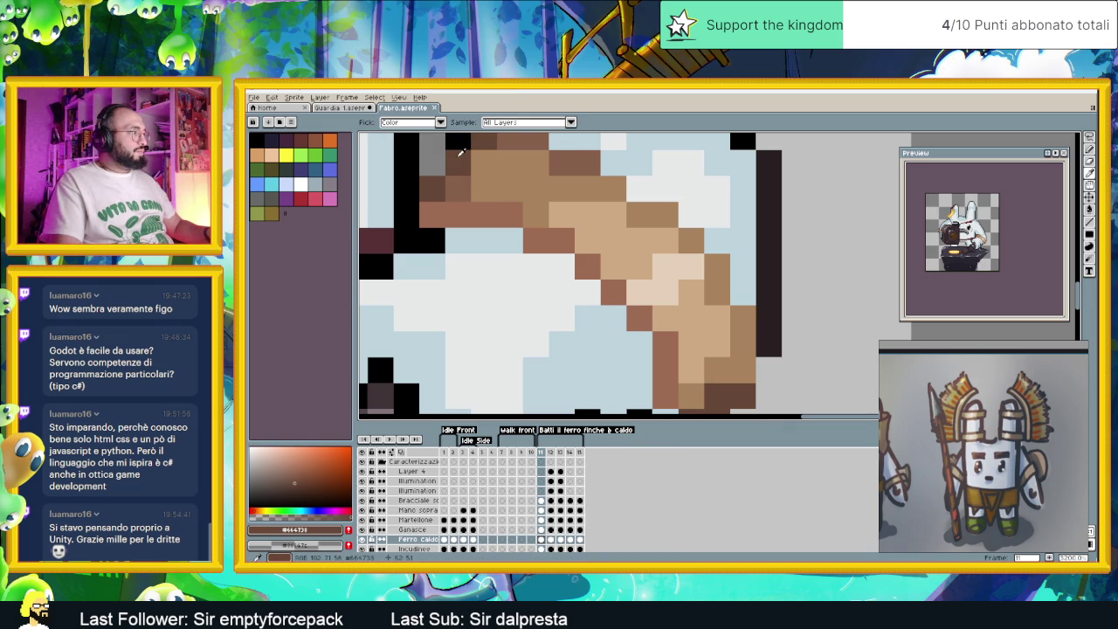
{"action": "key", "text": "b"}
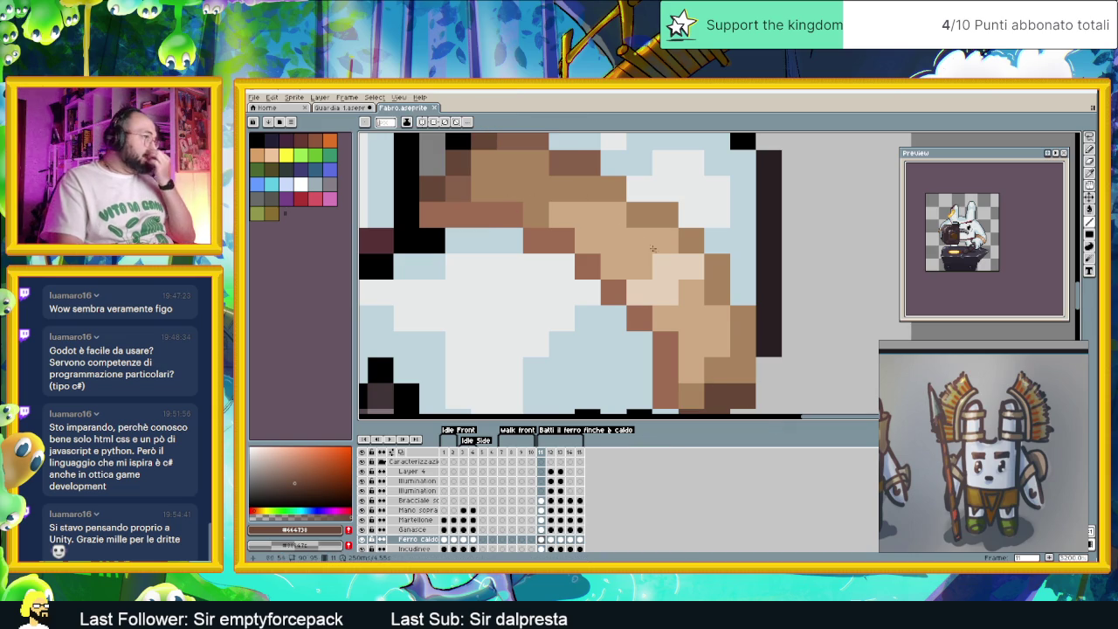
{"action": "scroll", "coordinate": [524, 205], "scroll_direction": "down", "scroll_amount": 1}
{"action": "key", "text": "i"}
{"action": "left_click", "coordinate": [515, 206]}
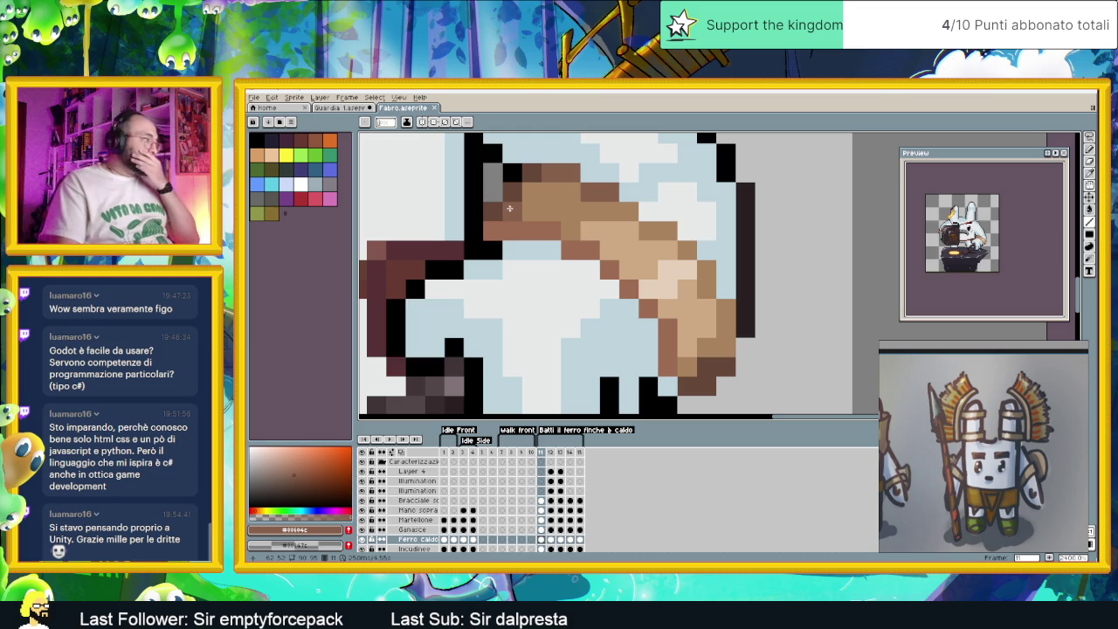
{"action": "left_click", "coordinate": [343, 108]}
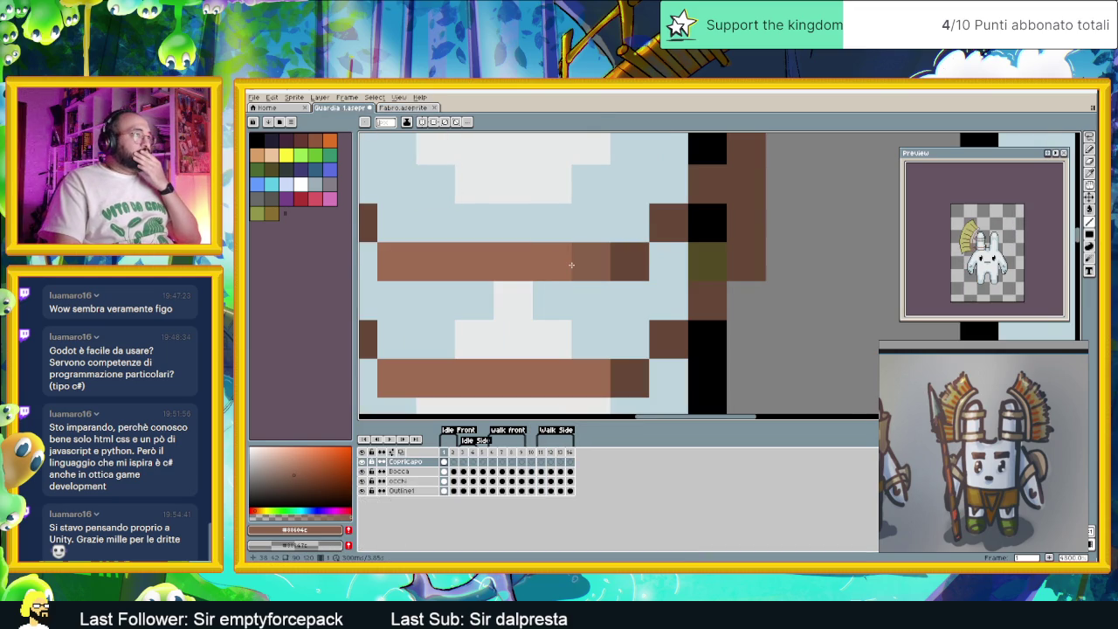
Lighten the right ends of the straps and restore the upper strap's leftmost pixel in brown.
{"action": "scroll", "coordinate": [575, 264], "scroll_direction": "down", "scroll_amount": 1}
{"action": "left_click", "coordinate": [600, 262]}
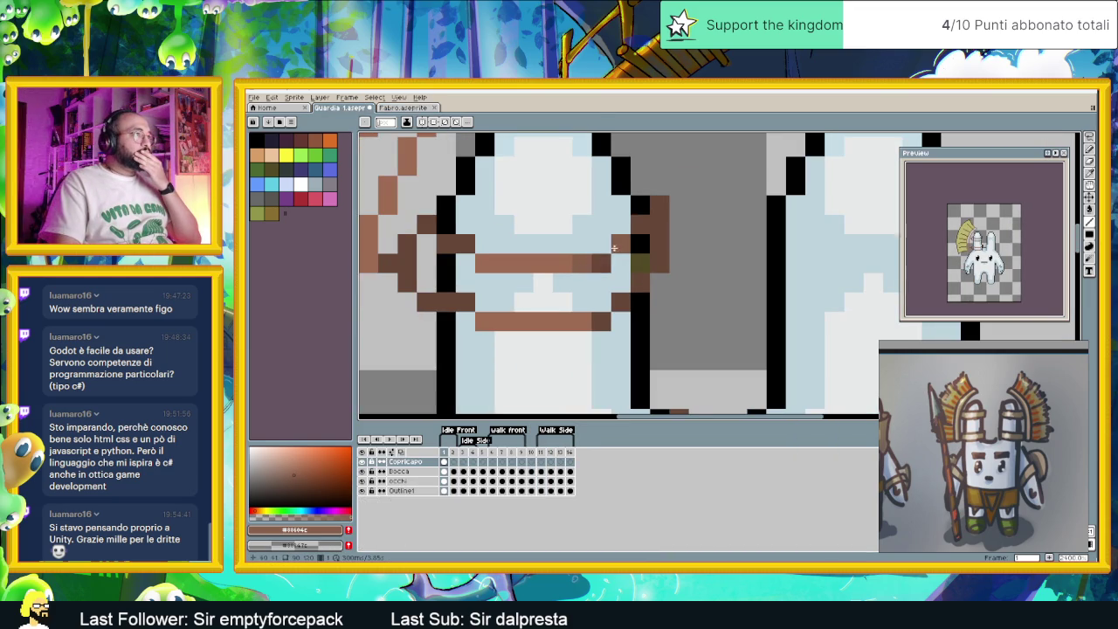
{"action": "left_click", "coordinate": [601, 323]}
{"action": "left_click", "coordinate": [504, 283]}
{"action": "key", "text": "ctrl+z"}
{"action": "right_click", "coordinate": [479, 262]}
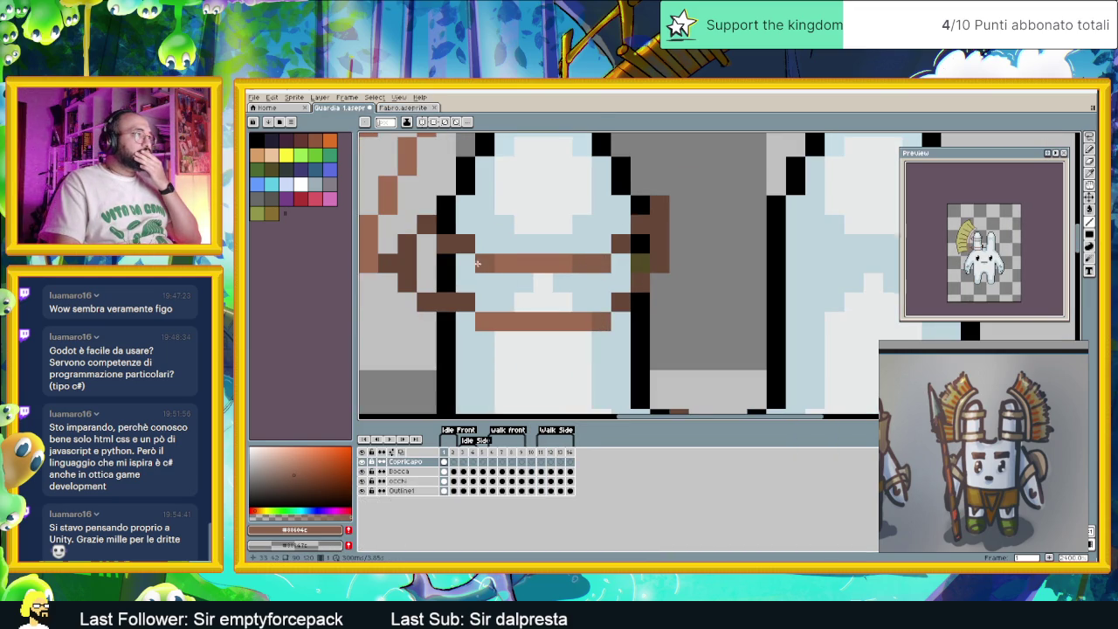
{"action": "left_click", "coordinate": [482, 263]}
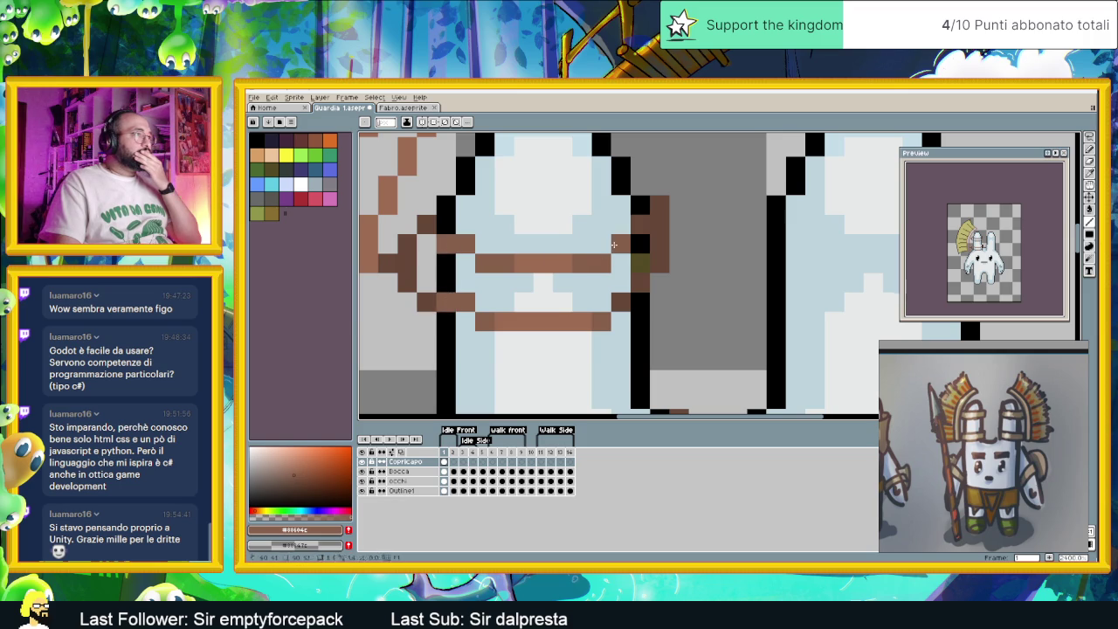
Recolour the lower strap's end pixel light brown and sample a strap colour from the canvas.
{"action": "scroll", "coordinate": [639, 321], "scroll_direction": "down", "scroll_amount": 2}
{"action": "scroll", "coordinate": [671, 337], "scroll_direction": "up", "scroll_amount": 2}
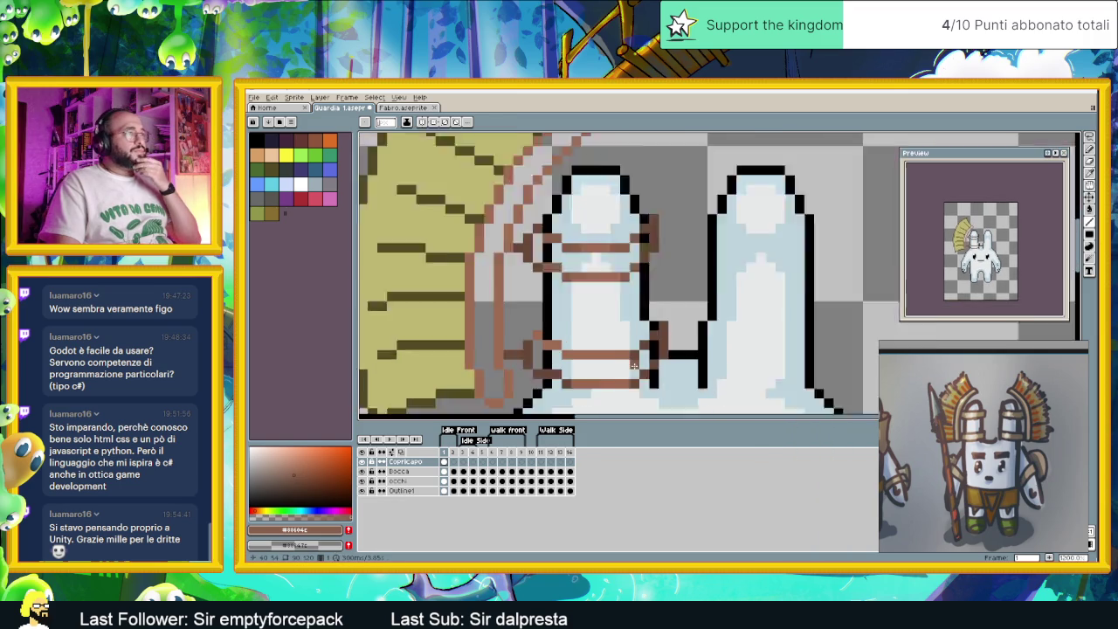
{"action": "scroll", "coordinate": [697, 342], "scroll_direction": "up", "scroll_amount": 1}
{"action": "left_click_drag", "start_coordinate": [698, 342], "coordinate": [708, 323]}
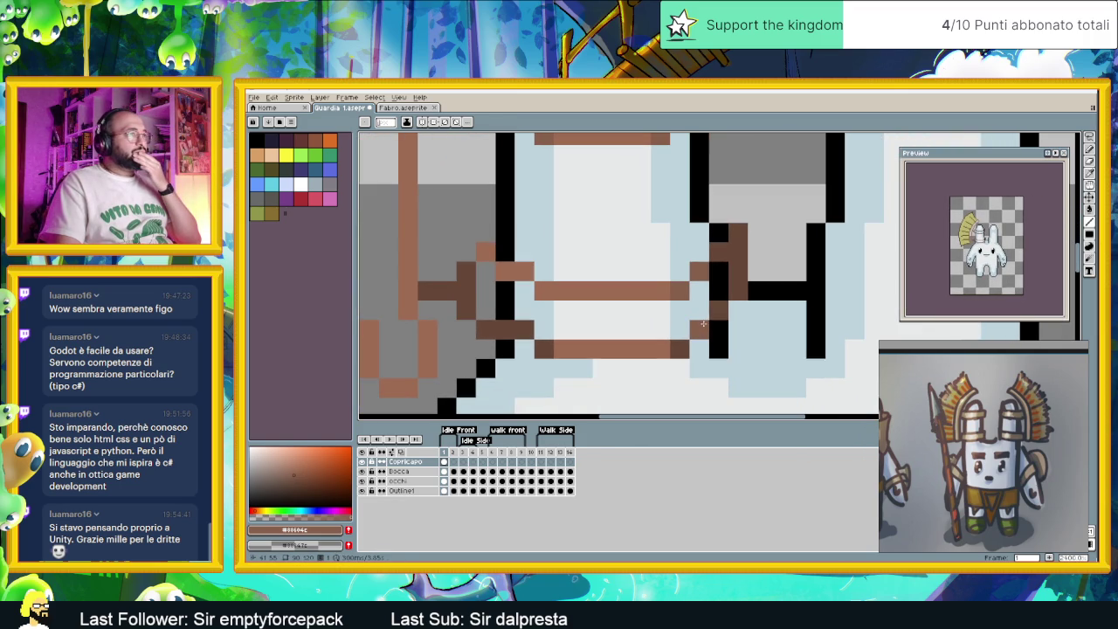
{"action": "left_click", "coordinate": [544, 348]}
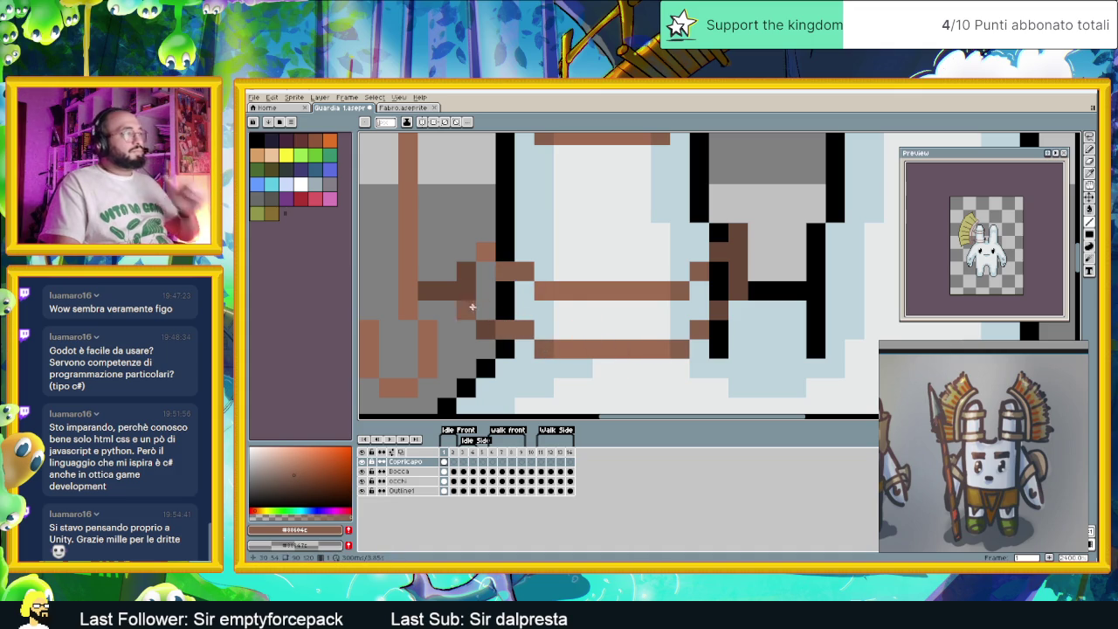
{"action": "key", "text": "alt"}
{"action": "left_click", "coordinate": [476, 289], "text": "alt"}
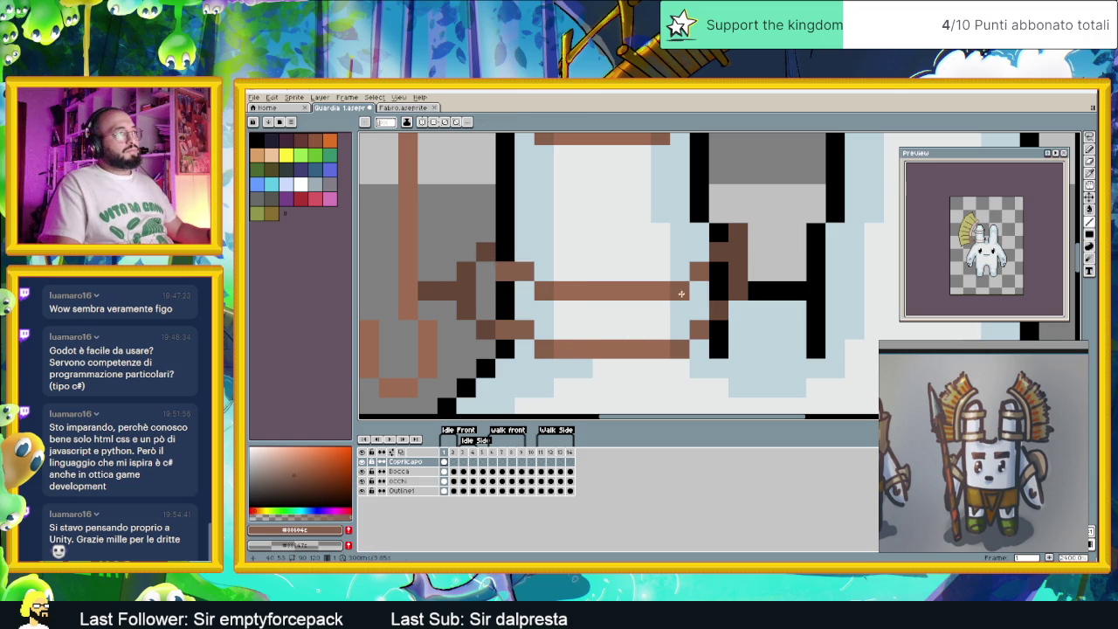
Zoom in and out to inspect the finished straps, then switch to the web browser.
{"action": "scroll", "coordinate": [710, 301], "scroll_direction": "down", "scroll_amount": 2}
{"action": "scroll", "coordinate": [704, 288], "scroll_direction": "up", "scroll_amount": 1}
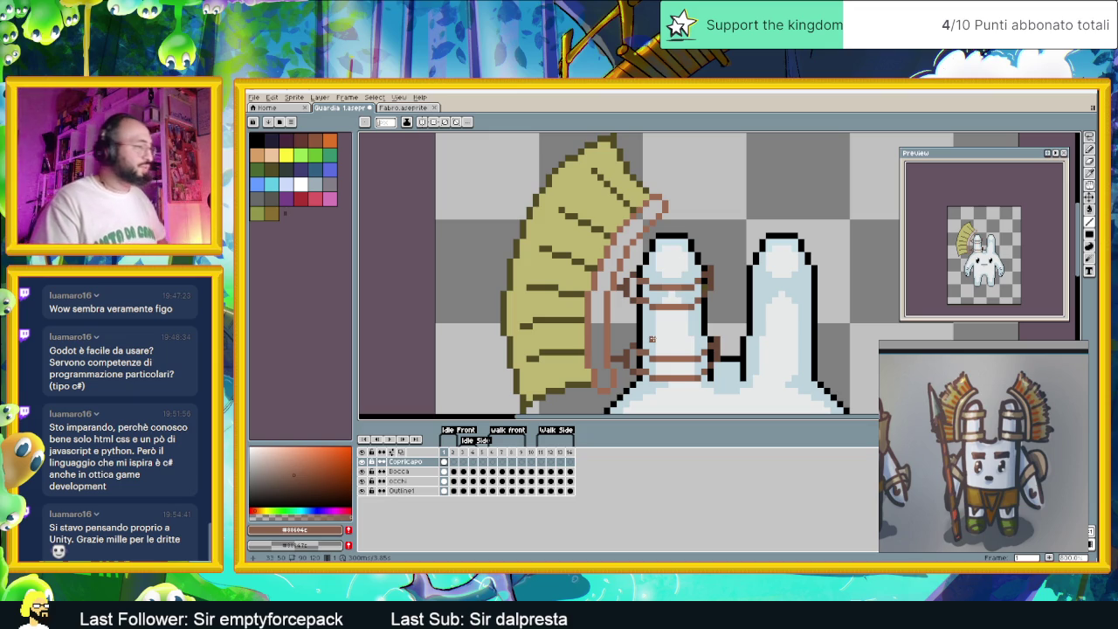
{"action": "scroll", "coordinate": [618, 287], "scroll_direction": "up", "scroll_amount": 2}
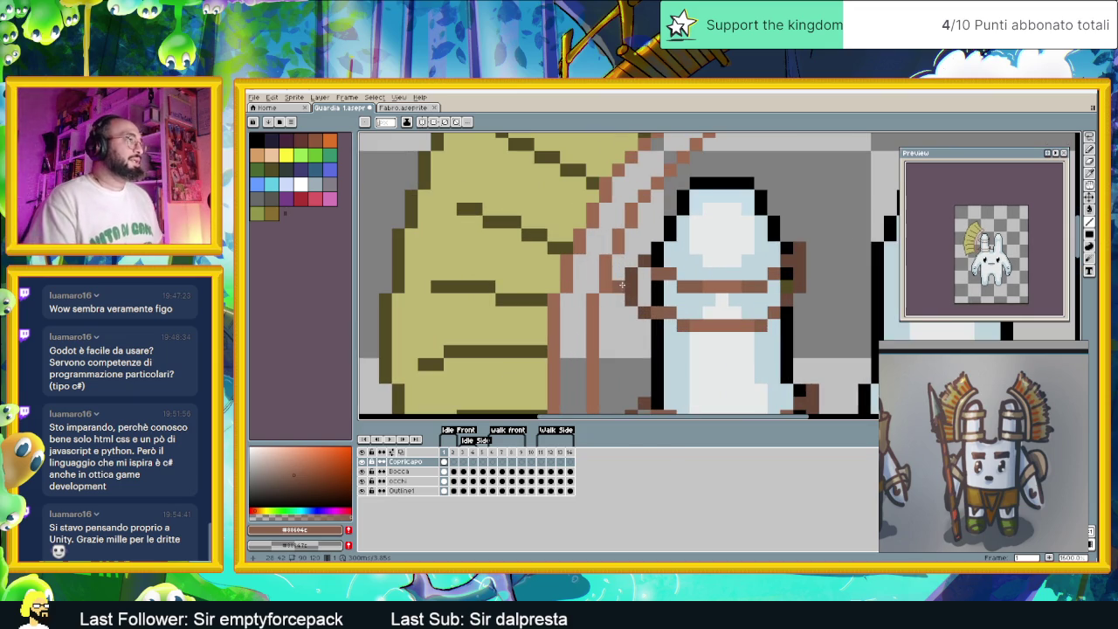
{"action": "scroll", "coordinate": [672, 188], "scroll_direction": "down", "scroll_amount": 2}
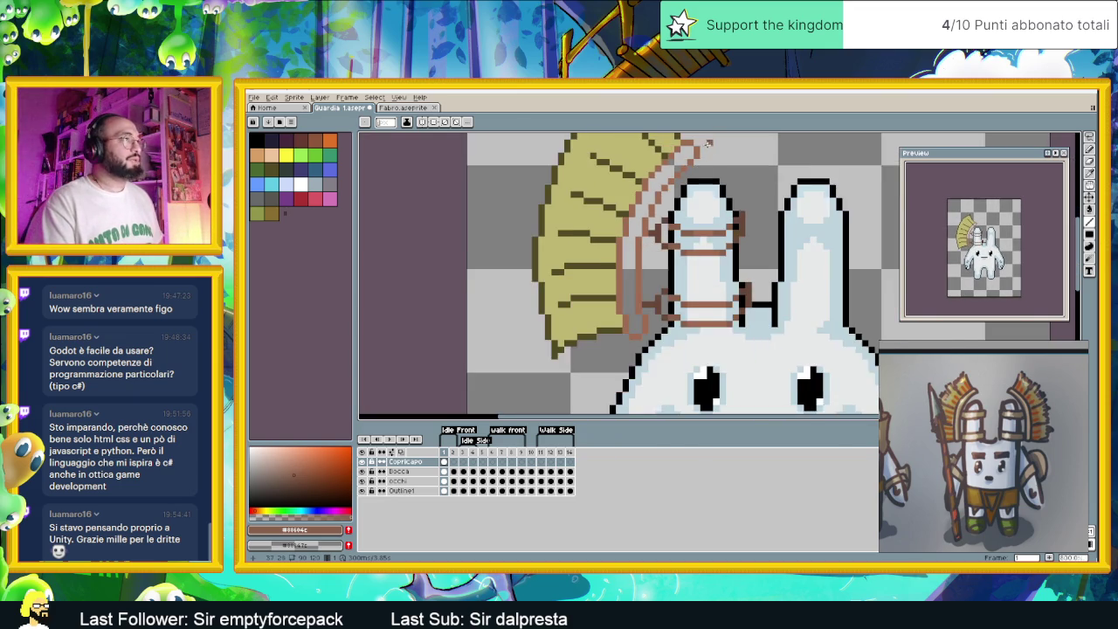
{"action": "scroll", "coordinate": [690, 171], "scroll_direction": "up", "scroll_amount": 2}
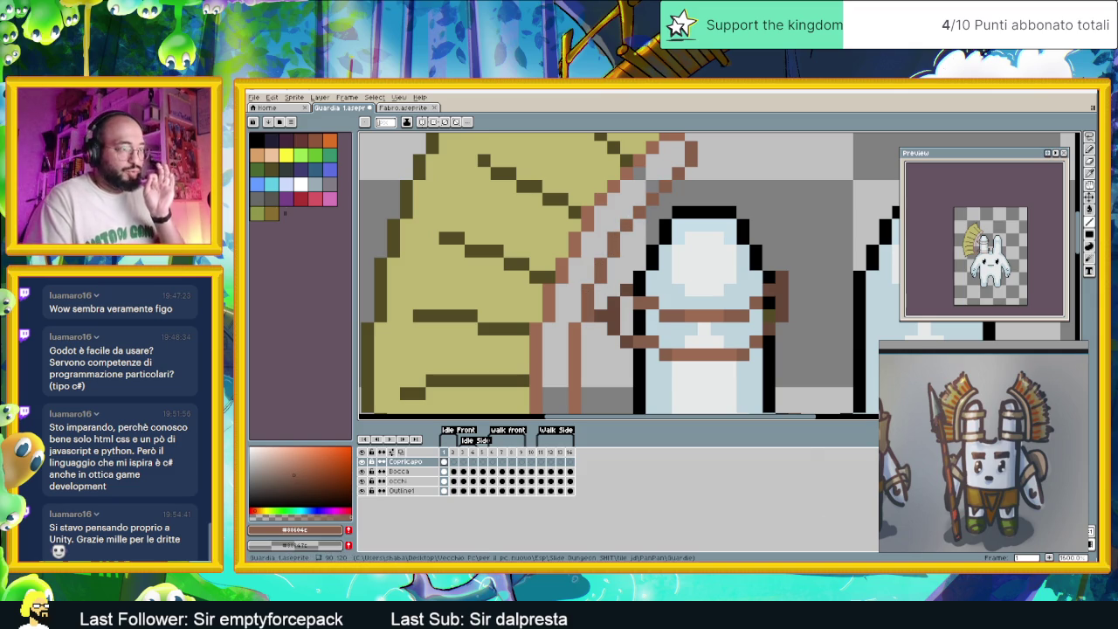
{"action": "key", "text": "alt+Tab"}
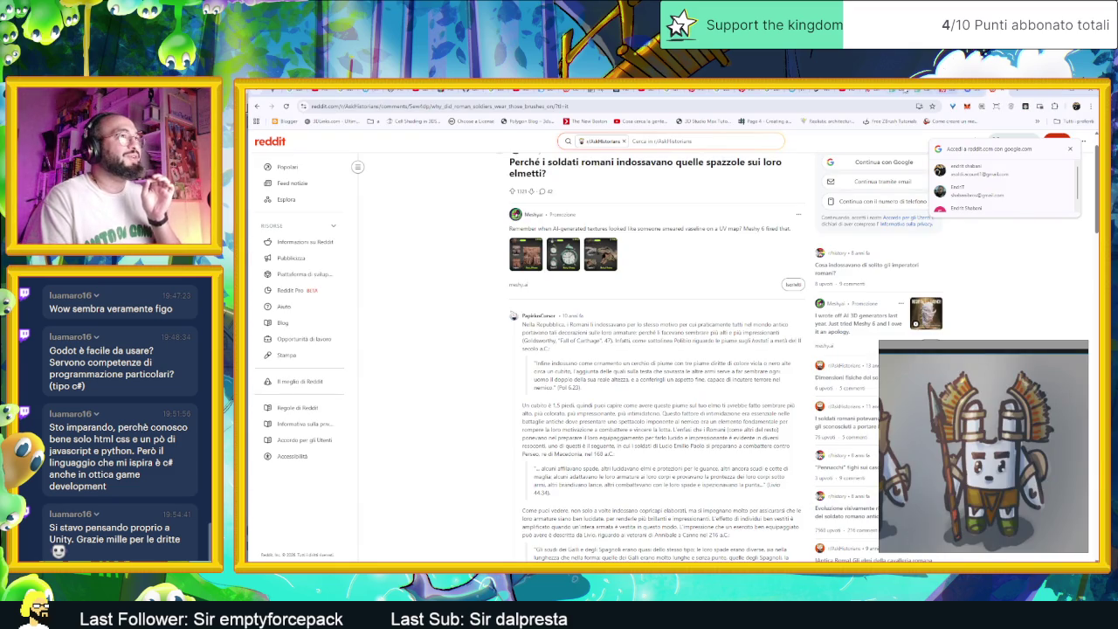
Go from the GameDev.tv cart to My Library, hide the reference image window, and accept all cookies.
{"action": "left_click", "coordinate": [947, 91]}
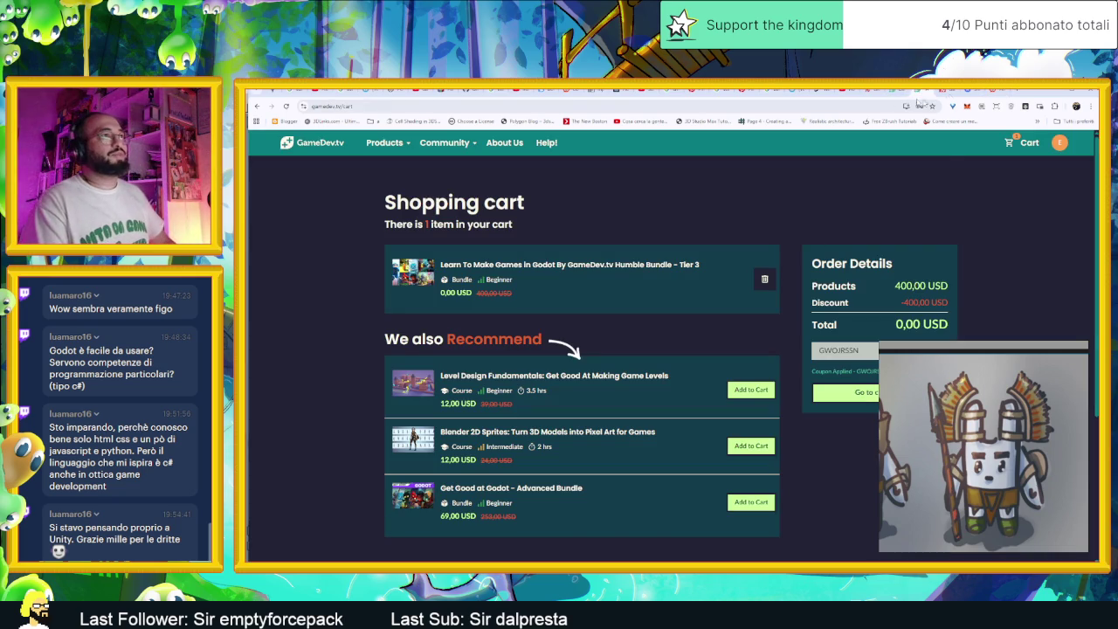
{"action": "left_click", "coordinate": [899, 91]}
{"action": "scroll", "coordinate": [864, 288], "scroll_direction": "up", "scroll_amount": 1}
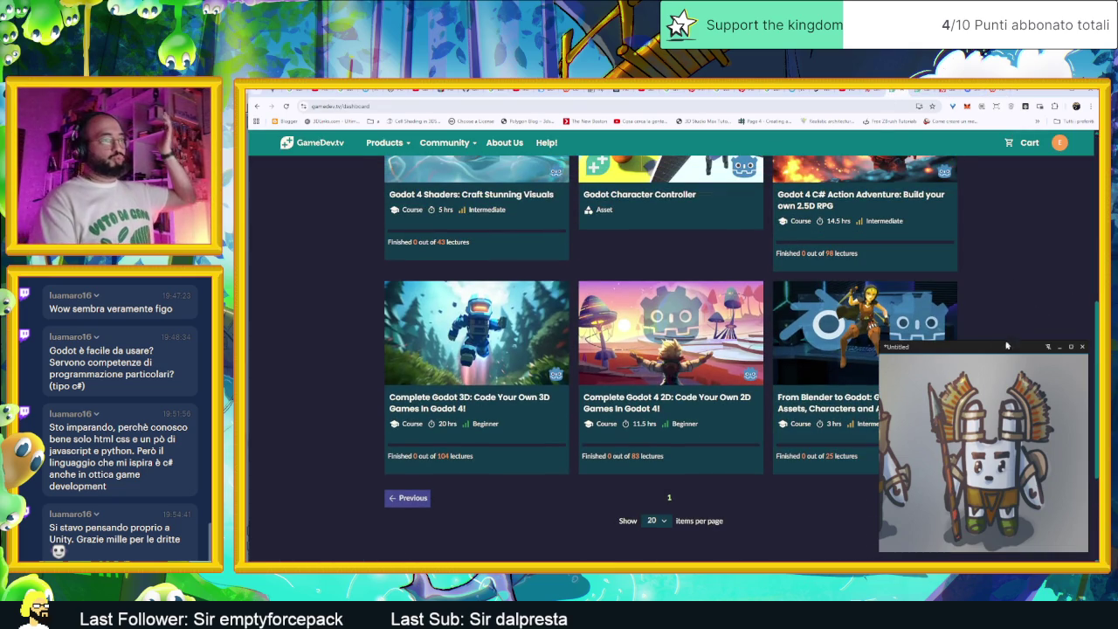
{"action": "left_click", "coordinate": [1059, 347]}
{"action": "scroll", "coordinate": [1004, 332], "scroll_direction": "up", "scroll_amount": 2}
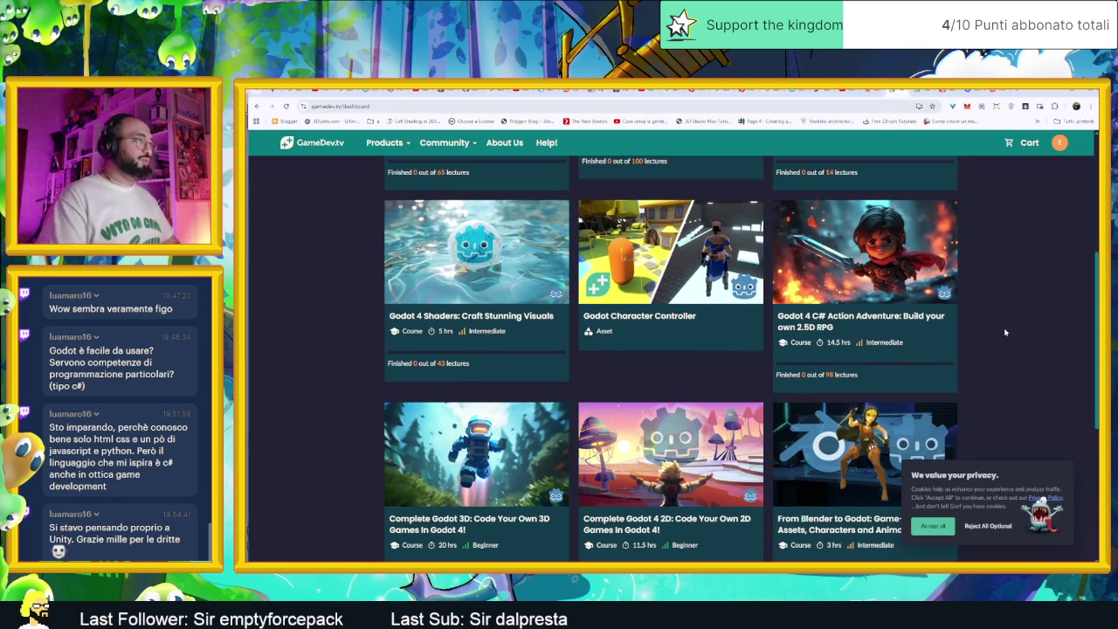
{"action": "scroll", "coordinate": [1004, 332], "scroll_direction": "up", "scroll_amount": 3}
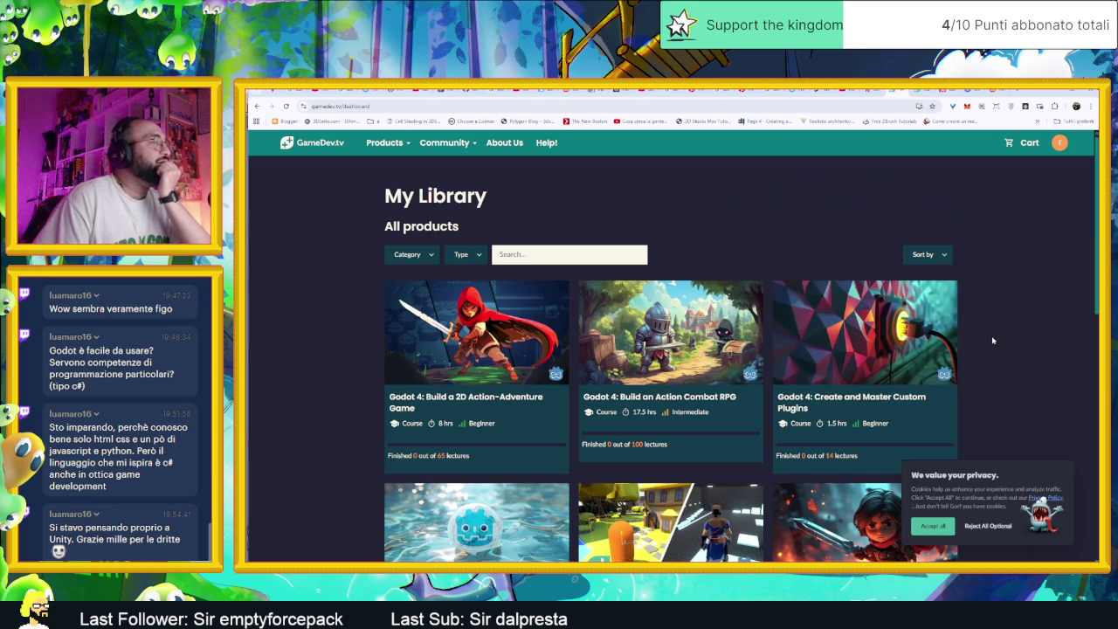
{"action": "scroll", "coordinate": [983, 347], "scroll_direction": "down", "scroll_amount": 1}
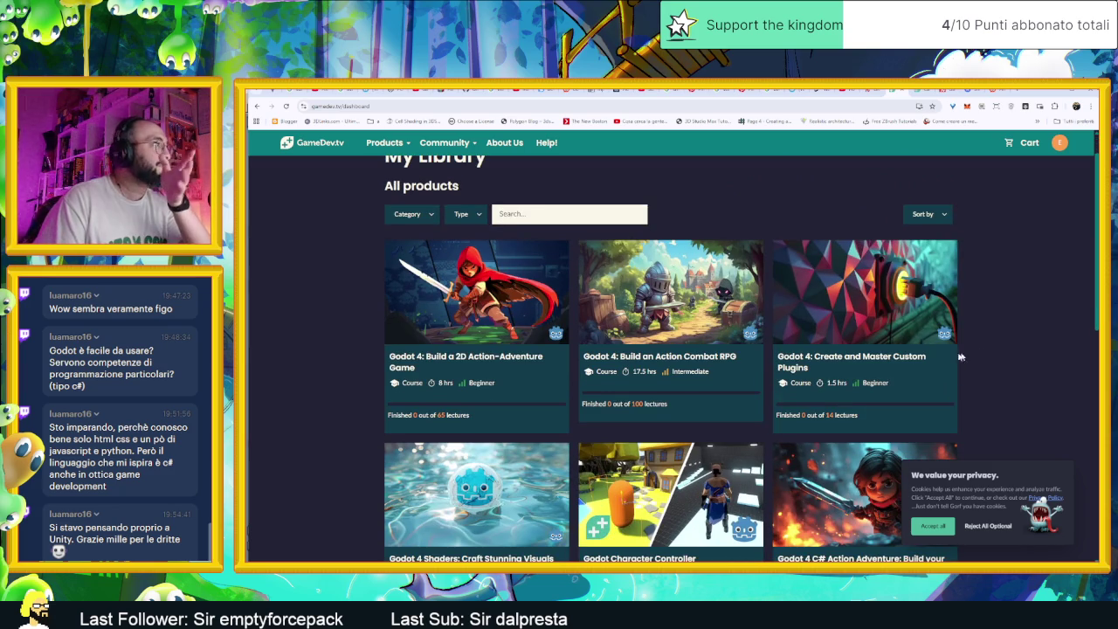
{"action": "scroll", "coordinate": [978, 371], "scroll_direction": "up", "scroll_amount": 1}
{"action": "left_click", "coordinate": [949, 521]}
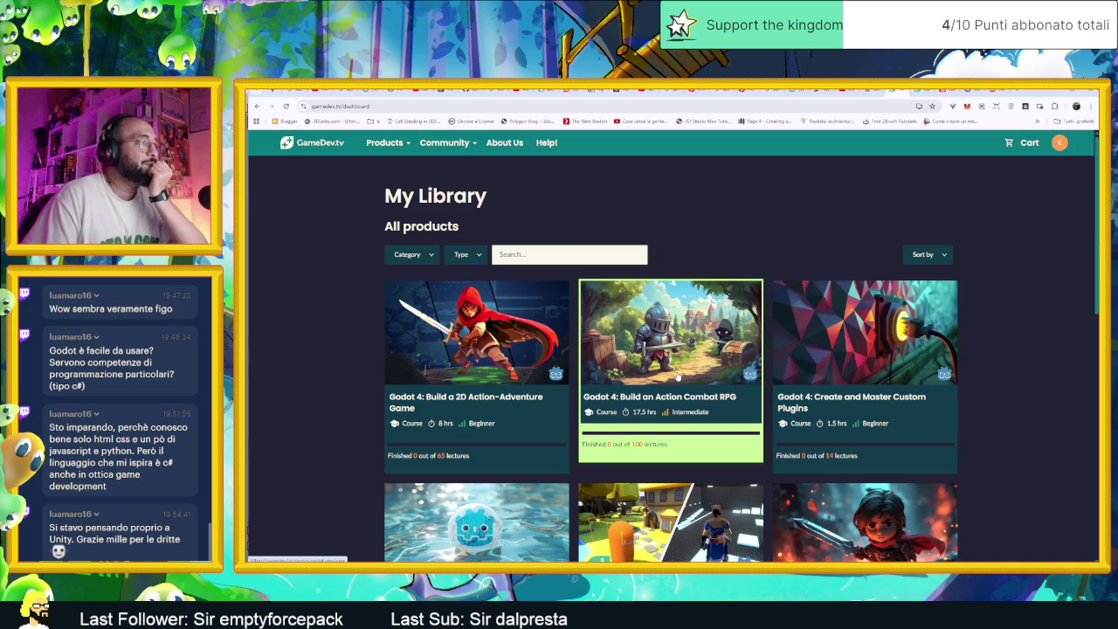
{"action": "left_click", "coordinate": [677, 375]}
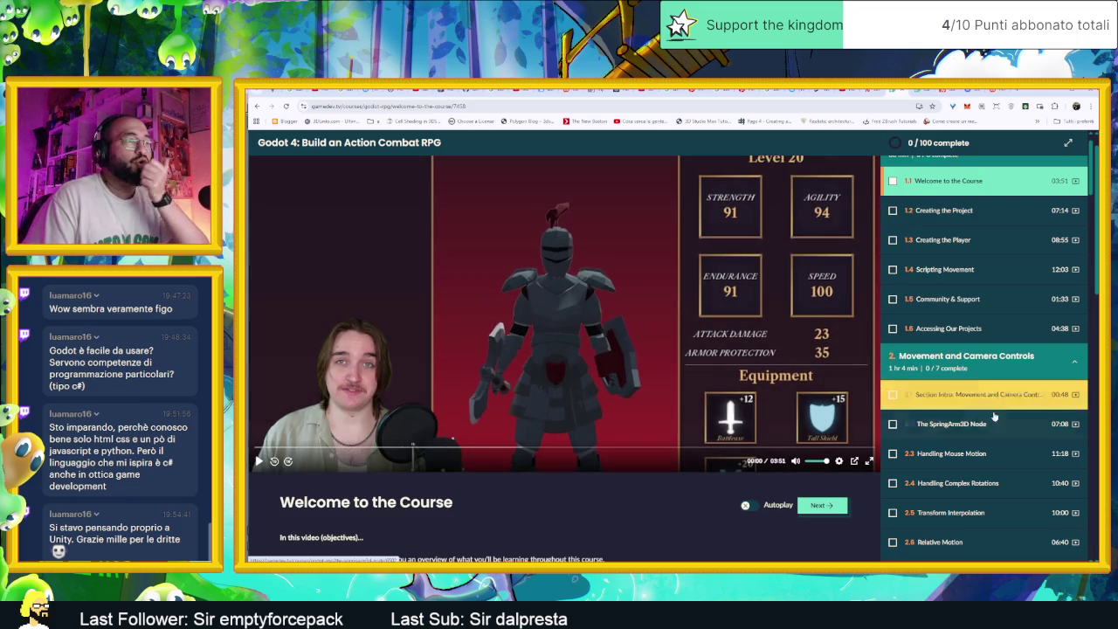
Scroll the lecture list down through Animating the Player, Making Enemies and RPG Stats sections.
{"action": "scroll", "coordinate": [996, 398], "scroll_direction": "down", "scroll_amount": 1}
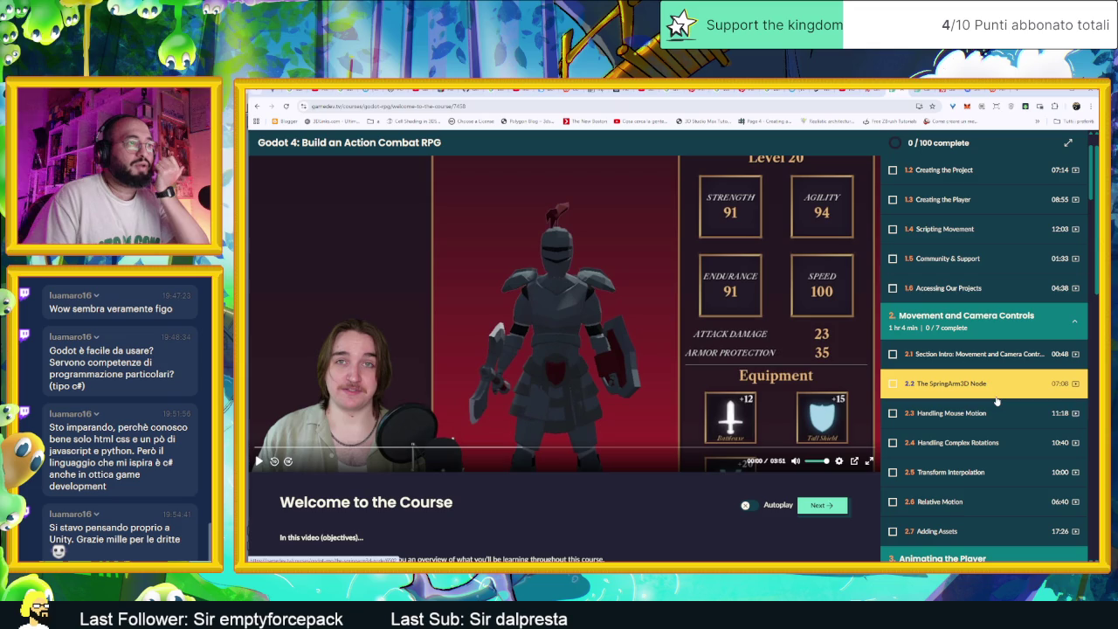
{"action": "scroll", "coordinate": [1002, 418], "scroll_direction": "down", "scroll_amount": 1}
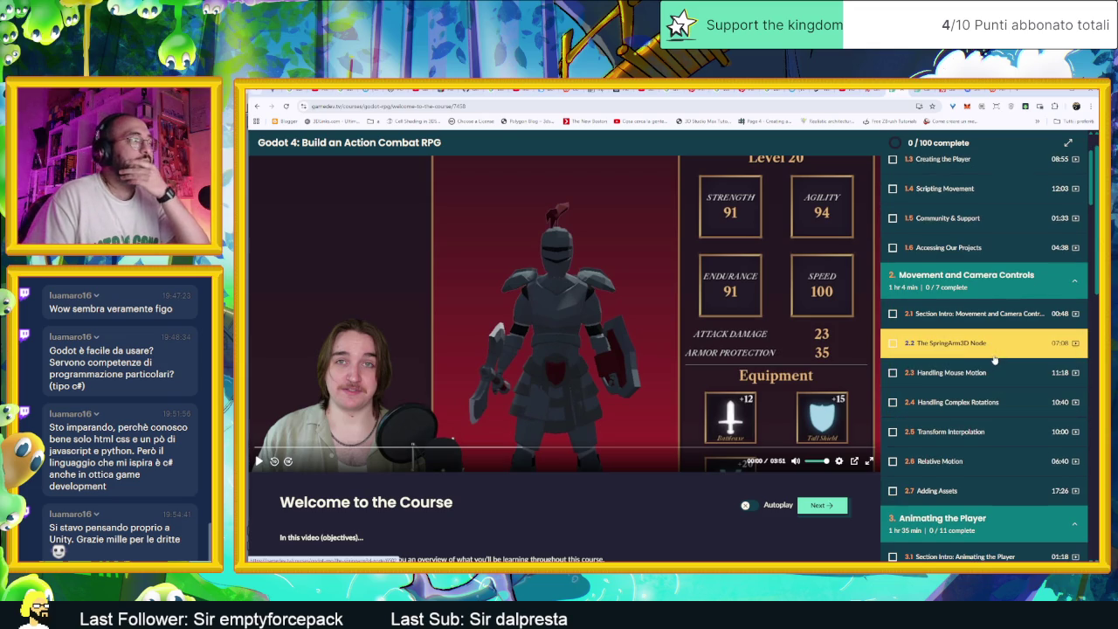
{"action": "scroll", "coordinate": [1003, 398], "scroll_direction": "down", "scroll_amount": 1}
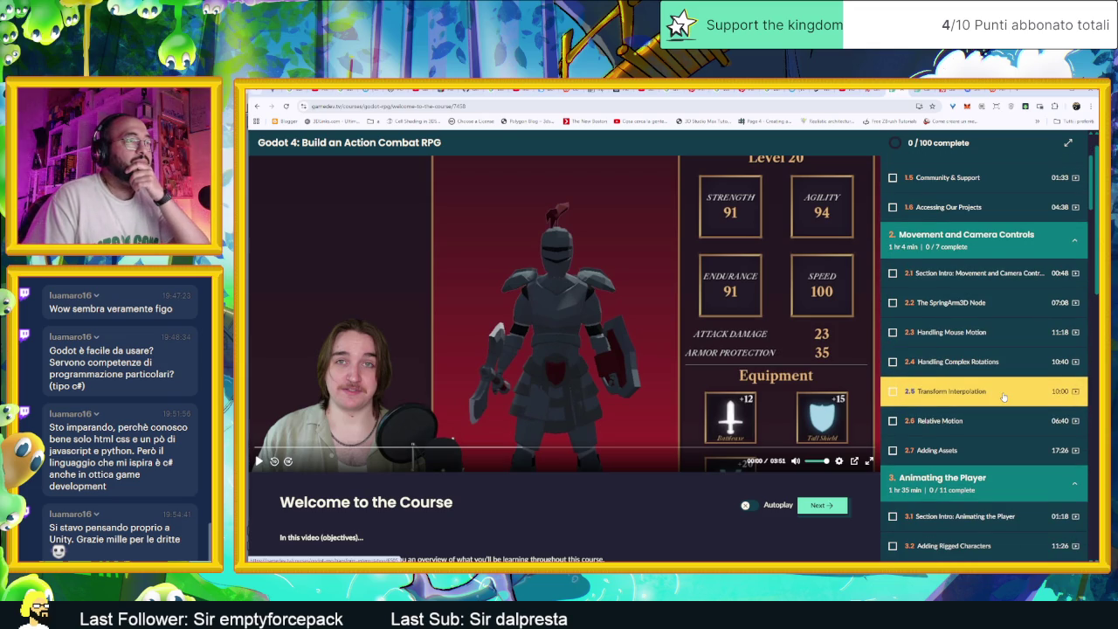
{"action": "scroll", "coordinate": [1001, 399], "scroll_direction": "down", "scroll_amount": 1}
{"action": "scroll", "coordinate": [996, 408], "scroll_direction": "down", "scroll_amount": 2}
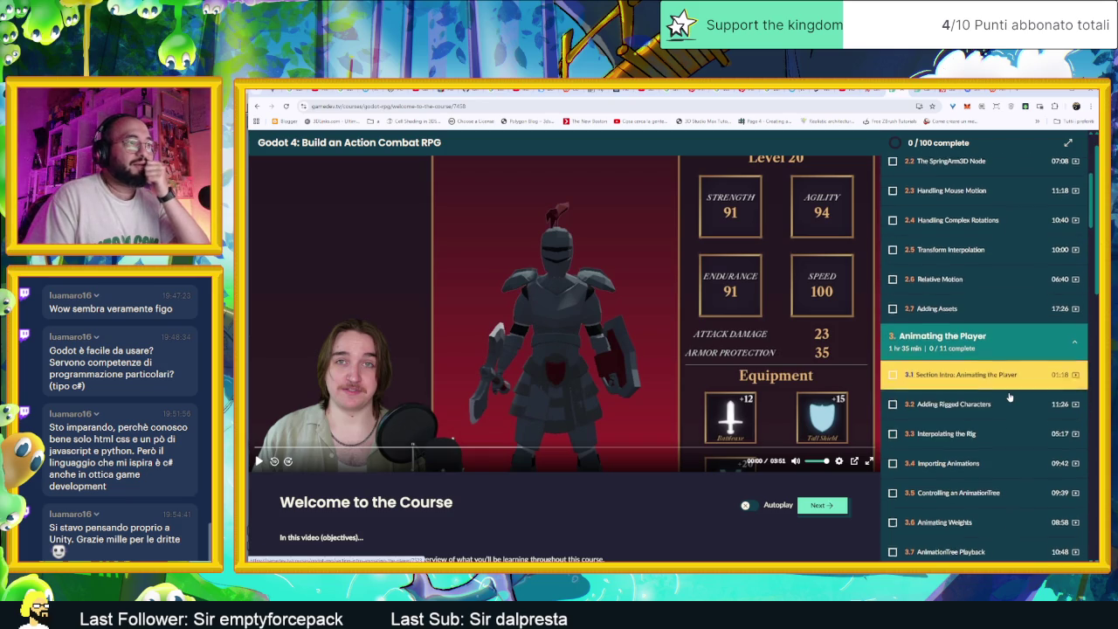
{"action": "scroll", "coordinate": [990, 367], "scroll_direction": "down", "scroll_amount": 3}
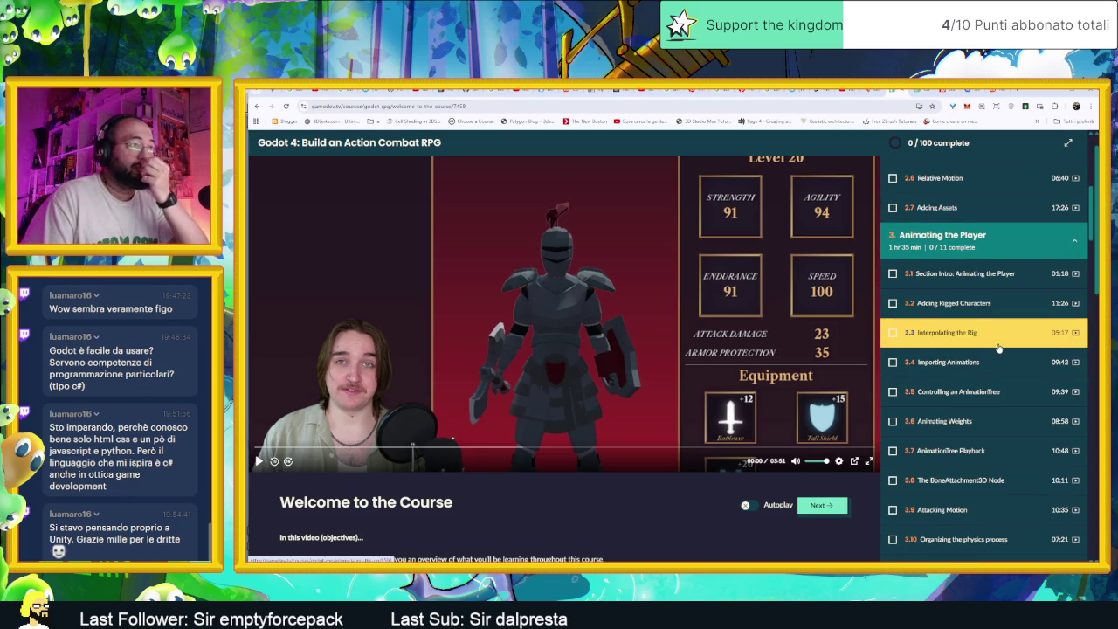
{"action": "scroll", "coordinate": [998, 347], "scroll_direction": "down", "scroll_amount": 2}
{"action": "scroll", "coordinate": [996, 348], "scroll_direction": "up", "scroll_amount": 12}
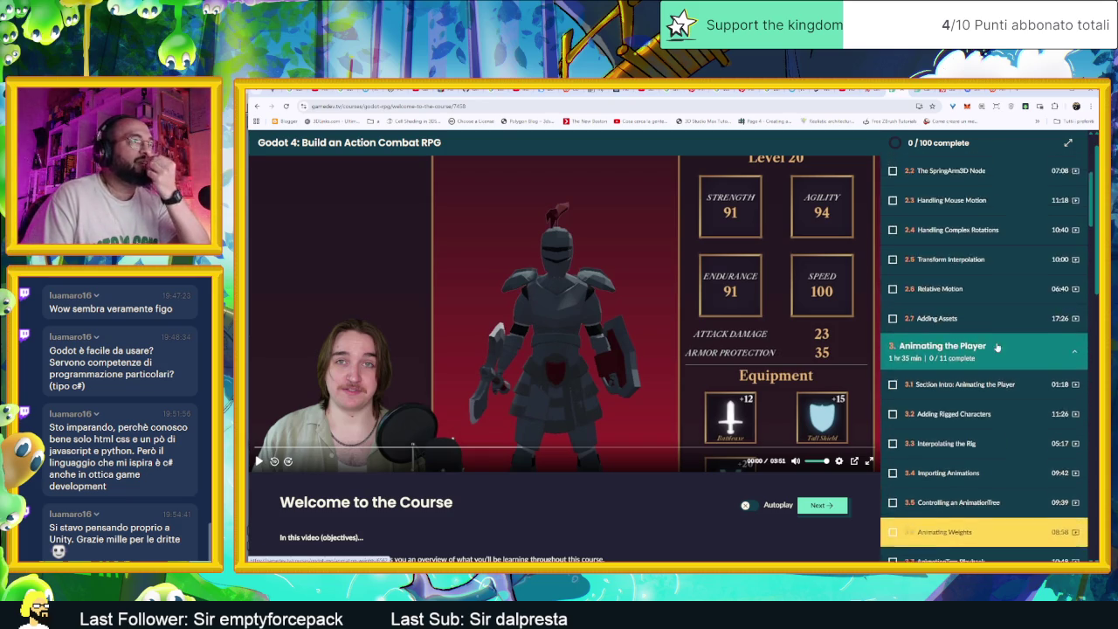
{"action": "scroll", "coordinate": [997, 347], "scroll_direction": "down", "scroll_amount": 9}
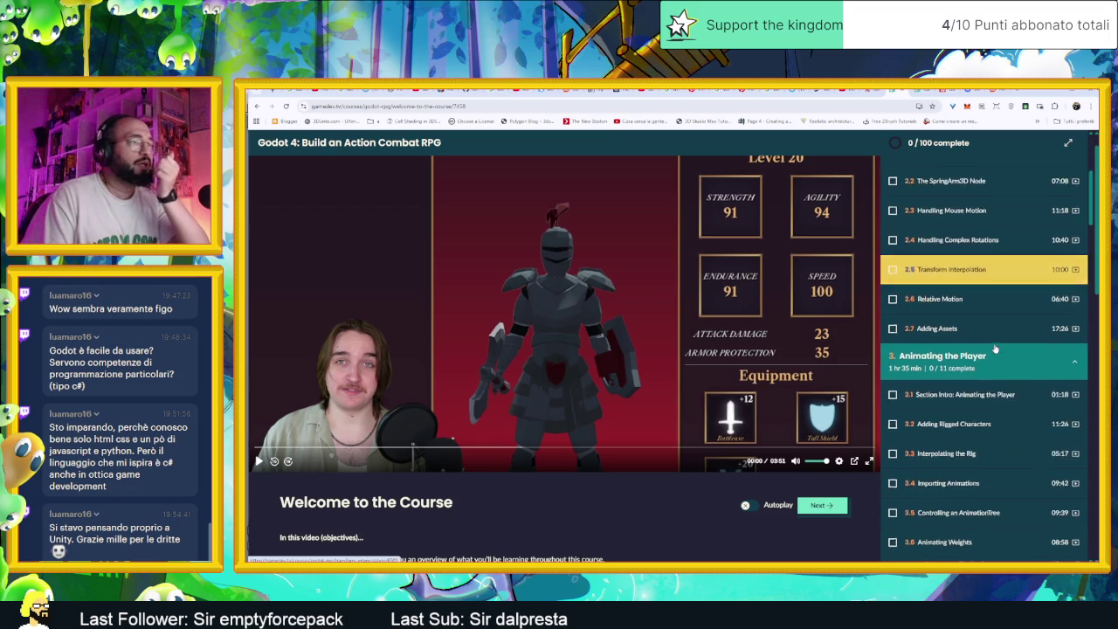
{"action": "scroll", "coordinate": [994, 350], "scroll_direction": "down", "scroll_amount": 9}
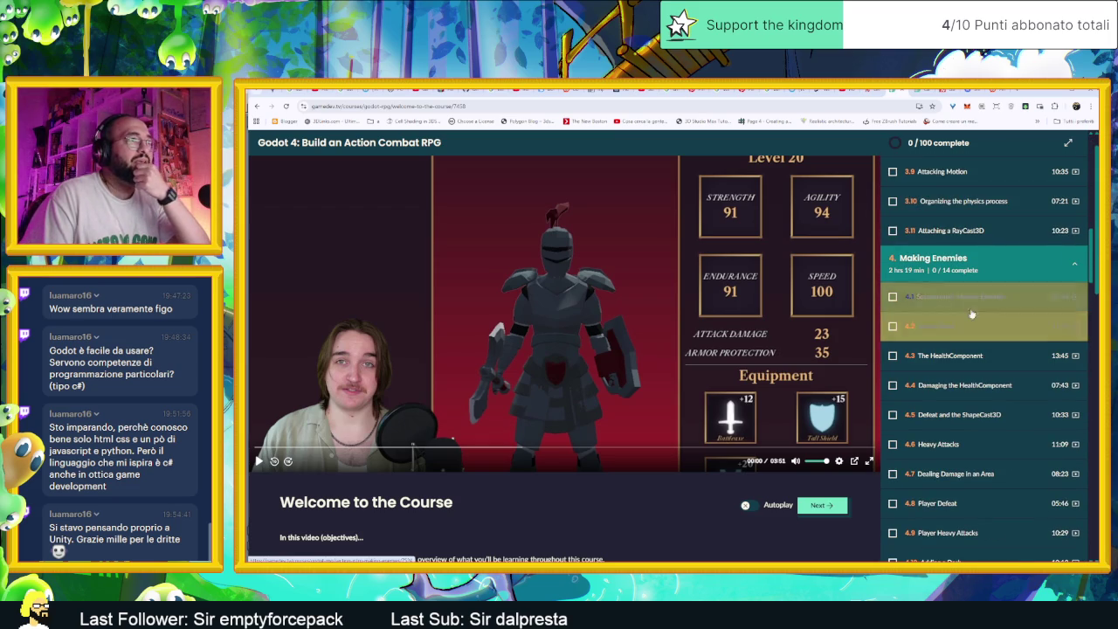
{"action": "scroll", "coordinate": [987, 315], "scroll_direction": "down", "scroll_amount": 6}
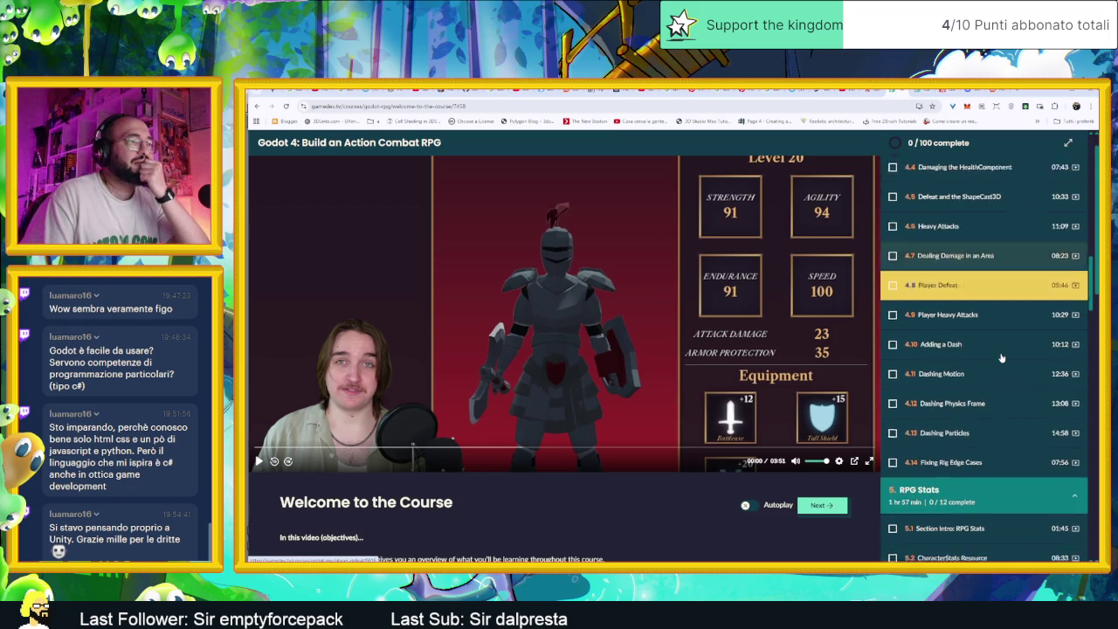
{"action": "scroll", "coordinate": [1001, 357], "scroll_direction": "up", "scroll_amount": 3}
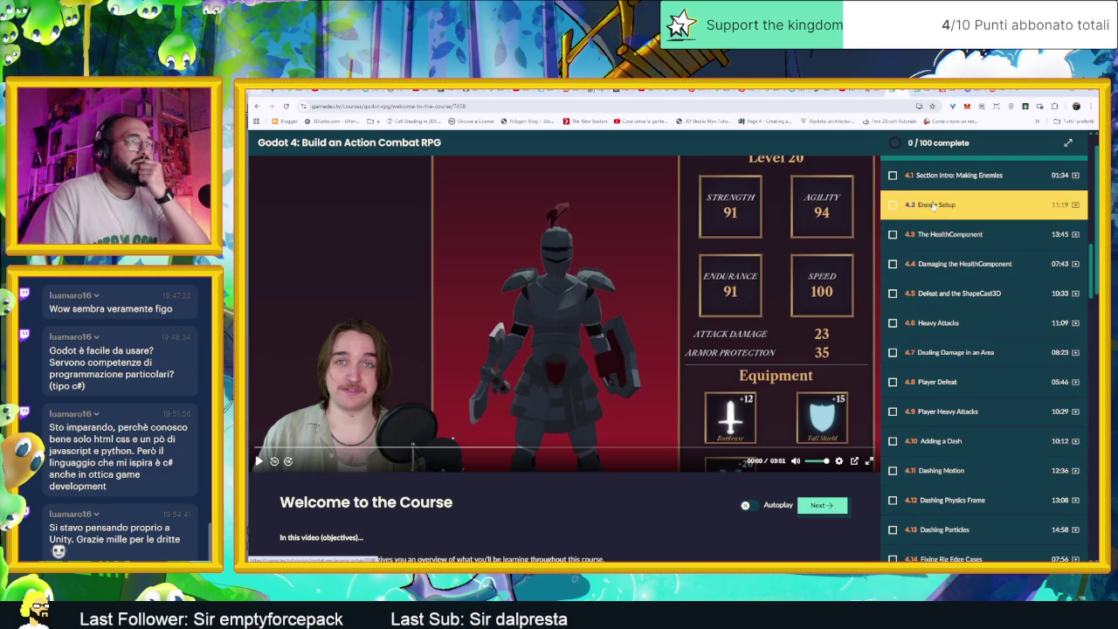
{"action": "scroll", "coordinate": [991, 381], "scroll_direction": "down", "scroll_amount": 4}
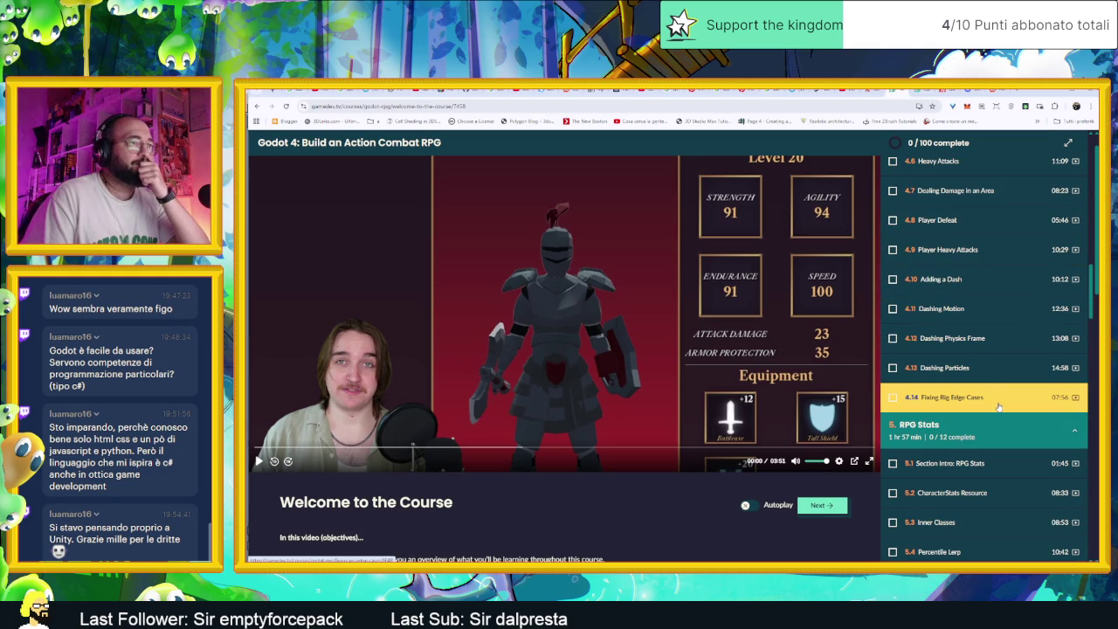
{"action": "scroll", "coordinate": [998, 406], "scroll_direction": "down", "scroll_amount": 3}
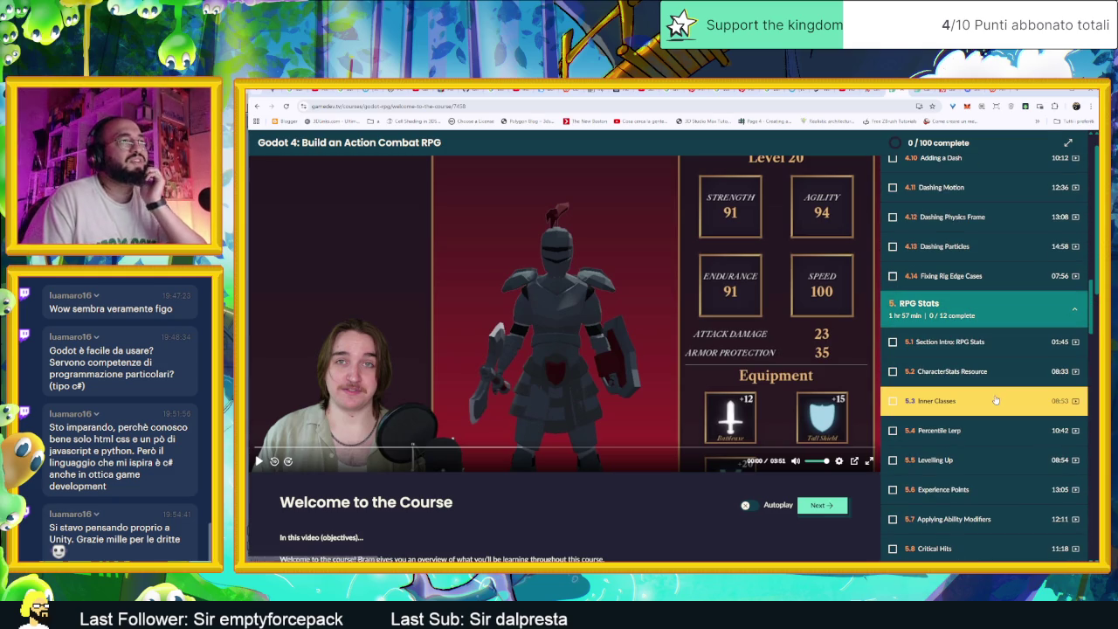